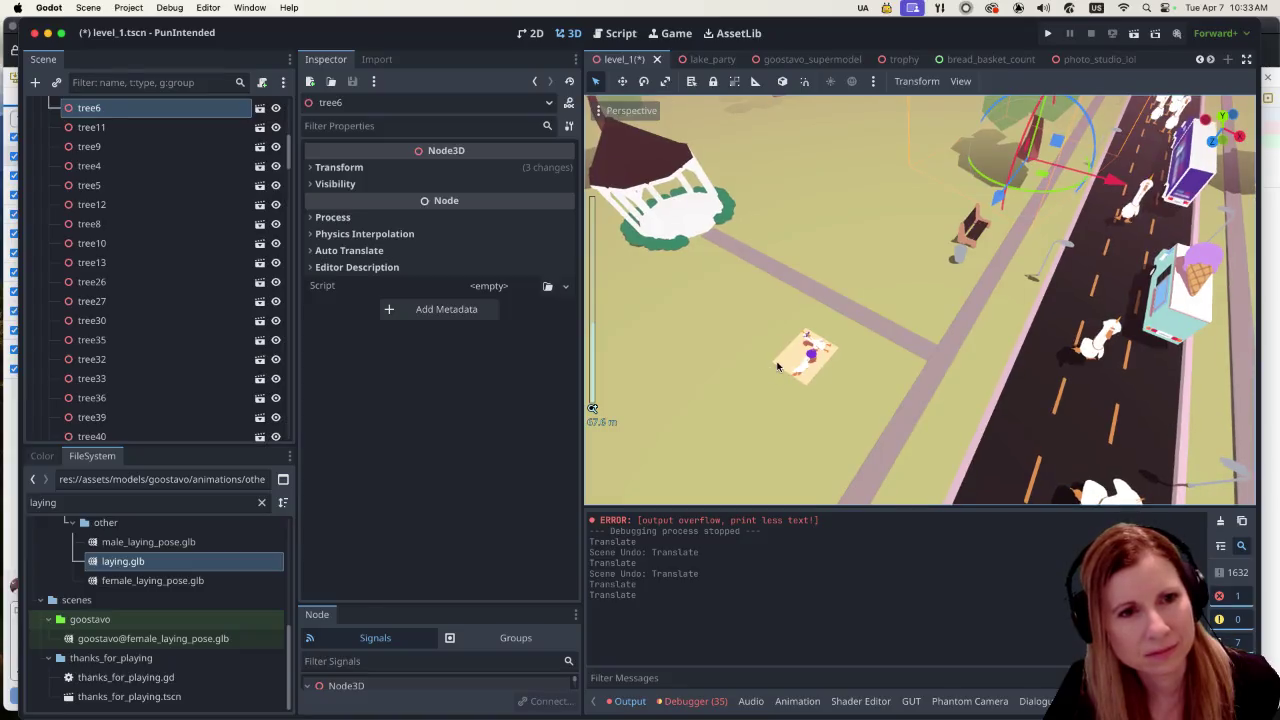
# Step: Rotate the picnic blanket about -35° with the rotation gizmo
pyautogui.moveTo(818, 411); pyautogui.dragTo(775, 429)
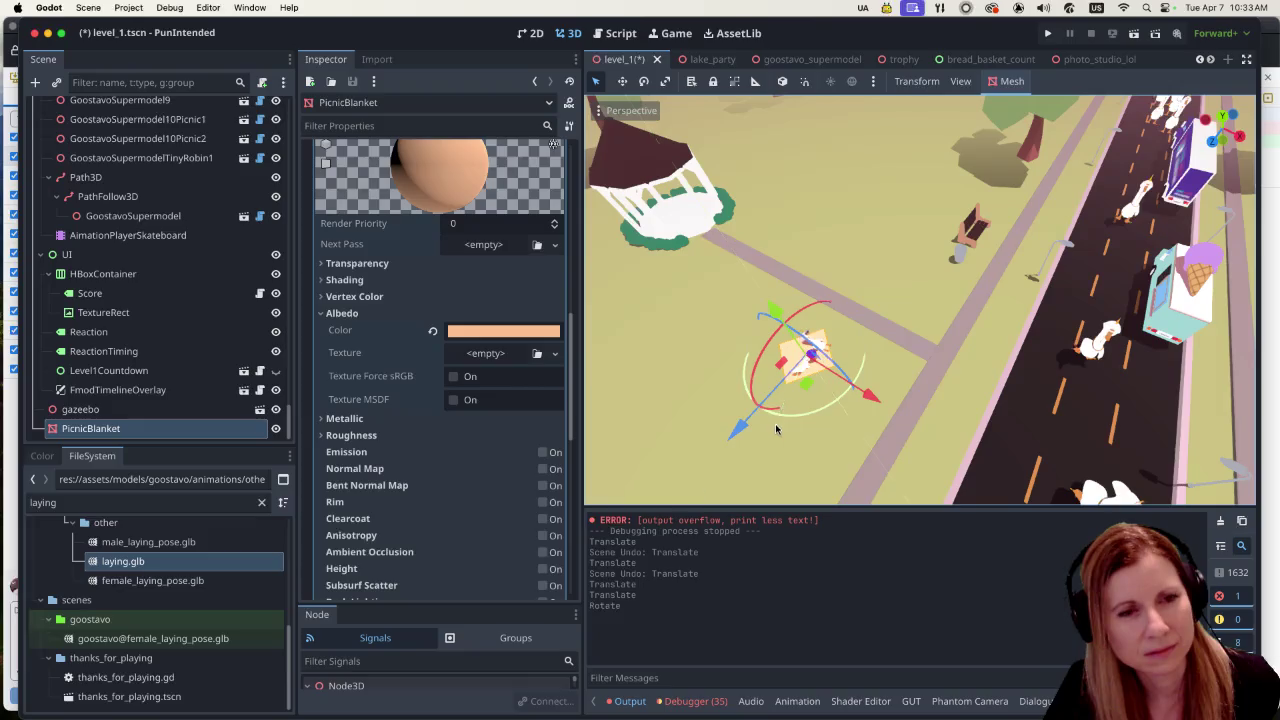
pyautogui.scroll(5, 812, 406)
pyautogui.scroll(-5, 812, 406)
pyautogui.scroll(5, 823, 375)
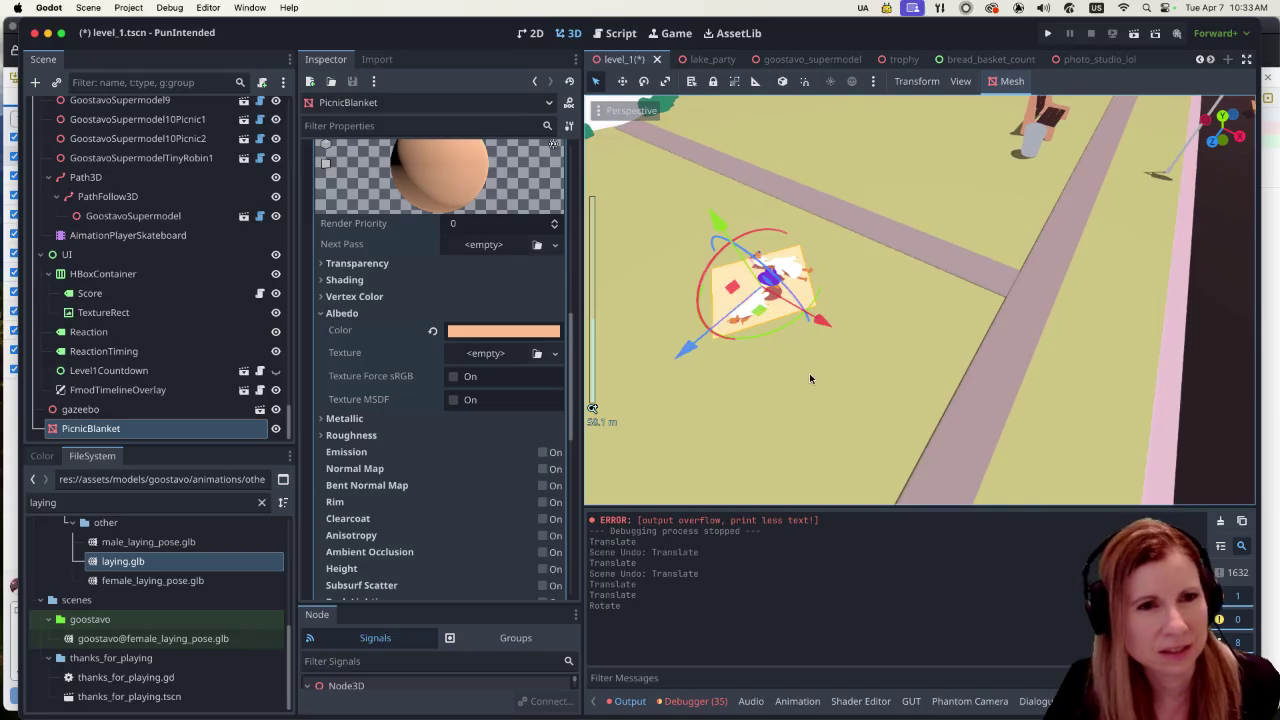
pyautogui.scroll(-1, 809, 373)
# Step: Nudge the blanket slightly along X, save level_1 and launch a debug run
pyautogui.moveTo(757, 318); pyautogui.dragTo(775, 323)
pyautogui.scroll(-2, 880, 368)
pyautogui.press('super+s')
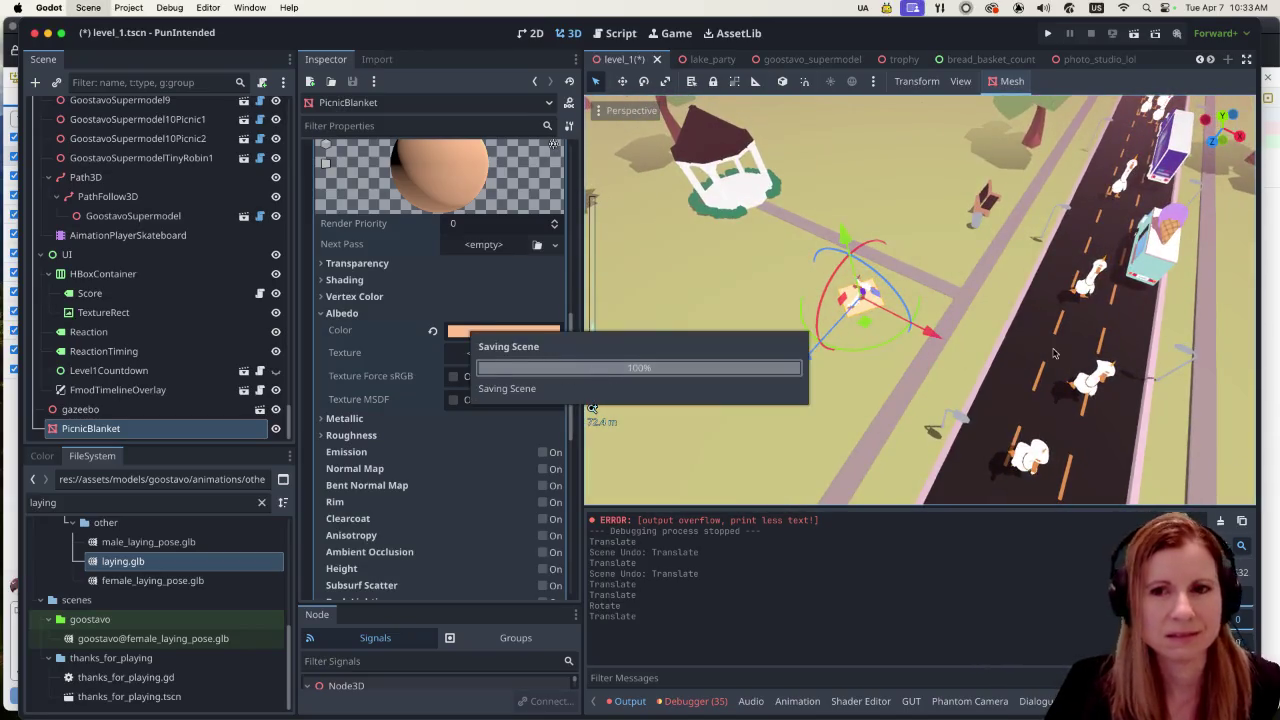
pyautogui.click(1047, 36)
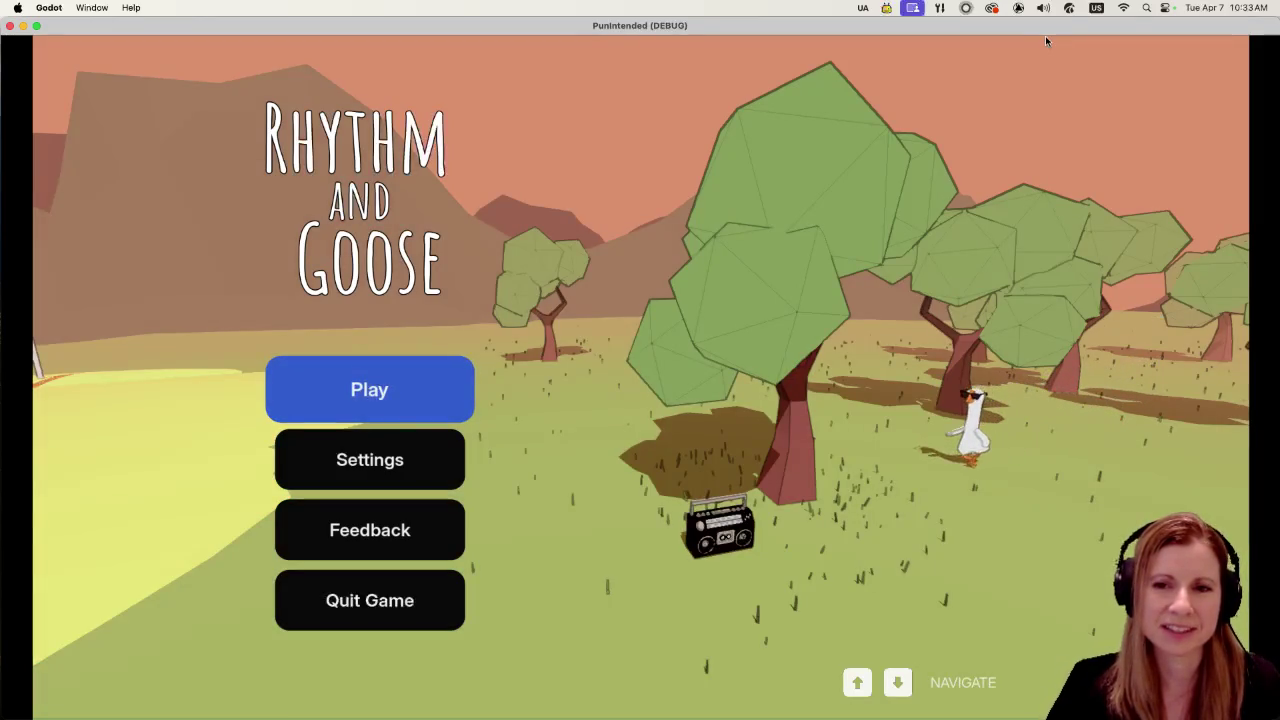
pyautogui.press('Return')
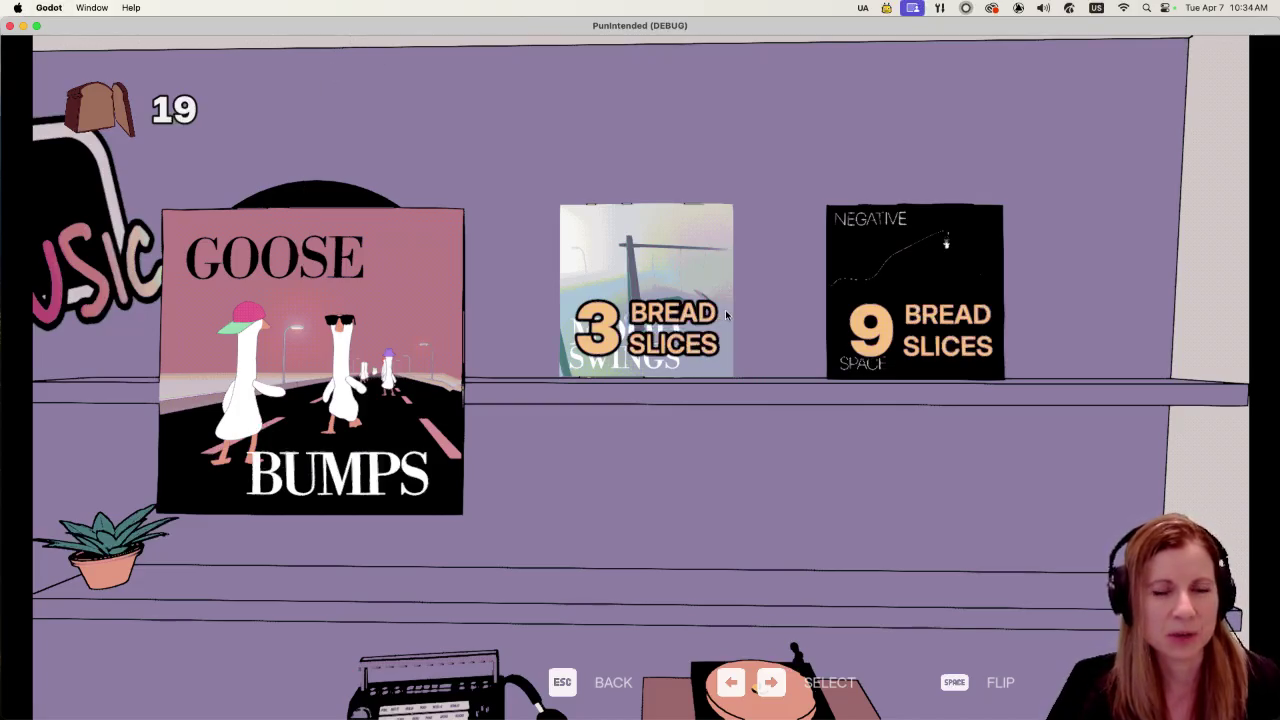
pyautogui.press('super+q')
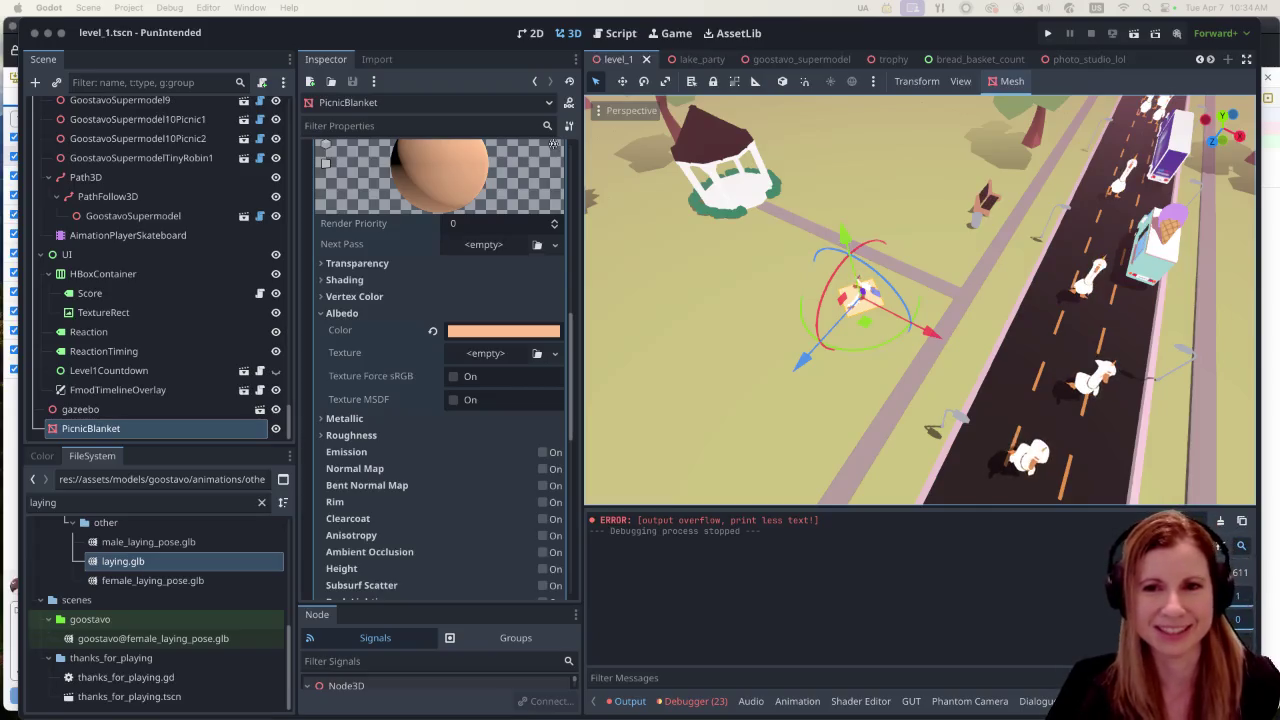
pyautogui.click(468, 46)
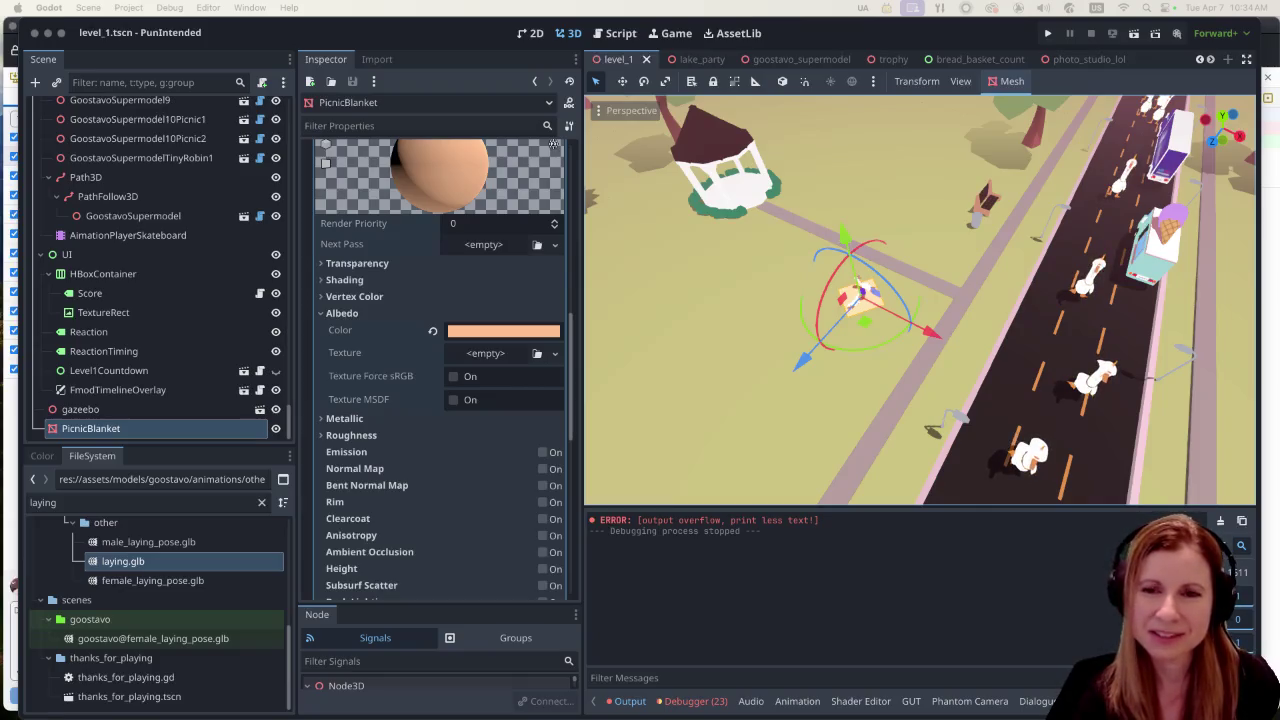
pyautogui.click(420, 37)
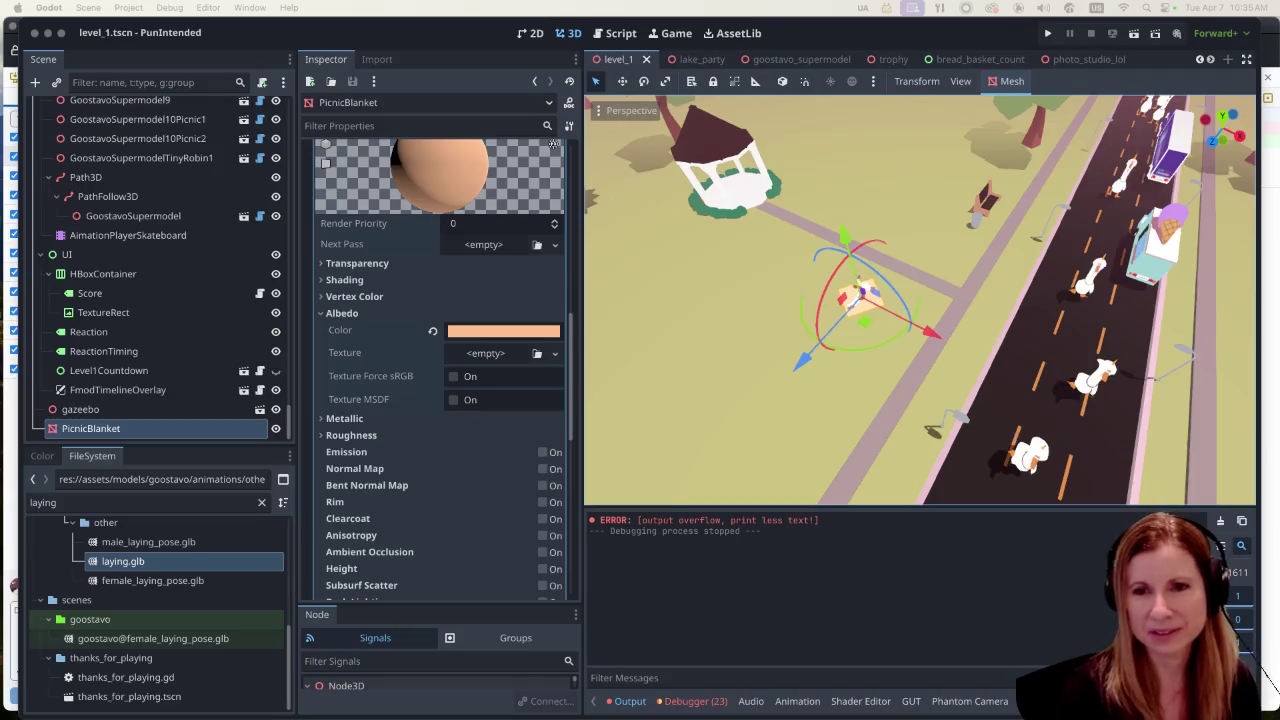
pyautogui.click(127, 7)
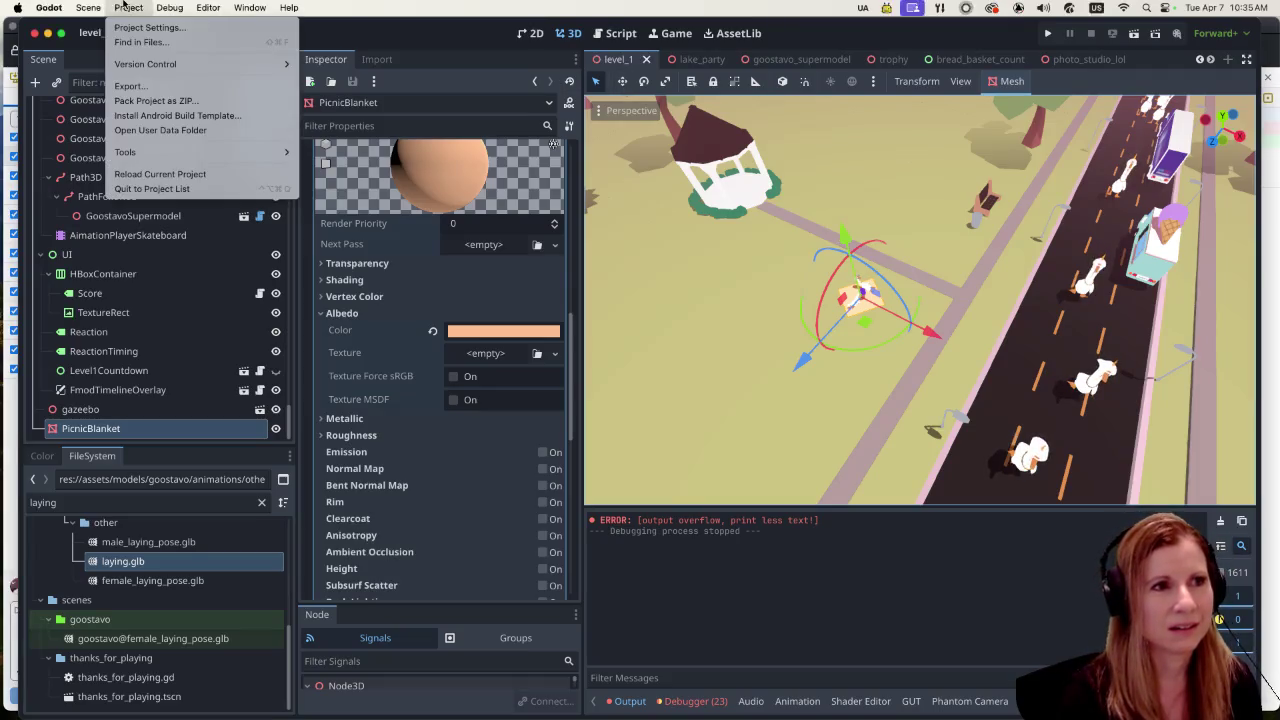
pyautogui.click(165, 115)
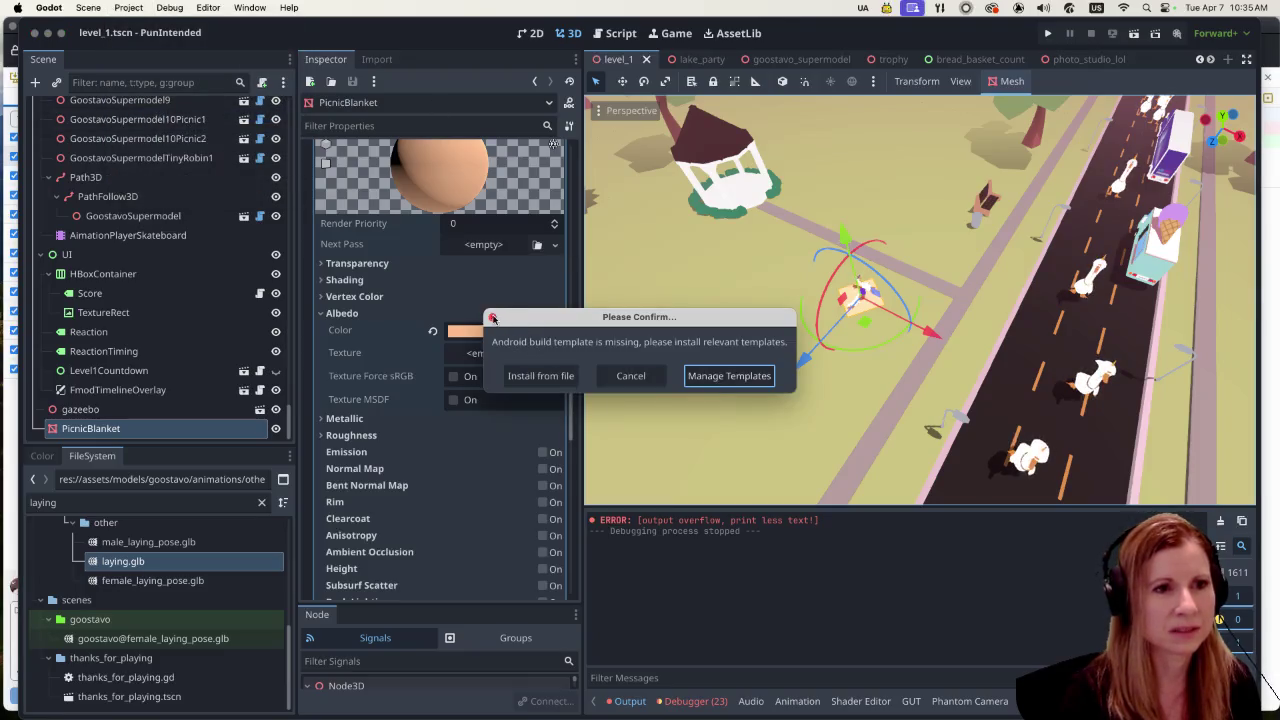
pyautogui.click(492, 317)
pyautogui.click(127, 7)
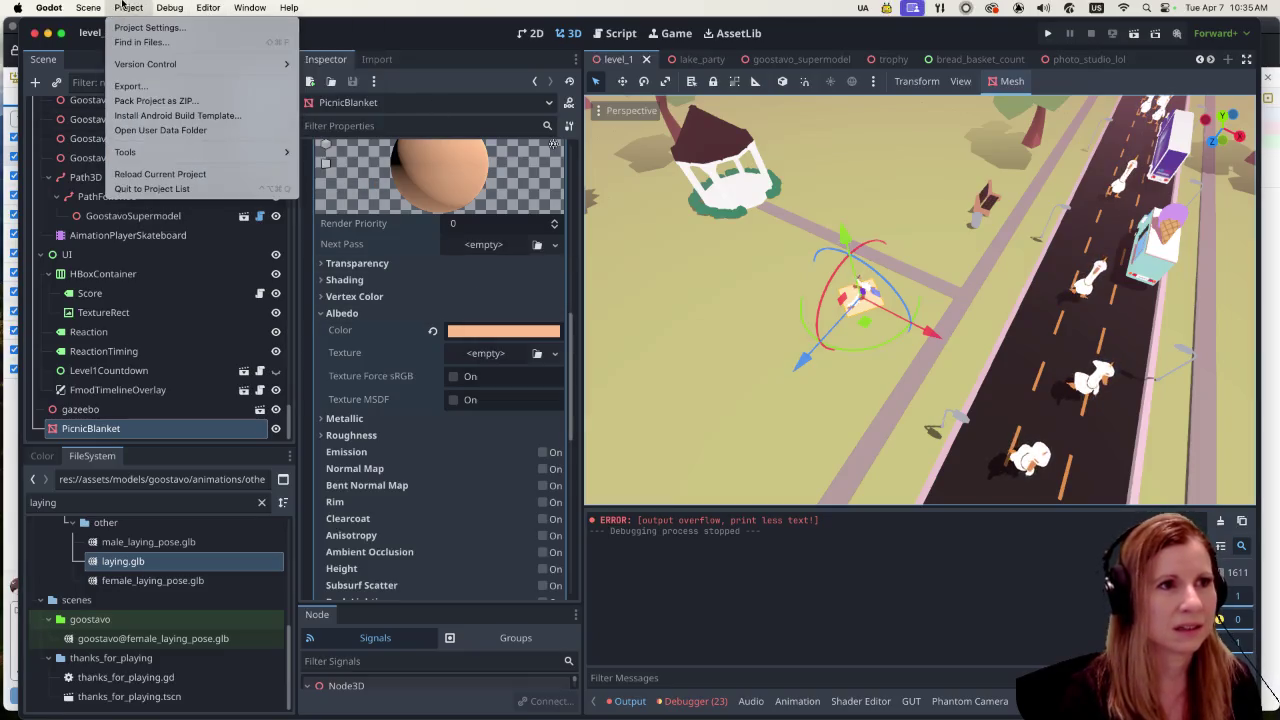
pyautogui.click(160, 130)
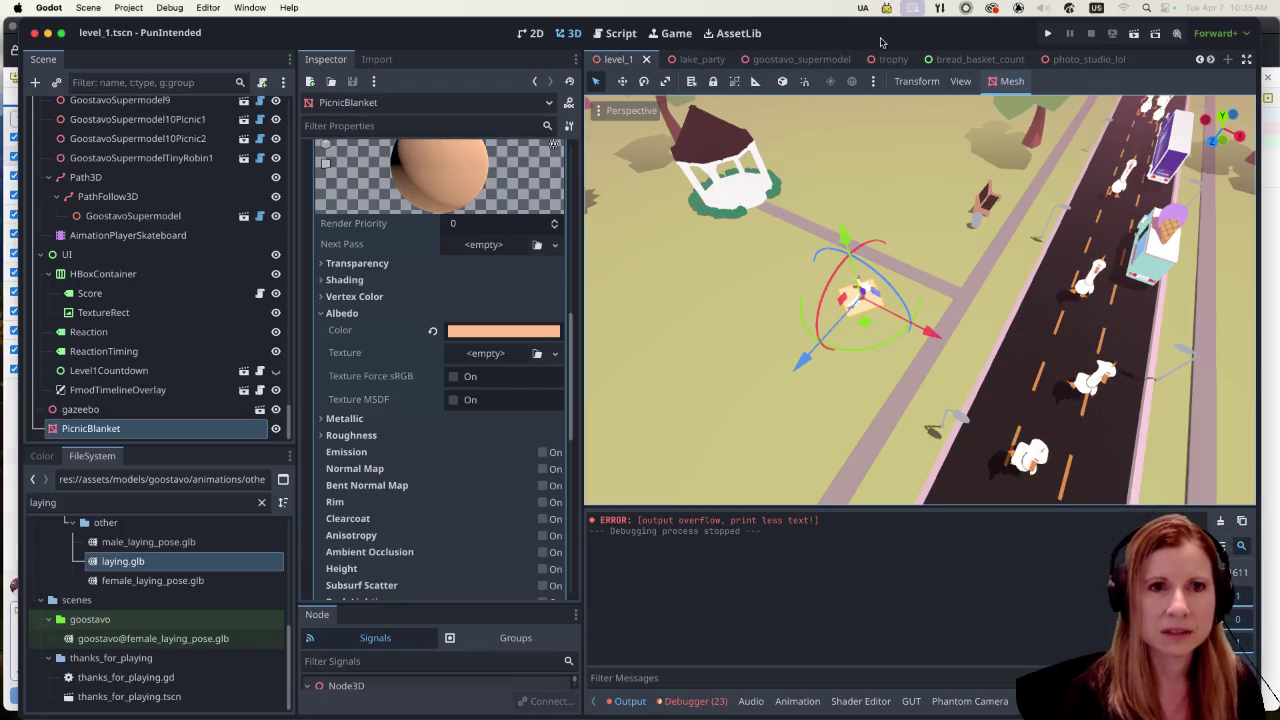
# Step: Launch the project with the Run Project play button to reach the Rhythm and Goose menu
pyautogui.click(1049, 37)
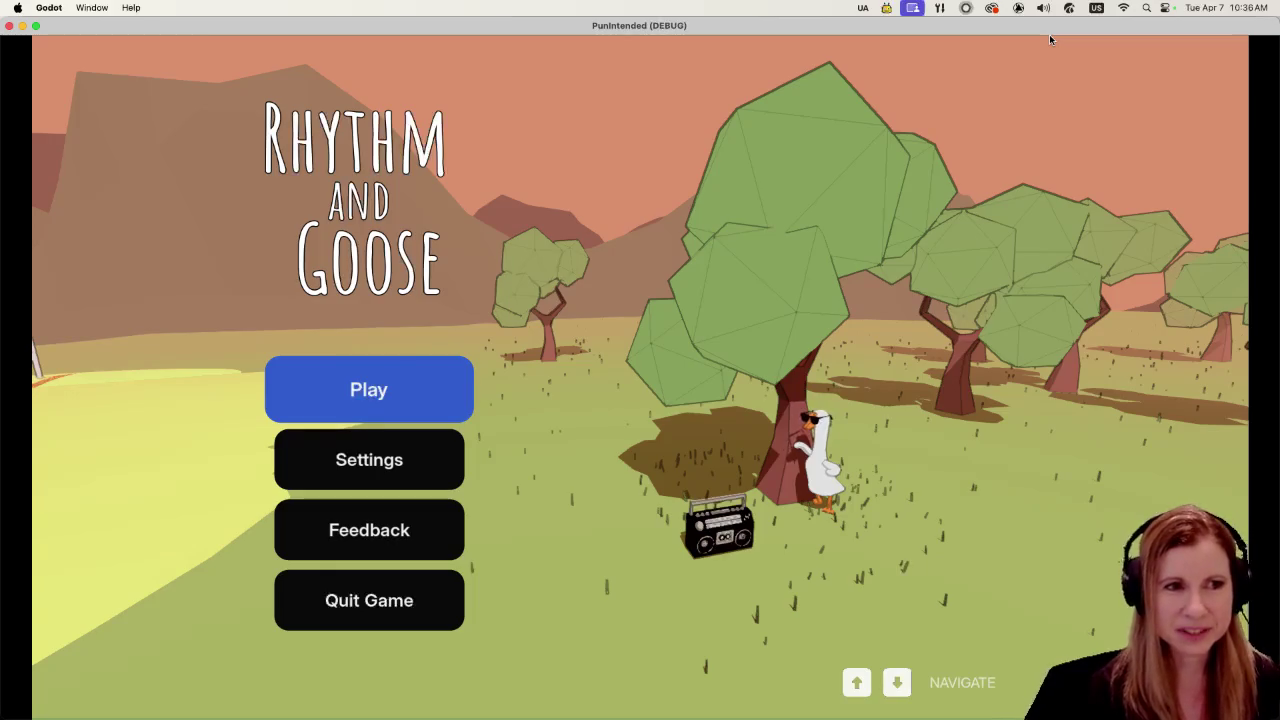
# Step: Start the game from the title menu and get through Charlie's welcome dialogue
pyautogui.press('Return')
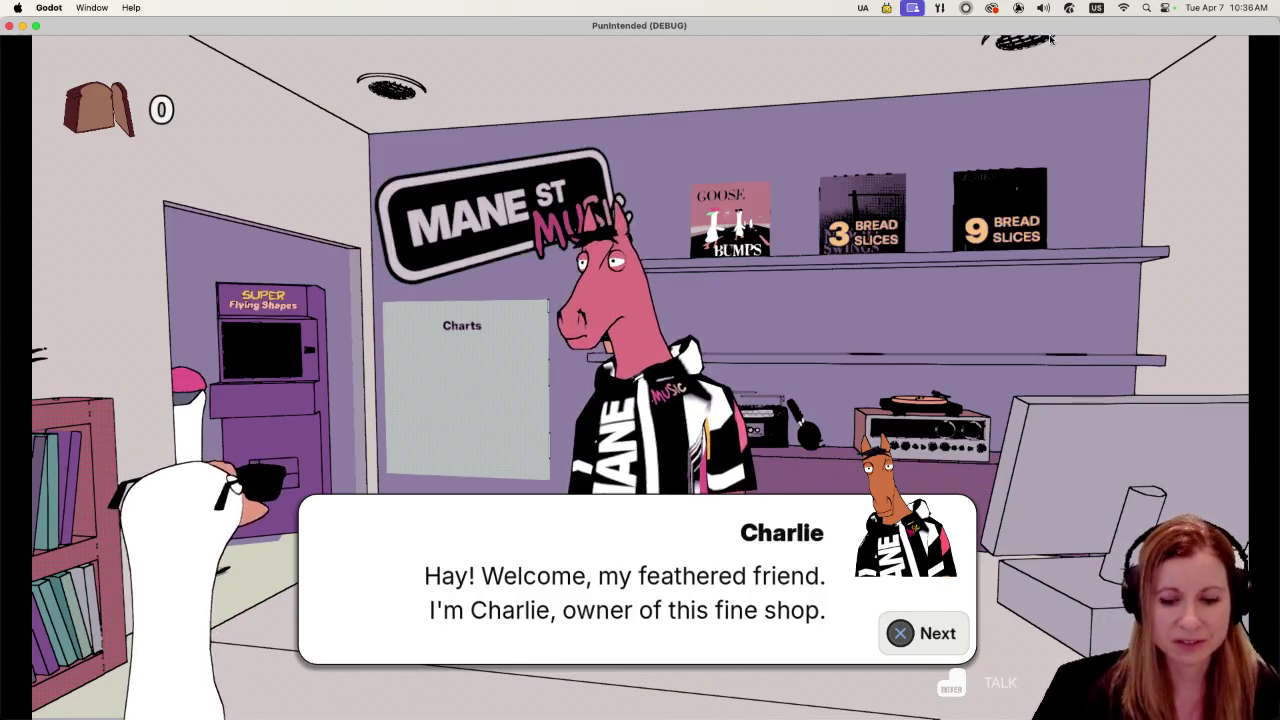
pyautogui.press('space')
pyautogui.press('space')
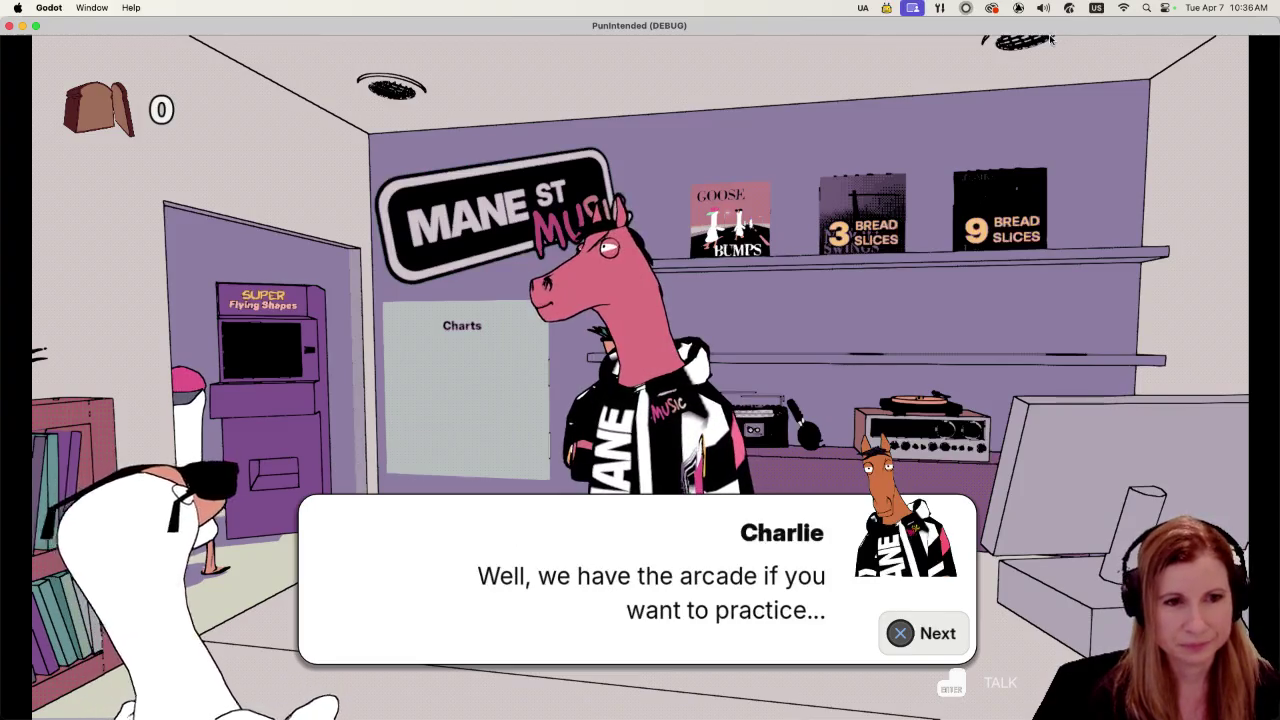
pyautogui.press('space')
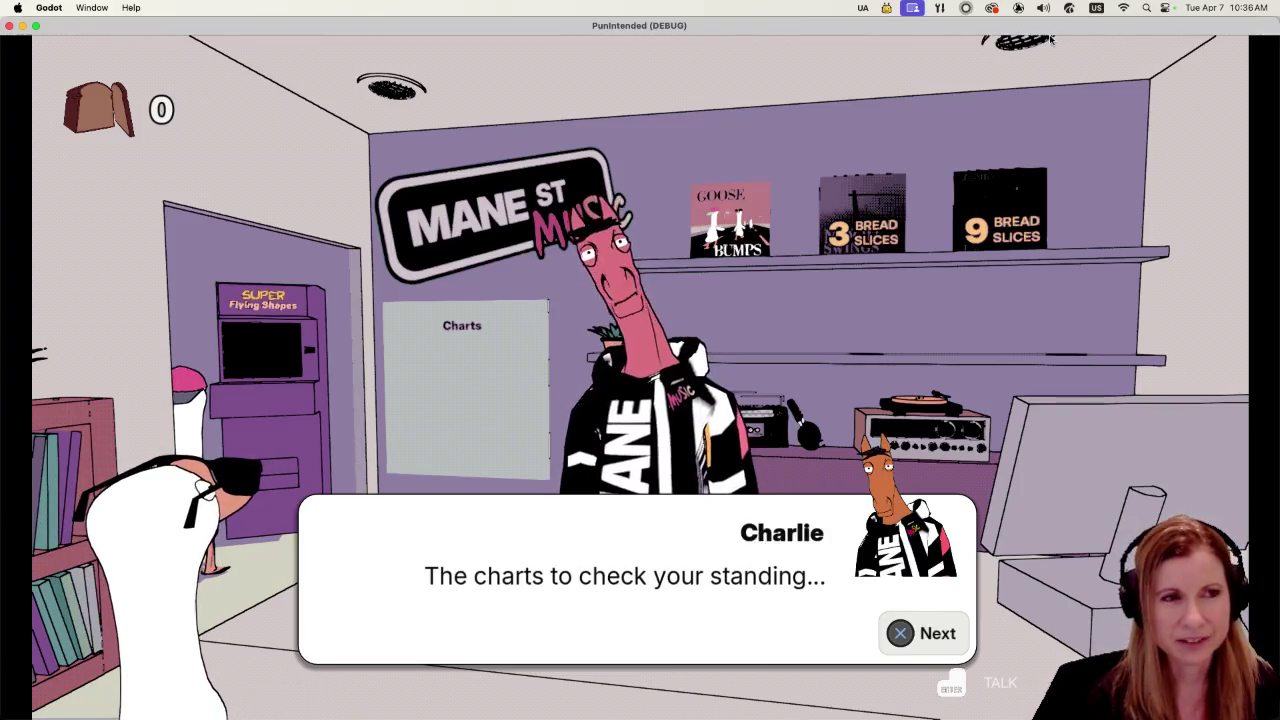
pyautogui.press('space')
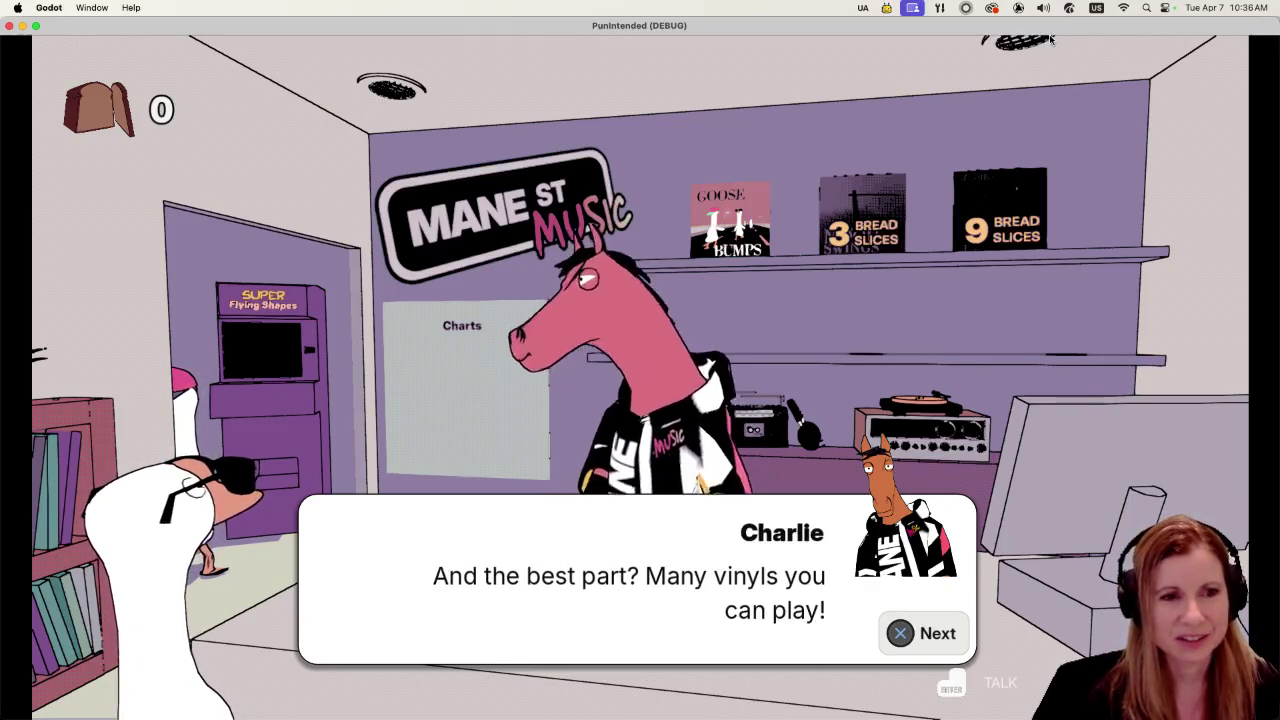
pyautogui.press('space')
pyautogui.press('space')
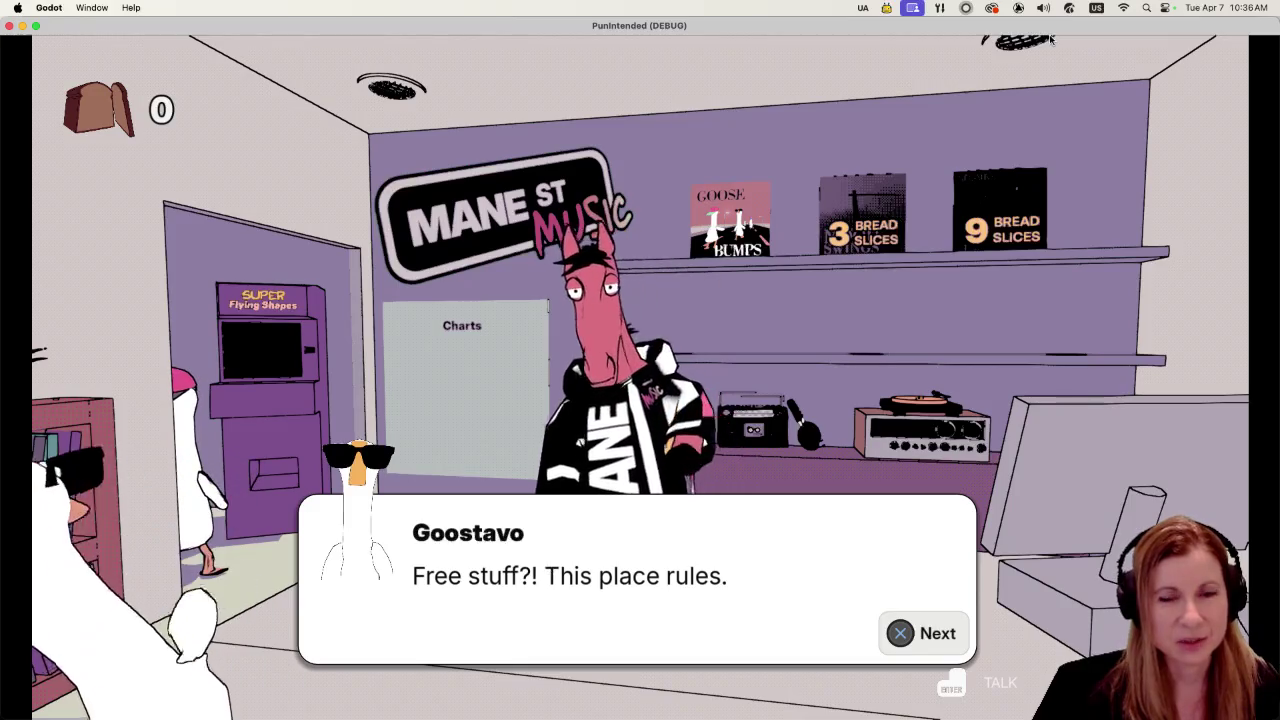
# Step: Go to the arcade machine, close its dialogue, and start the Goose Bumps road level
pyautogui.press('Left')
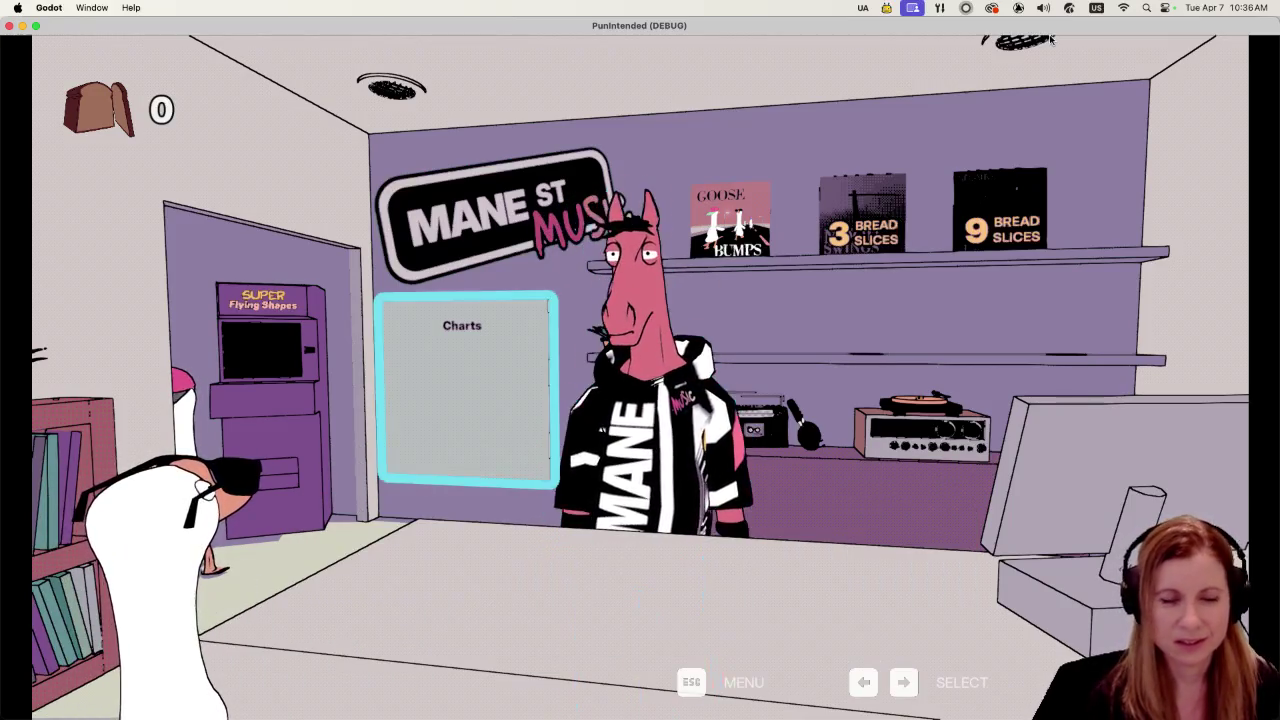
pyautogui.press('Left')
pyautogui.press('Return')
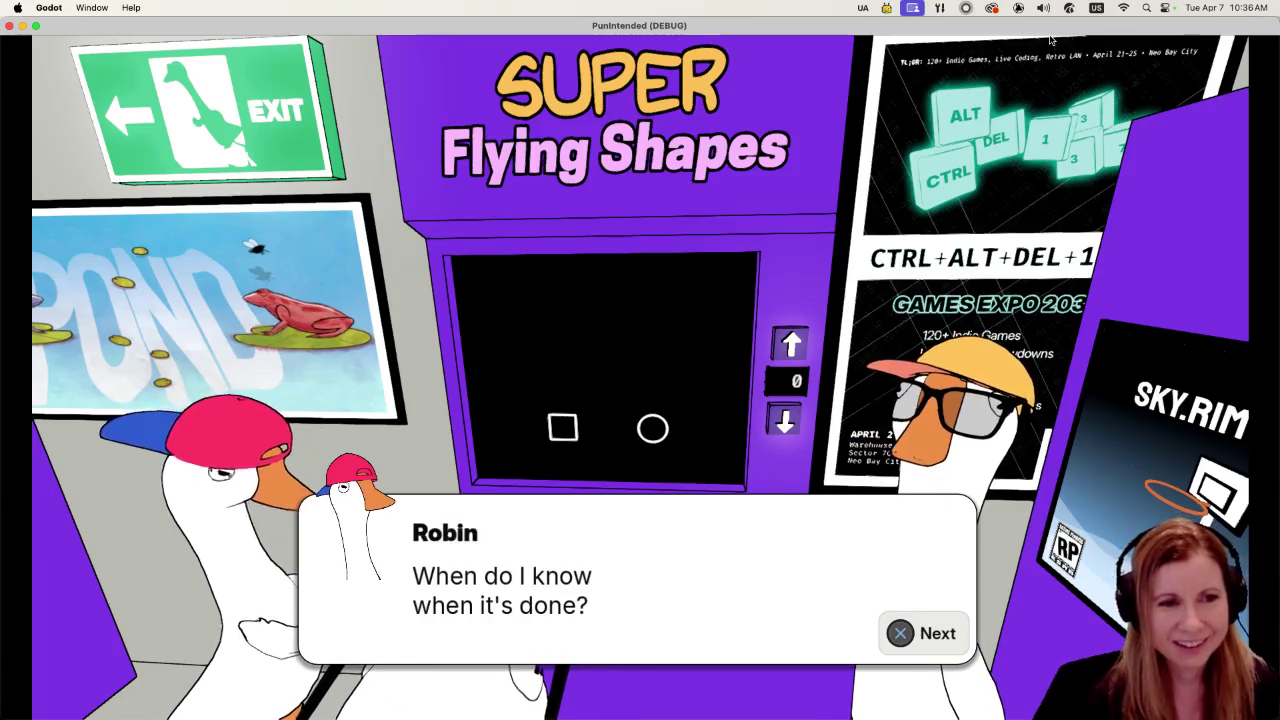
pyautogui.press('Return')
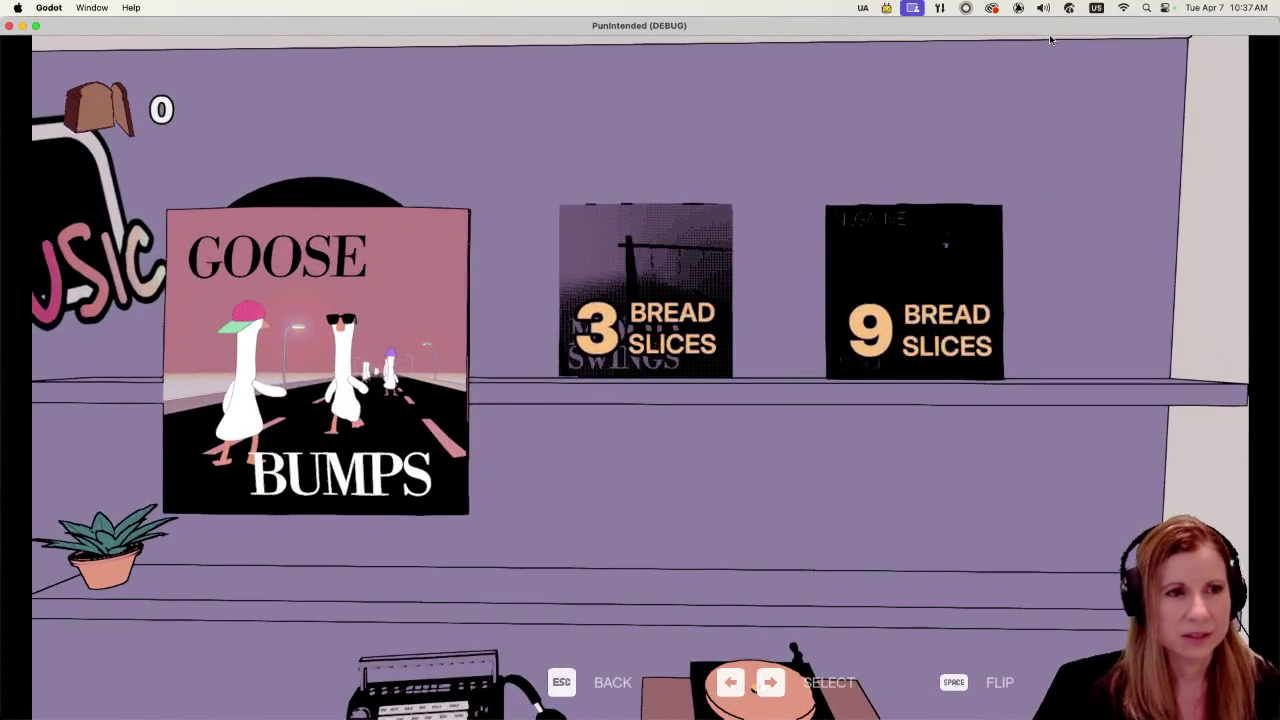
pyautogui.press('Return')
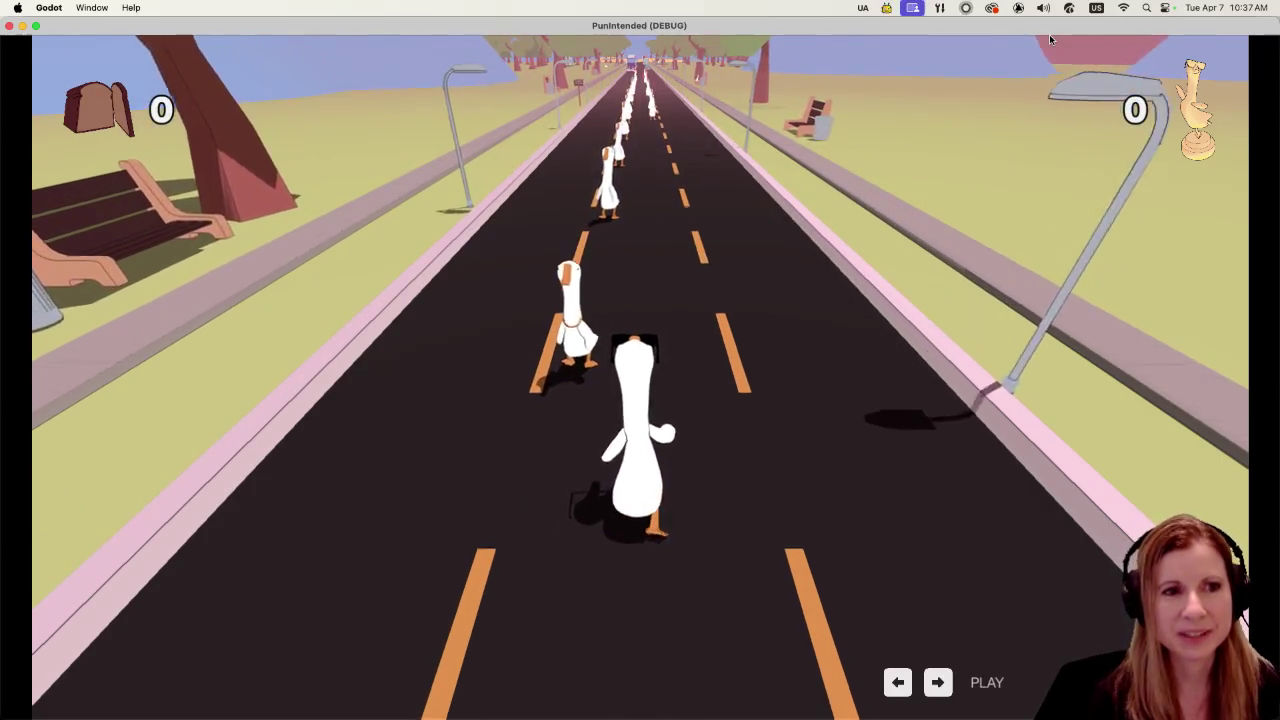
# Step: Hit the left and right arrow beats in time as the geese pass on the road
pyautogui.press('Left')
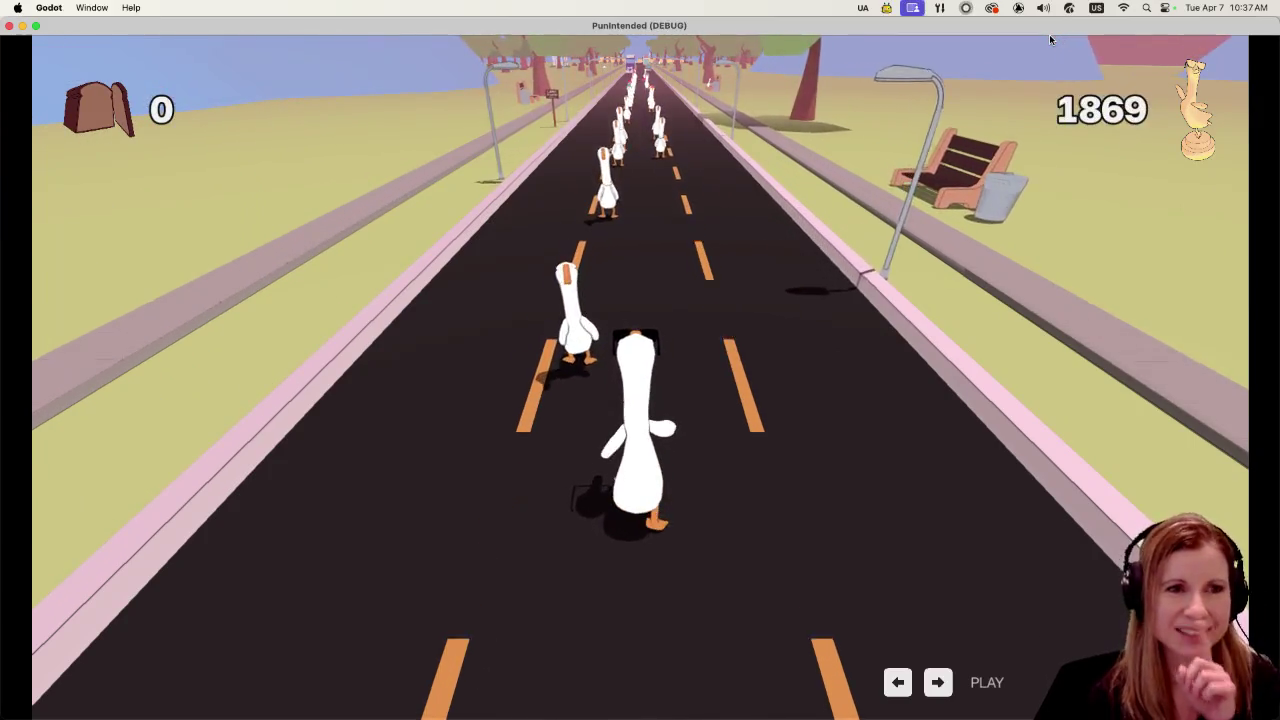
pyautogui.press('Left')
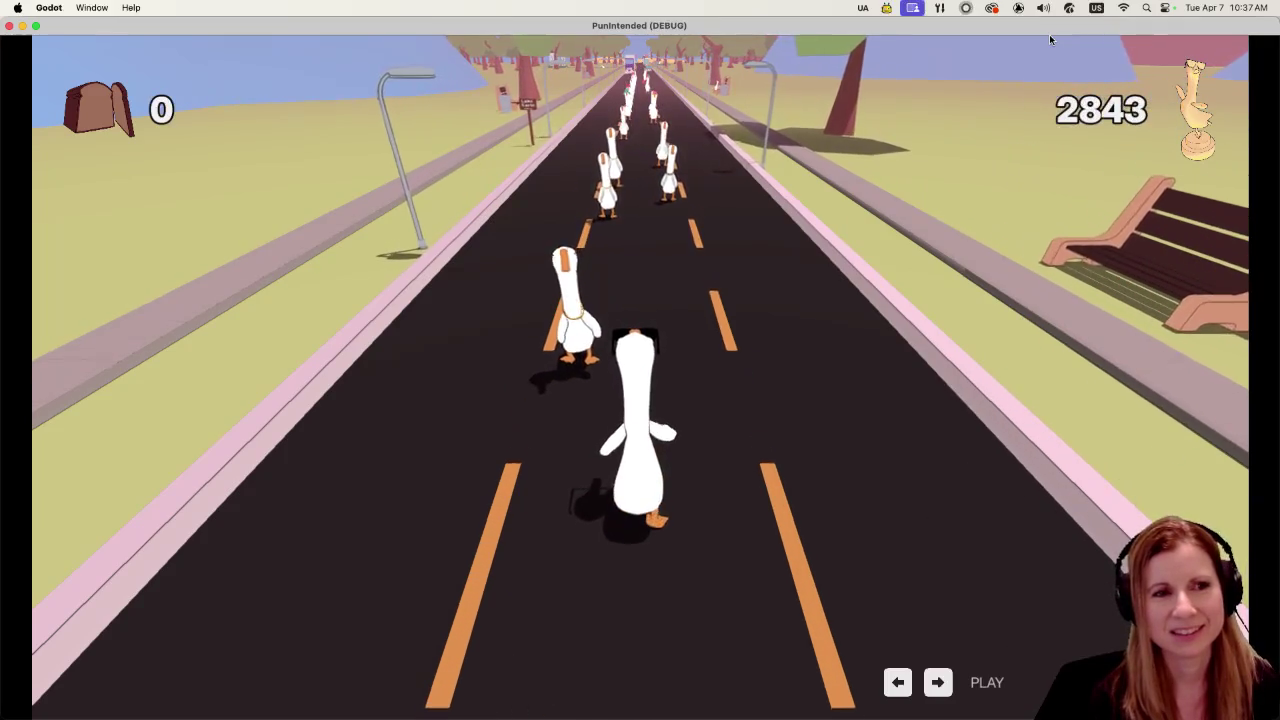
pyautogui.press('Left')
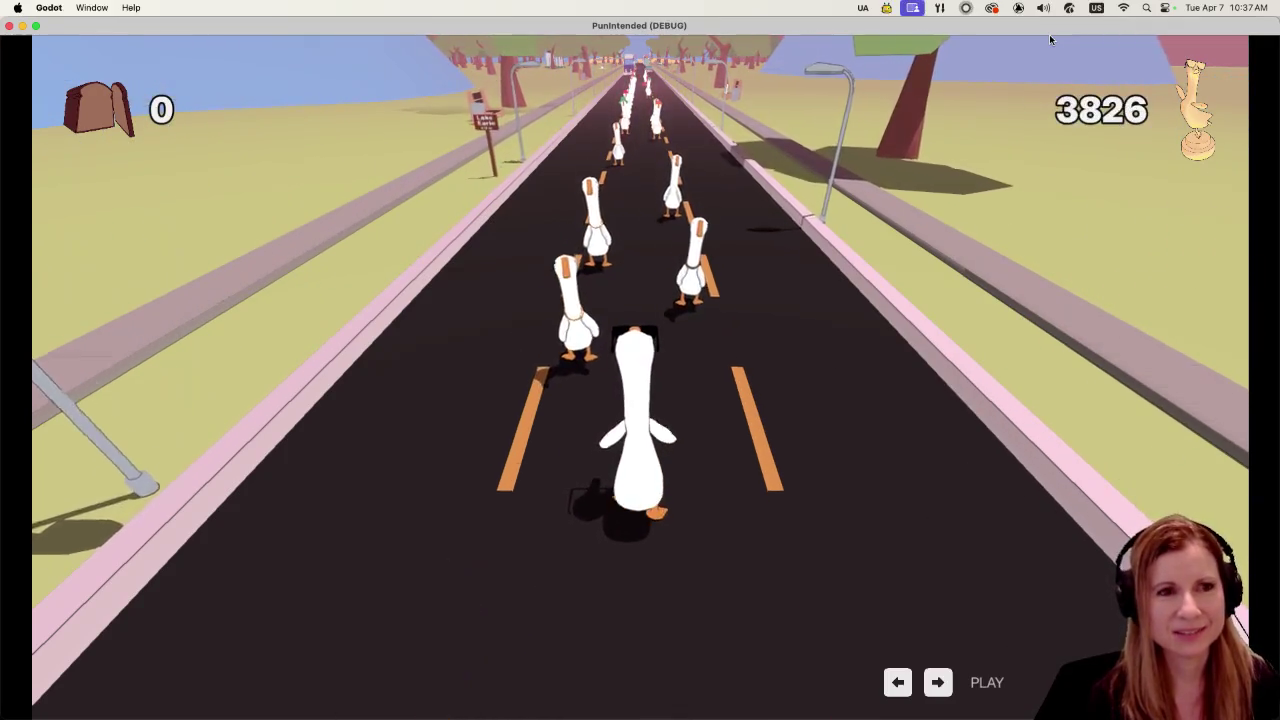
pyautogui.press('Left')
pyautogui.press('Right')
pyautogui.press('Left')
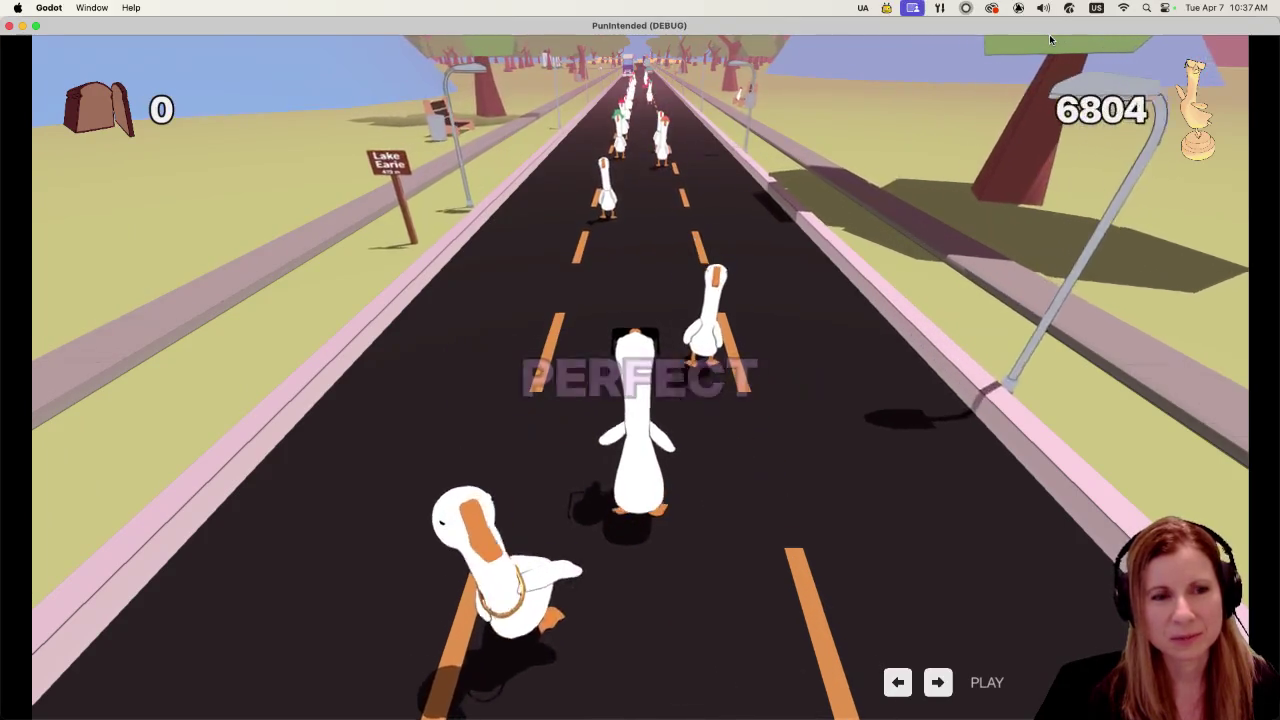
pyautogui.press('Right')
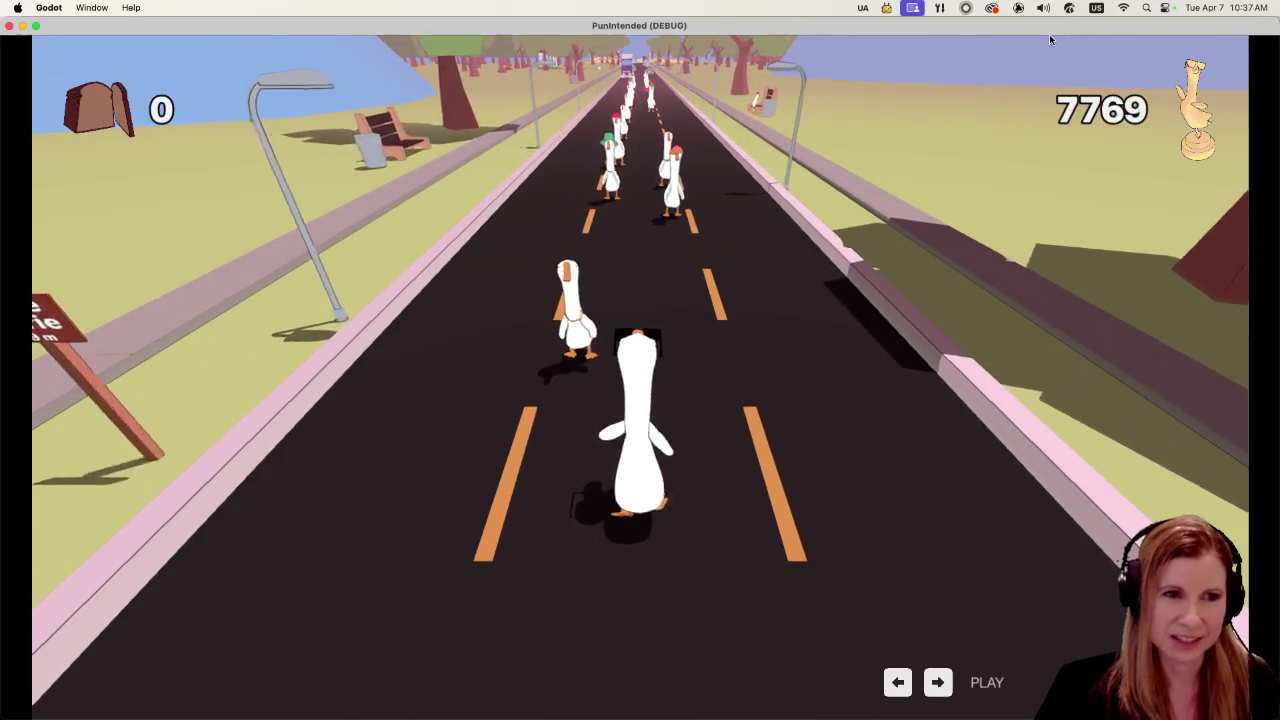
pyautogui.press('Left')
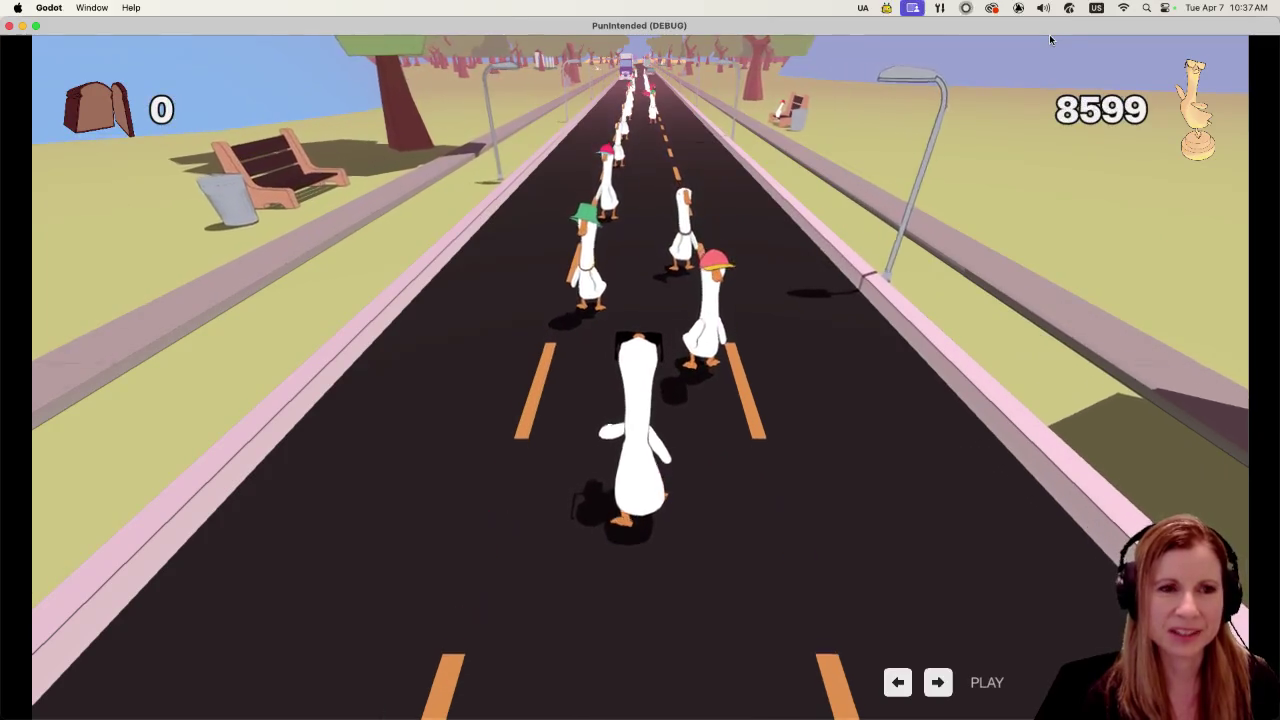
pyautogui.press('Right')
pyautogui.press('Left')
pyautogui.press('Right')
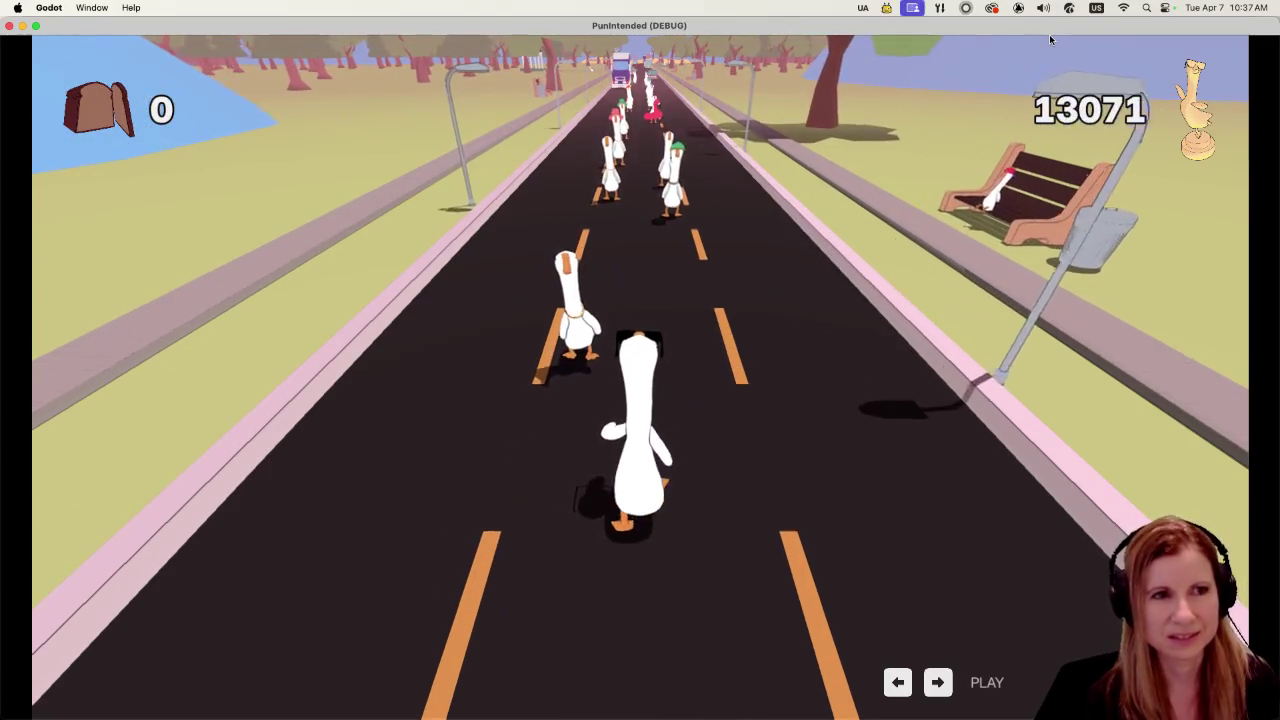
pyautogui.press('Left')
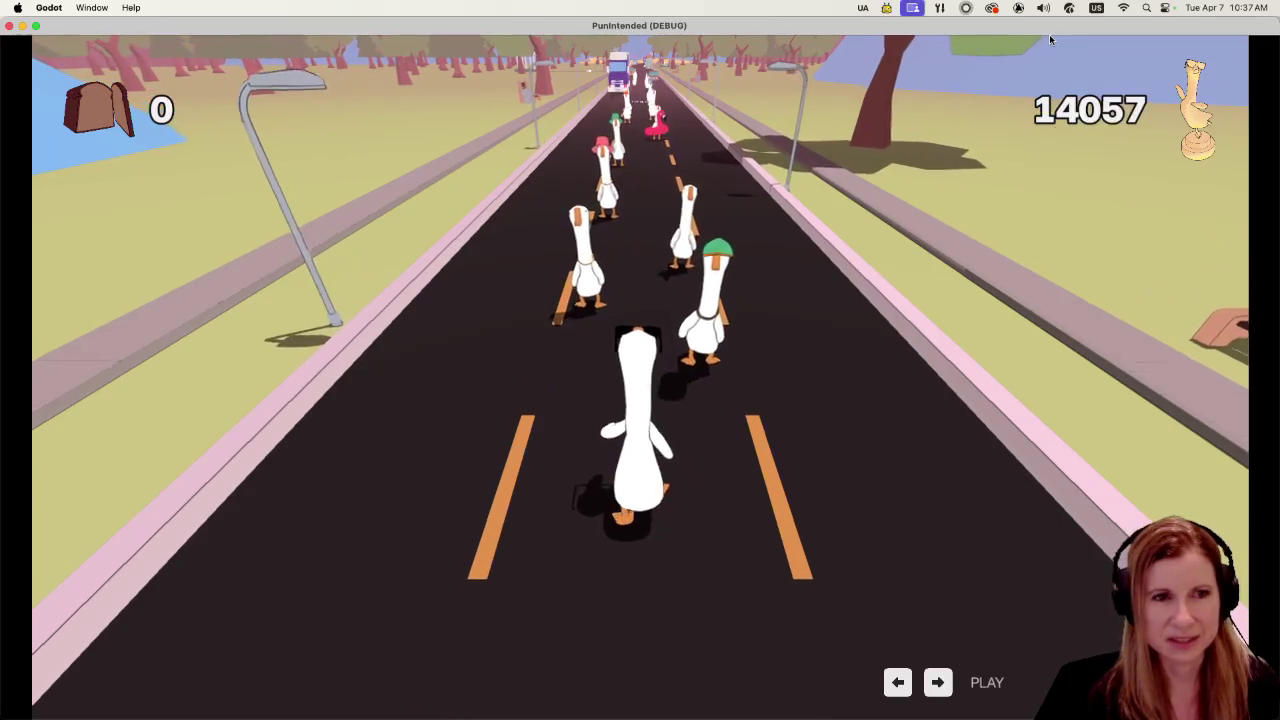
pyautogui.press('Right')
pyautogui.press('Left')
pyautogui.press('Right')
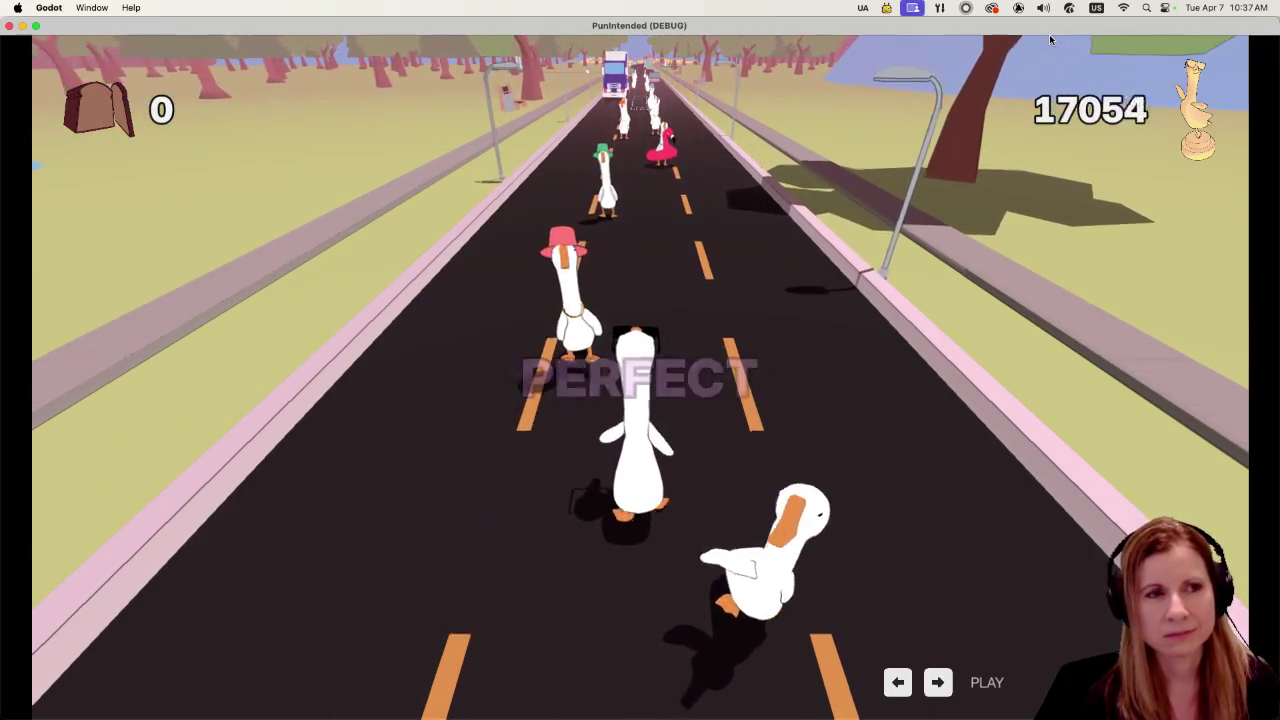
pyautogui.press('Left')
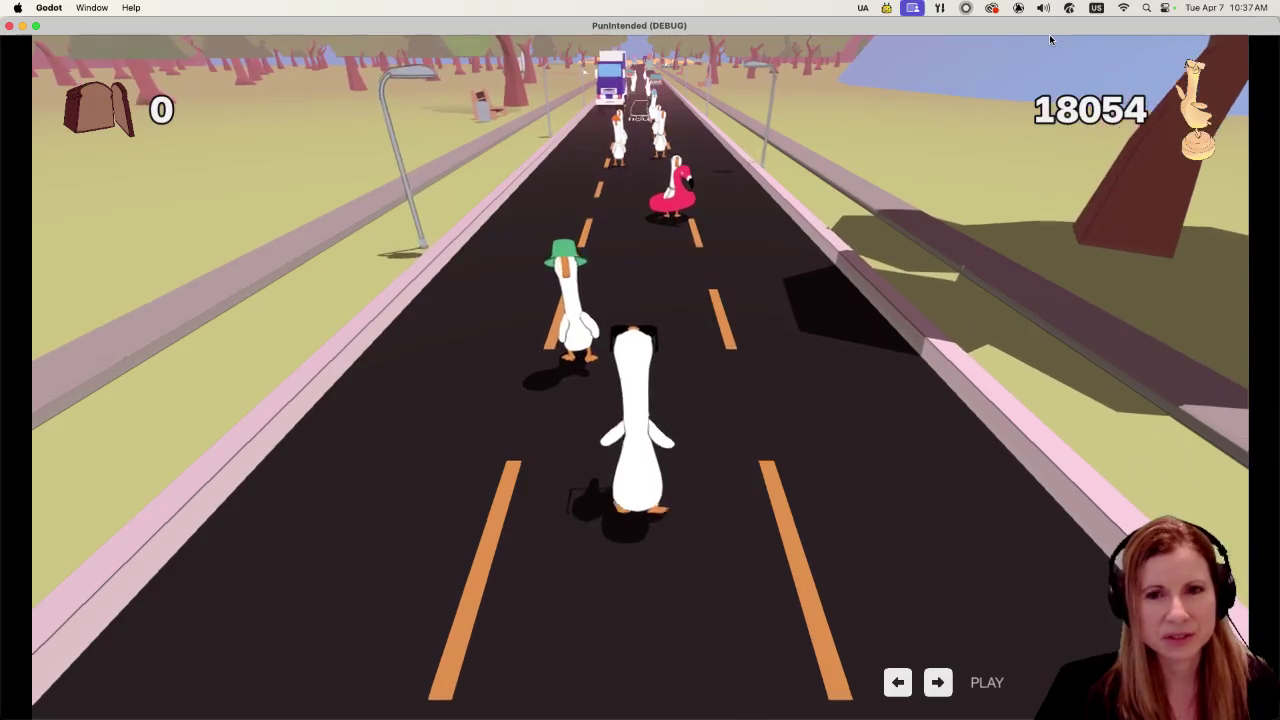
pyautogui.press('Left')
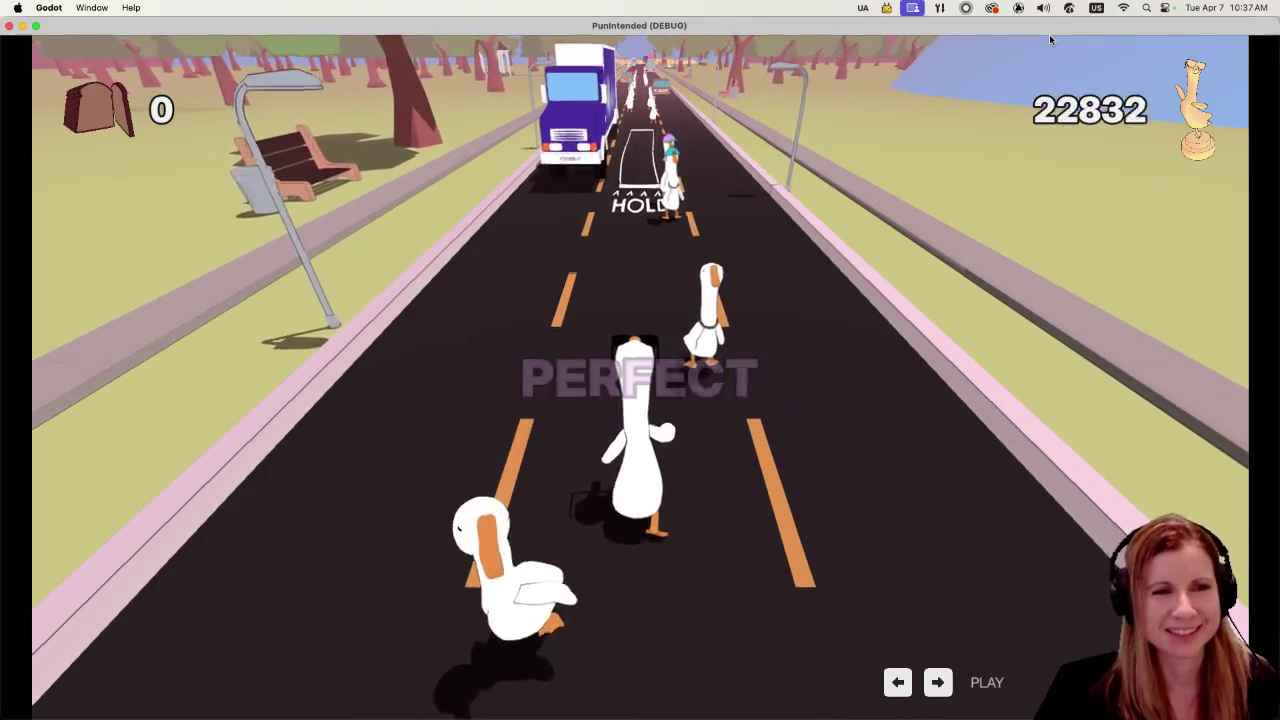
pyautogui.press('Right')
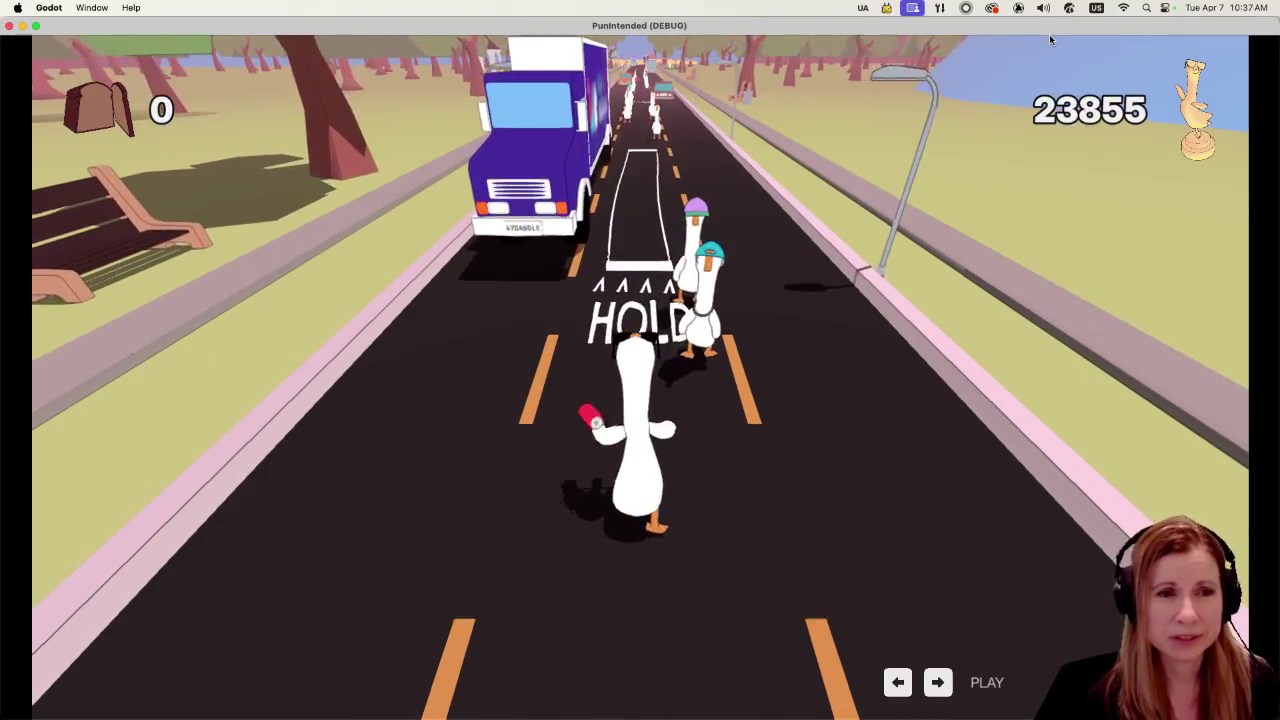
pyautogui.press('Right')
pyautogui.press('Right')
pyautogui.press('Right')
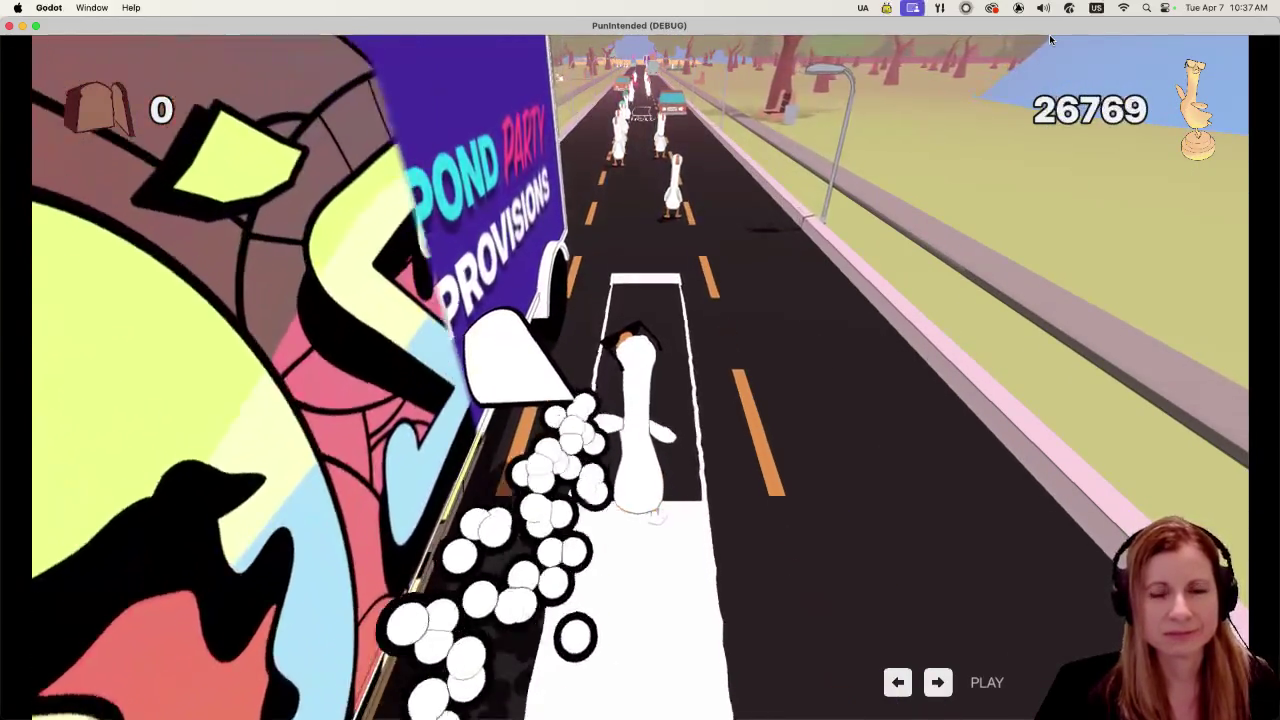
pyautogui.press('Right')
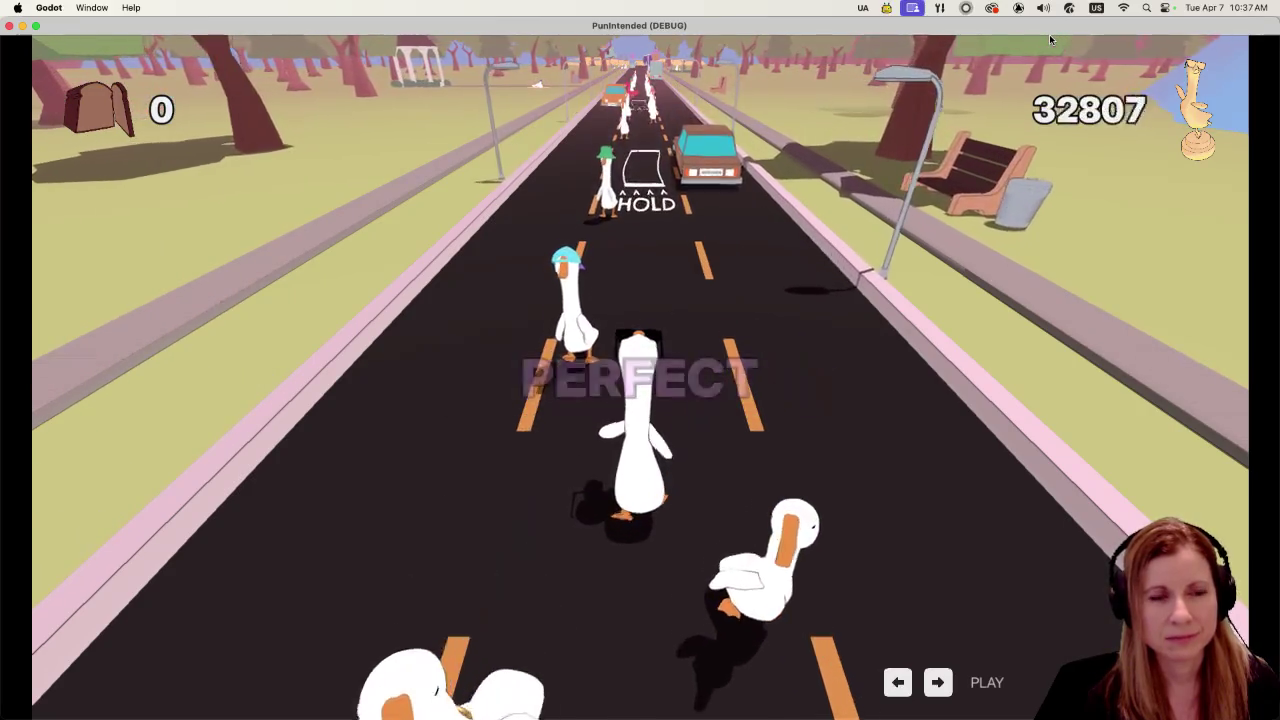
pyautogui.press('Right')
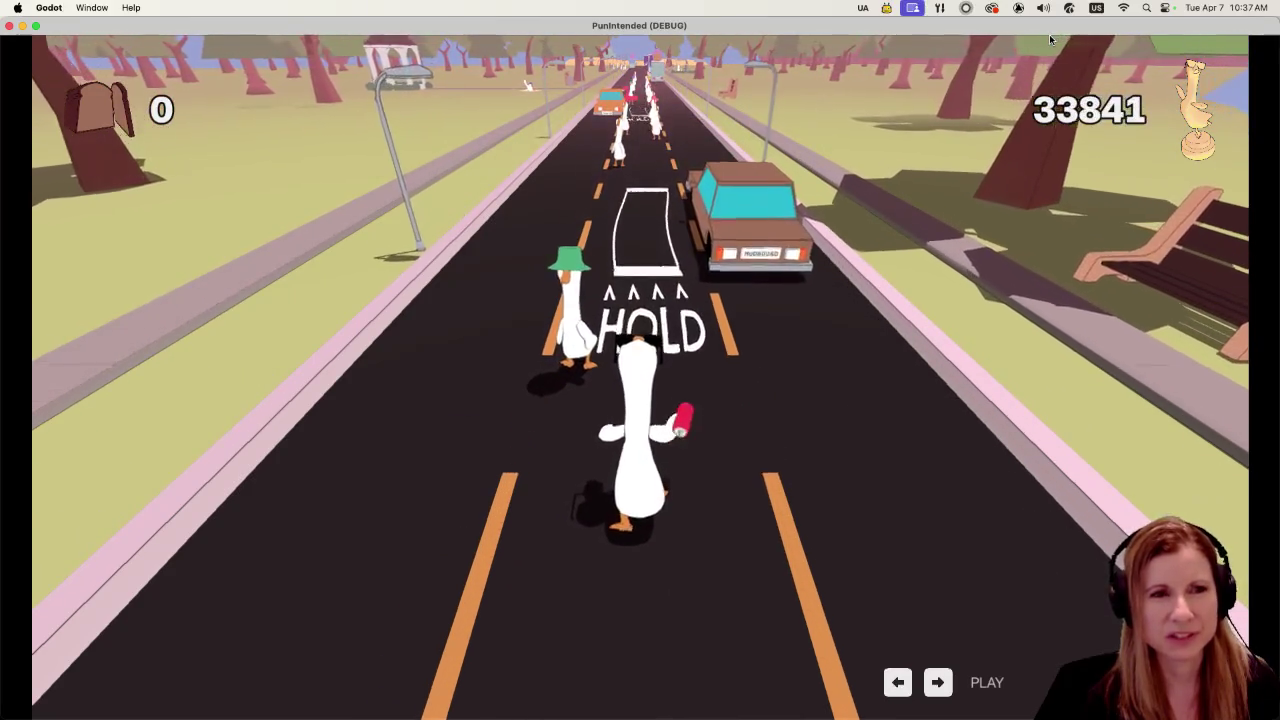
# Step: Hit the space-bar beats and hold the HOLD strips to tag trucks and cars, finishing at 104,910 points
pyautogui.press('space')
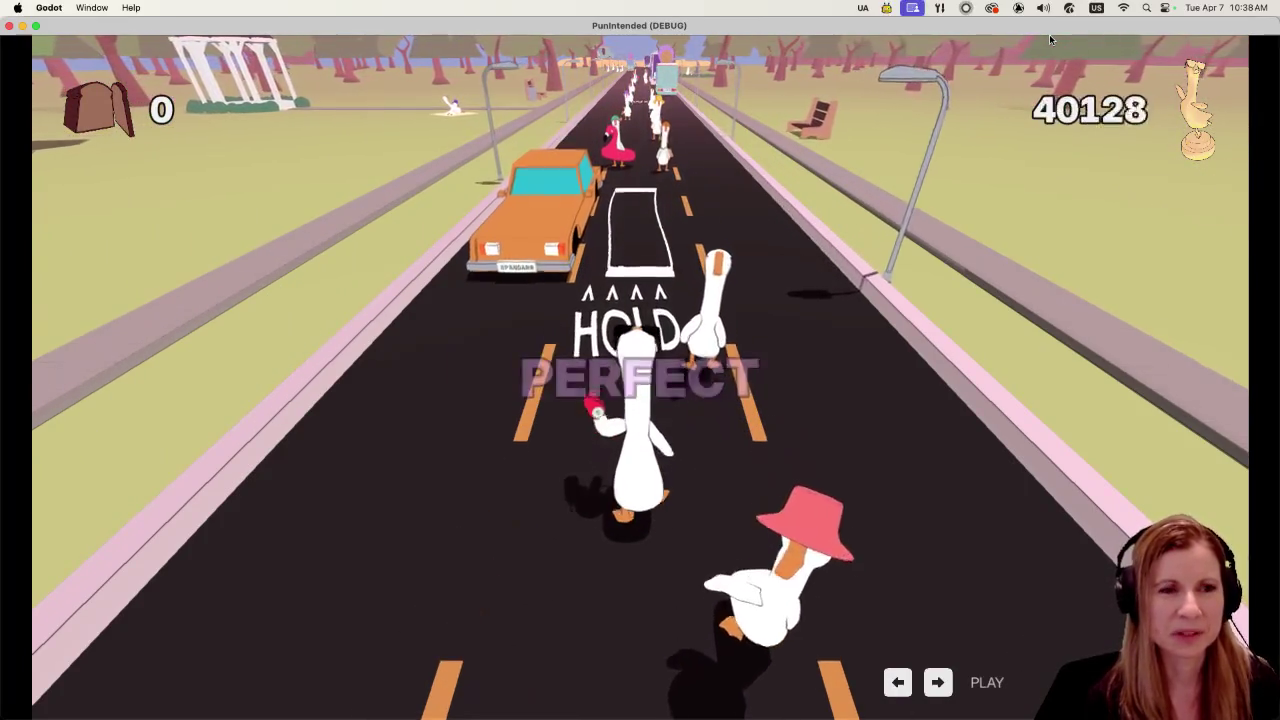
pyautogui.press('space')
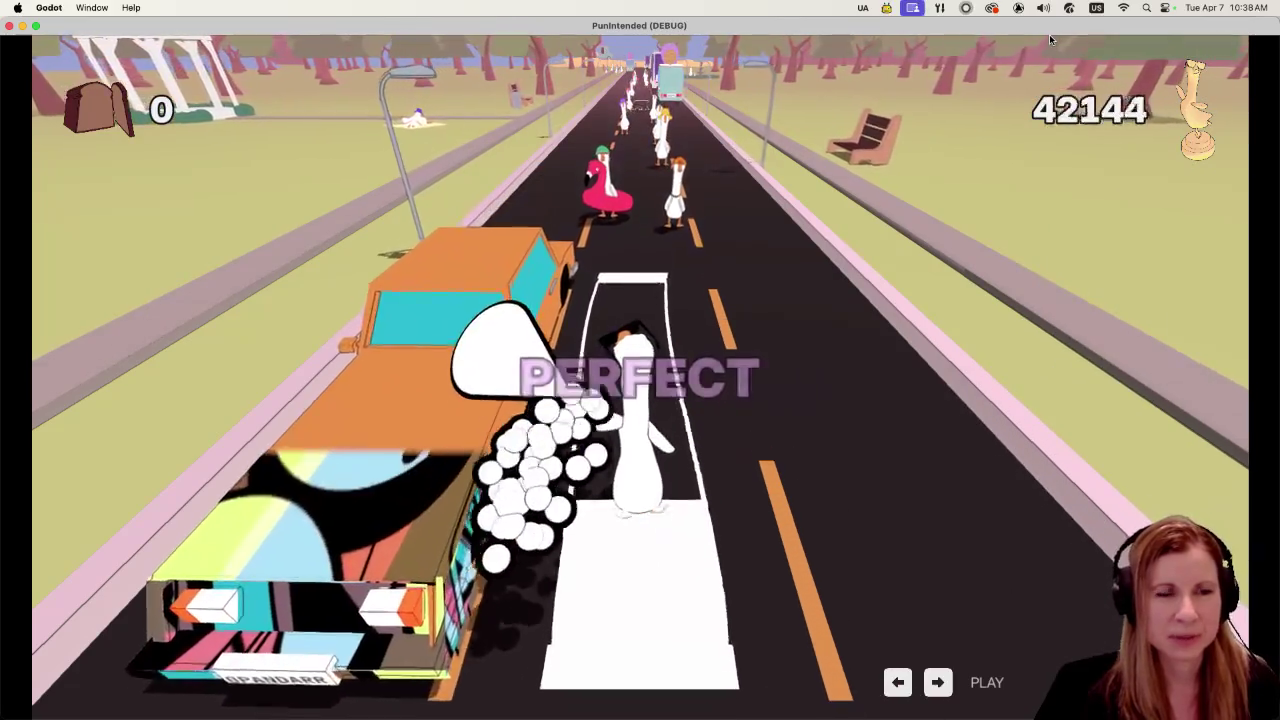
pyautogui.press('space')
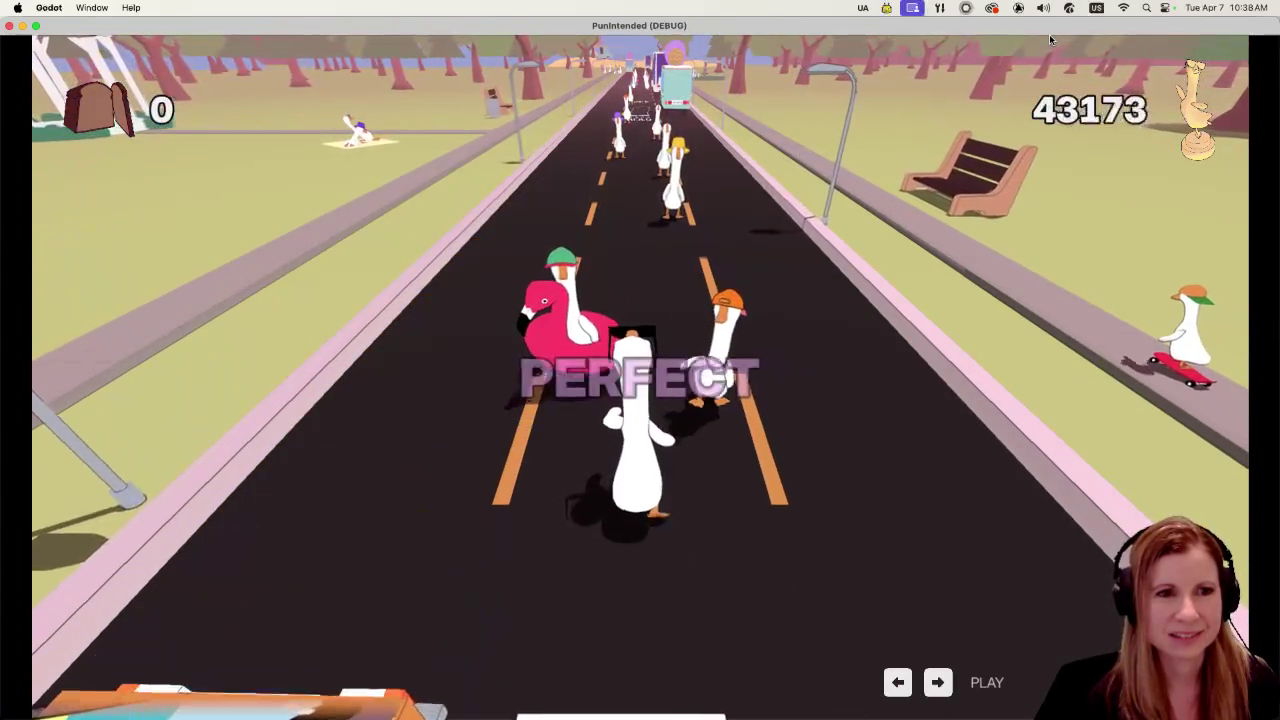
pyautogui.press('space')
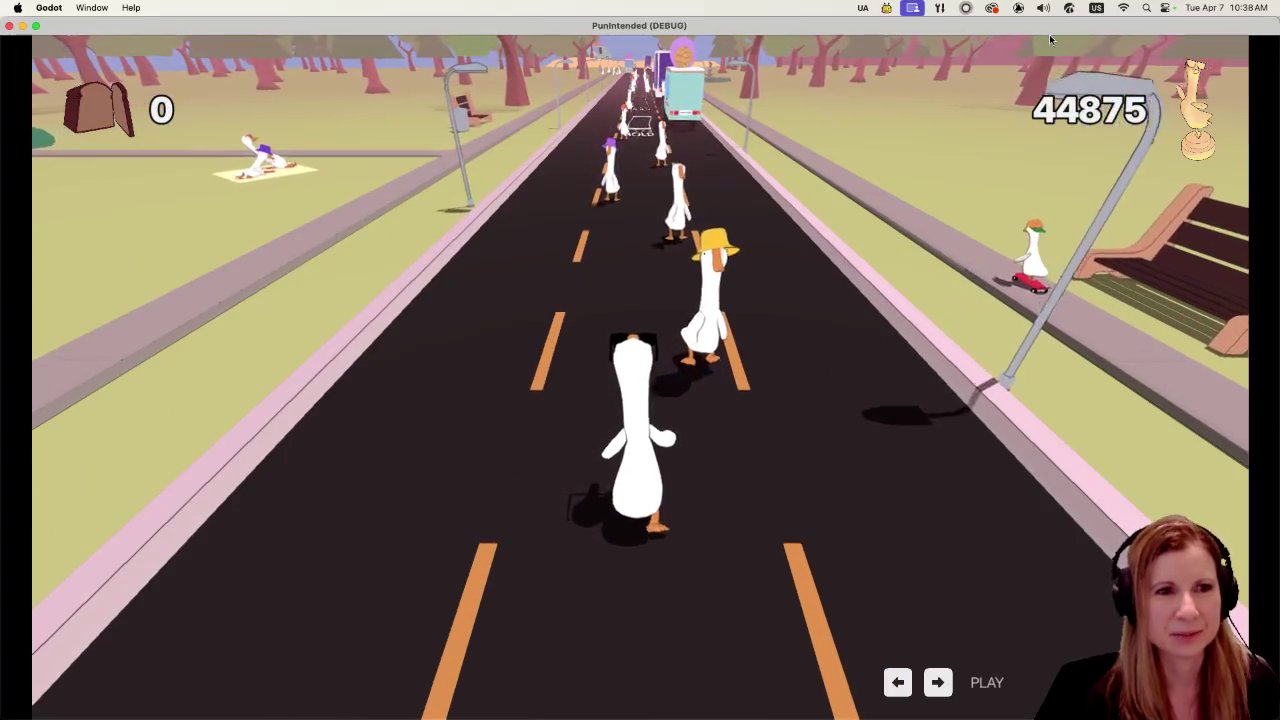
pyautogui.press('space')
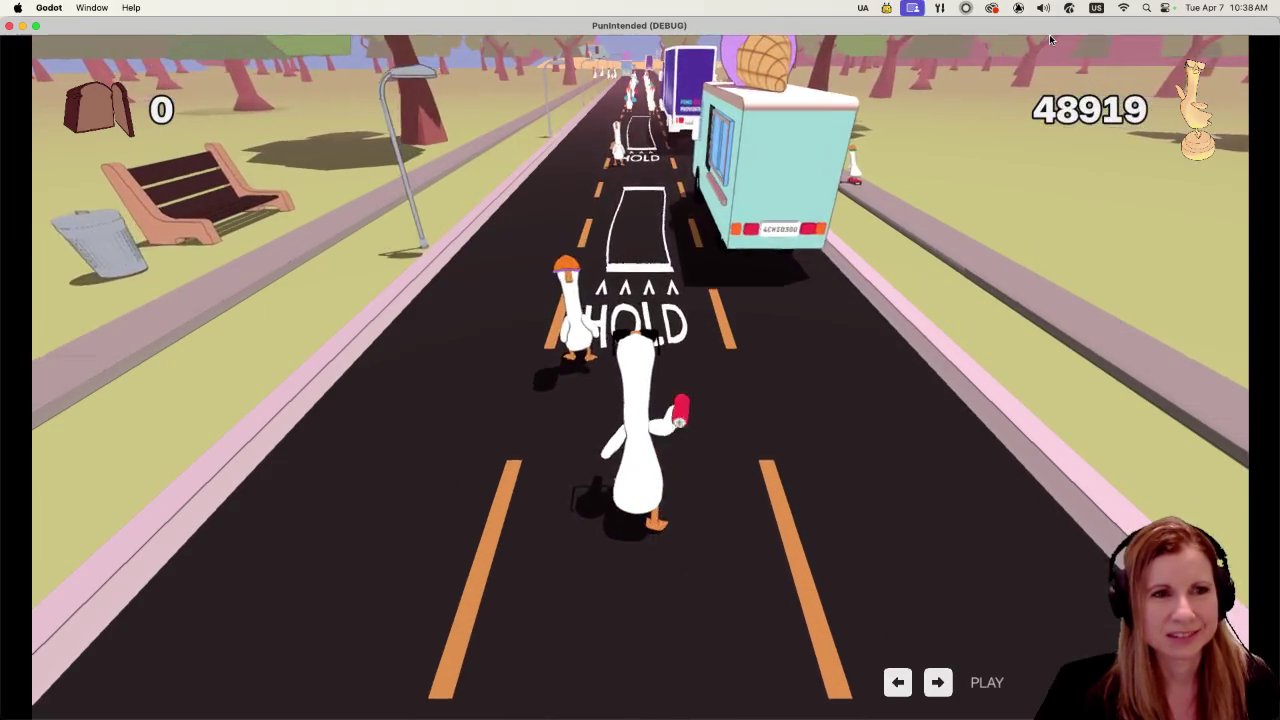
pyautogui.press('space')
pyautogui.press('space')
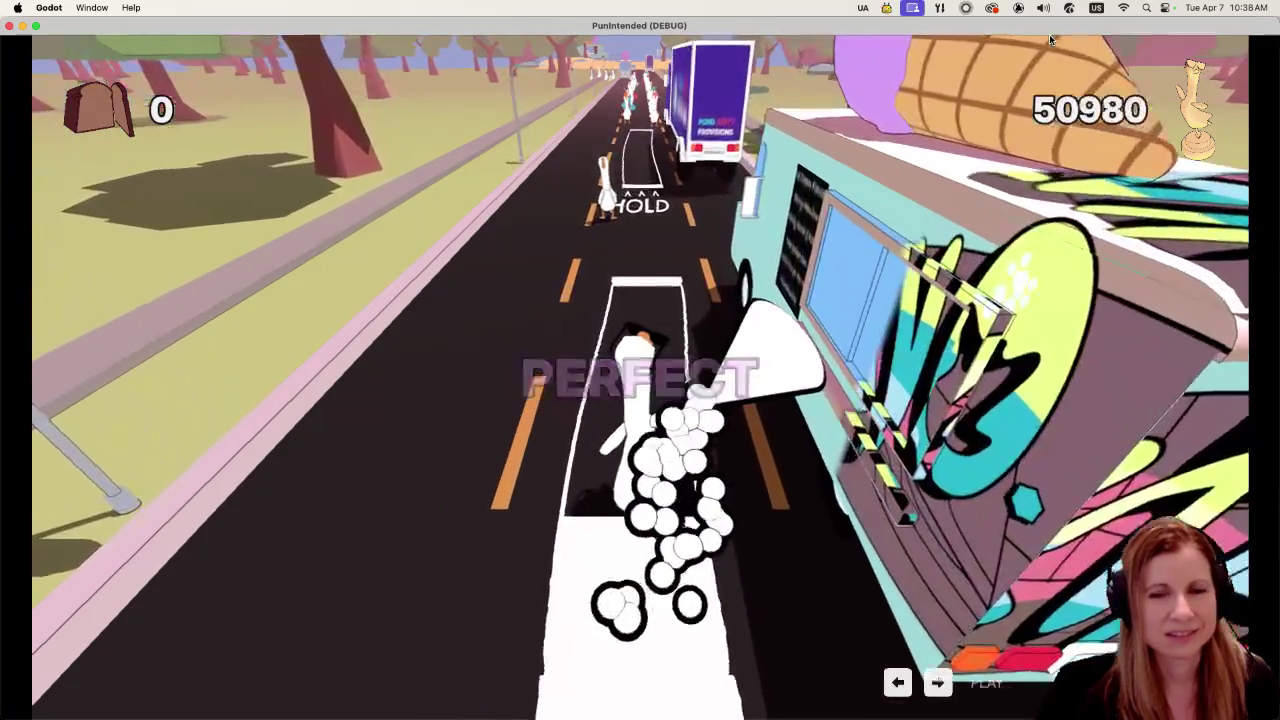
pyautogui.press('space')
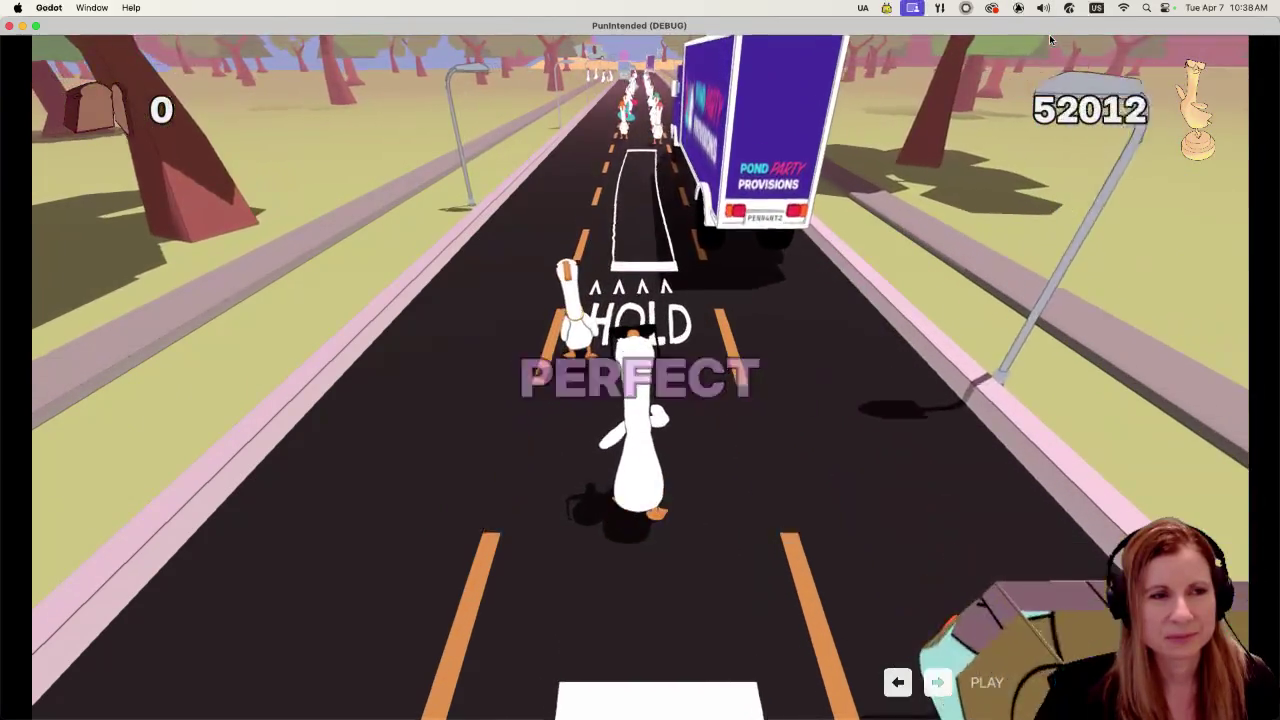
pyautogui.press('space')
pyautogui.press('space')
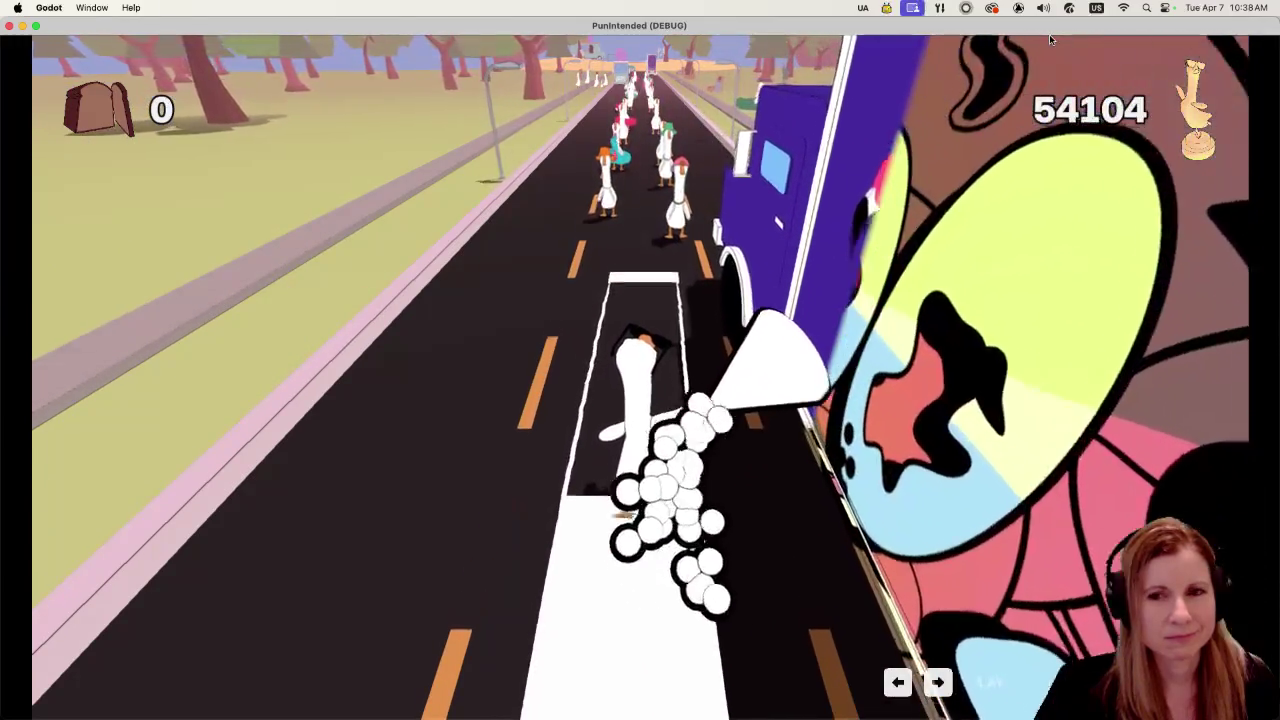
pyautogui.press('space')
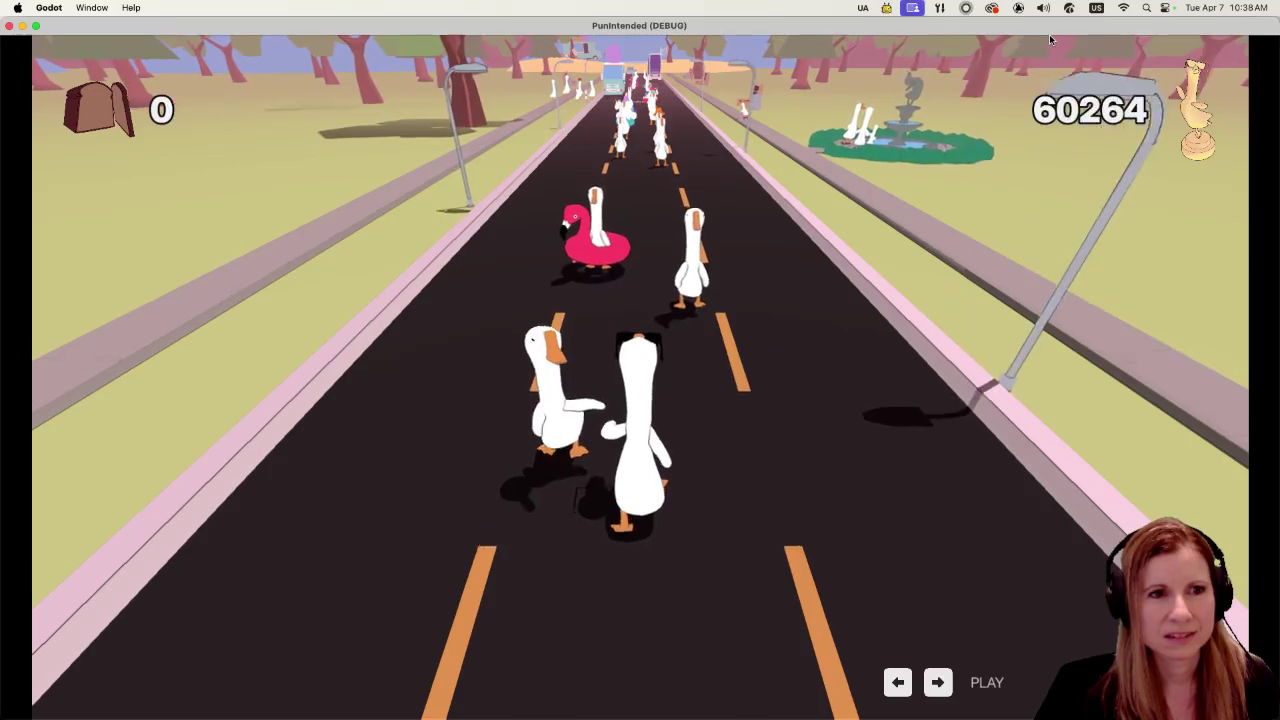
pyautogui.press('space')
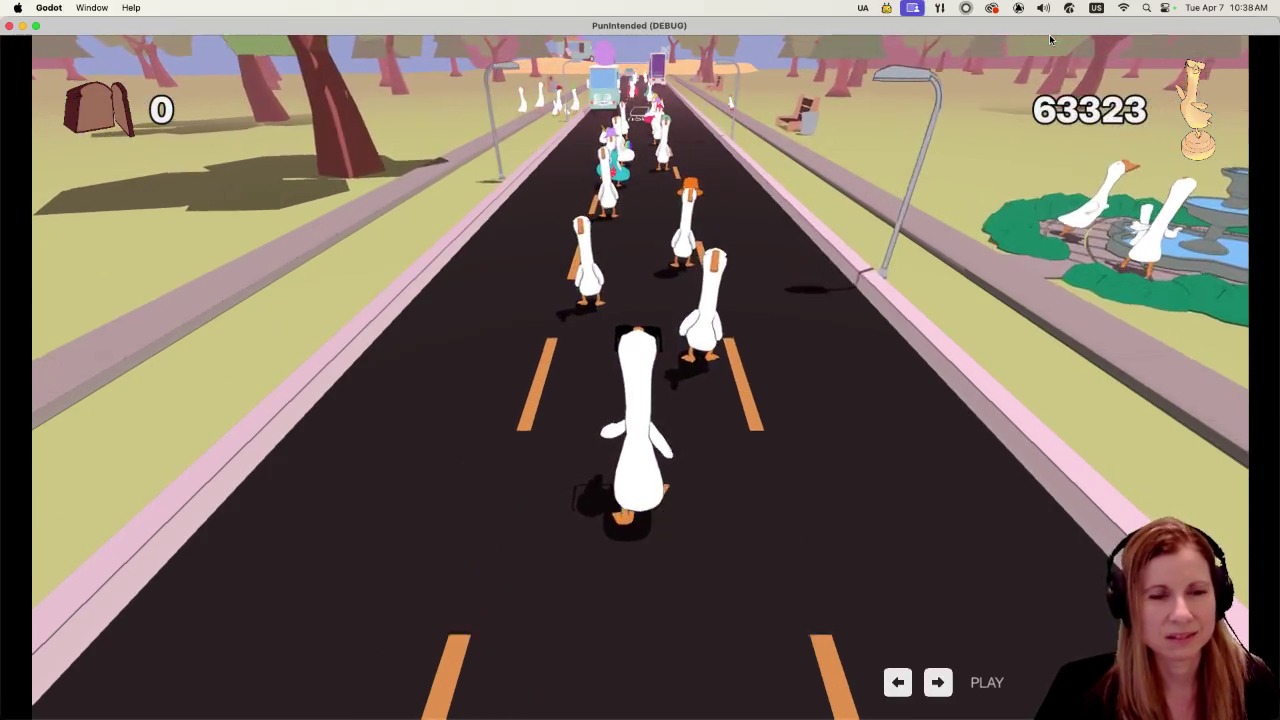
pyautogui.press('space')
pyautogui.press('space')
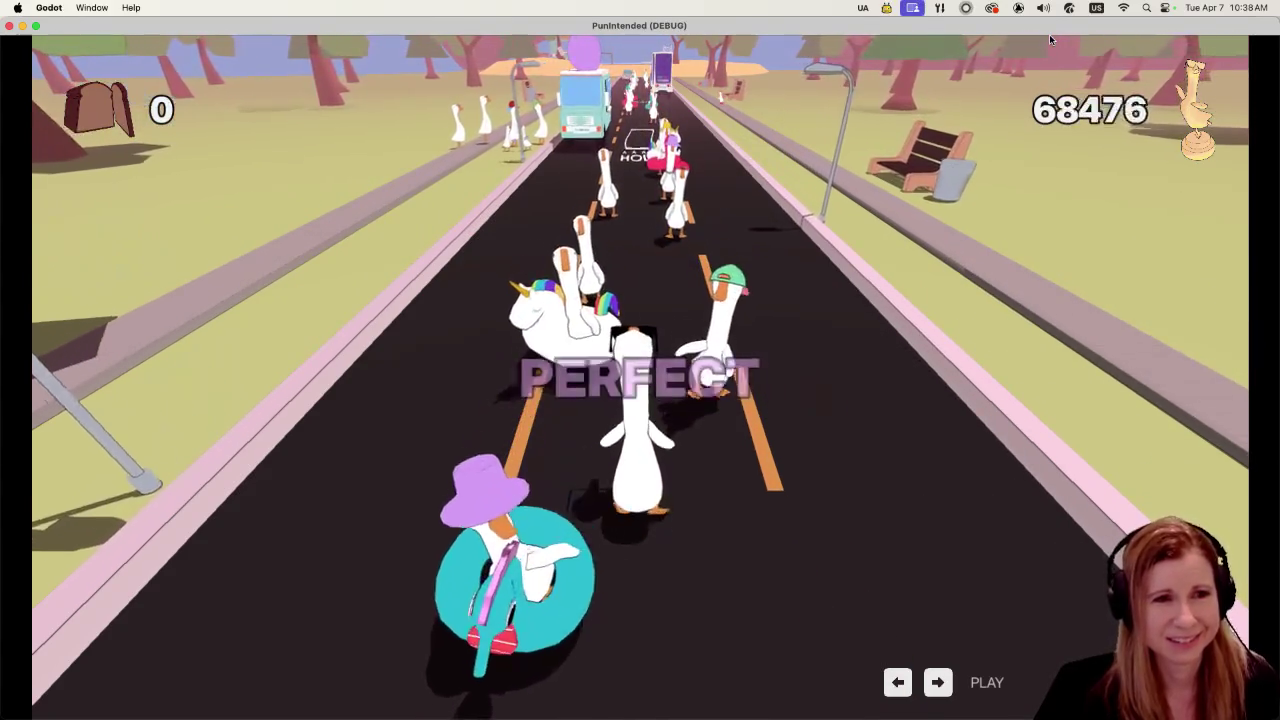
pyautogui.press('space')
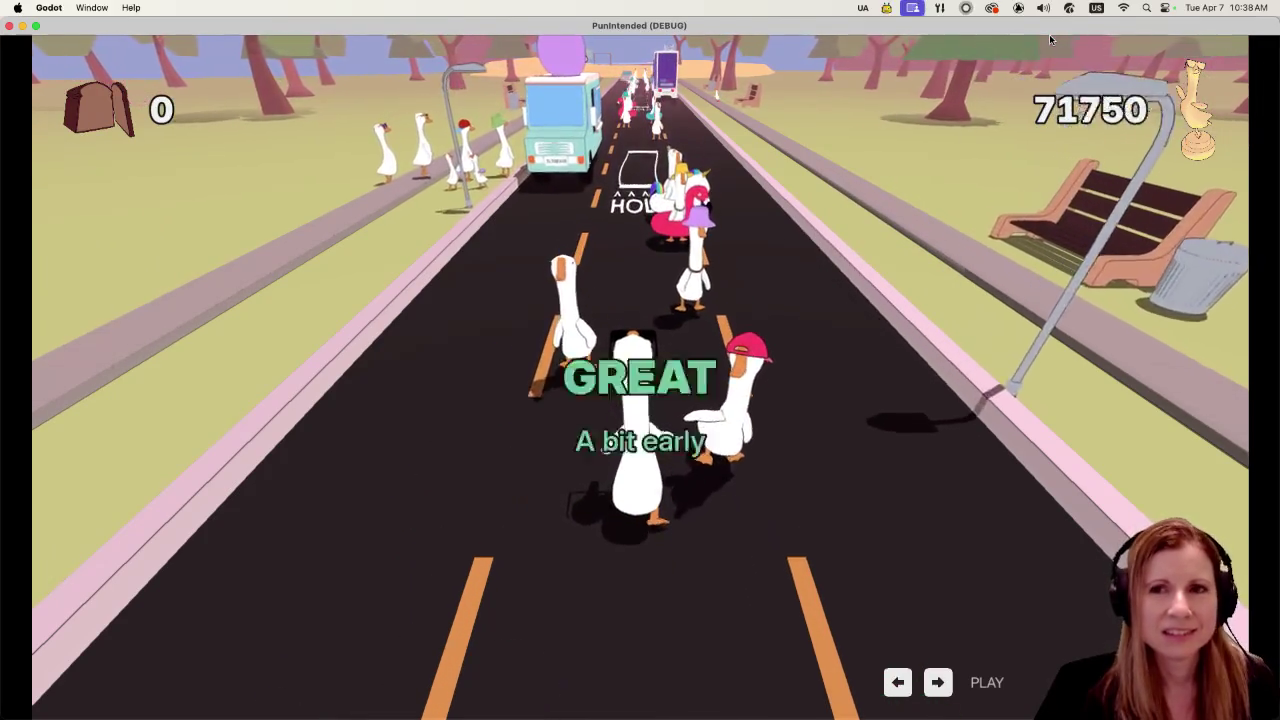
pyautogui.press('space')
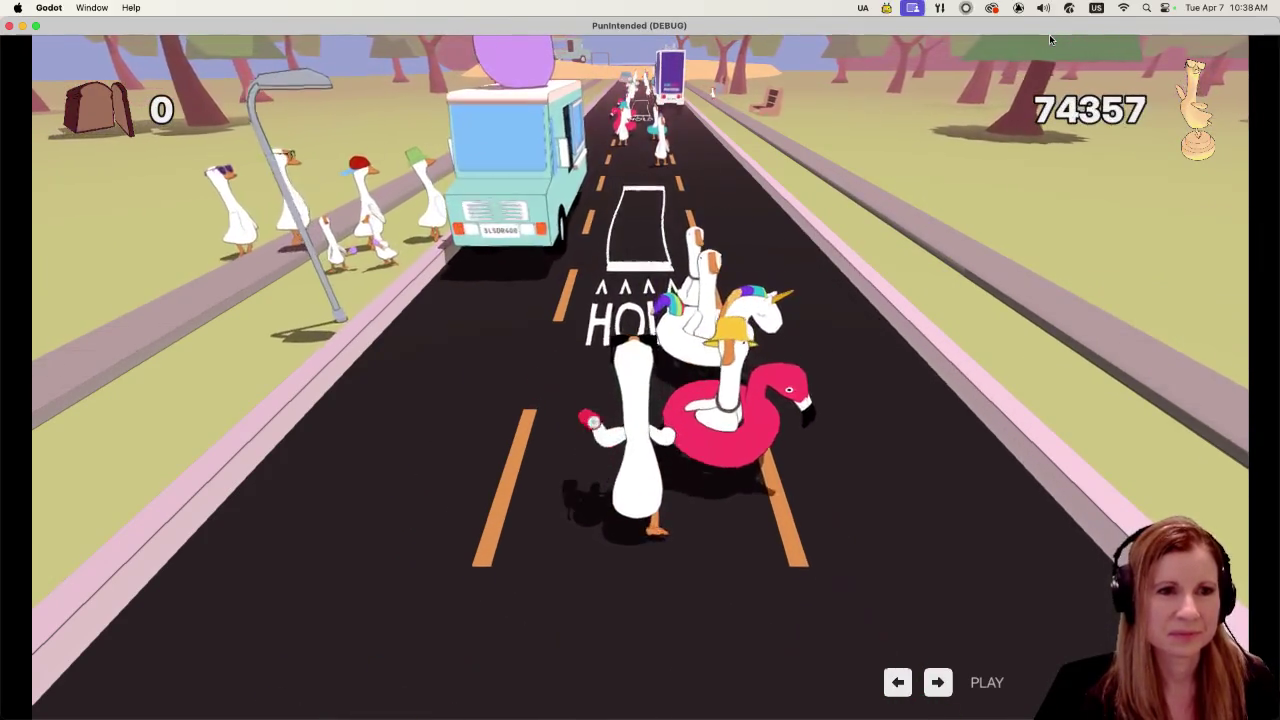
pyautogui.press('space')
pyautogui.press('space')
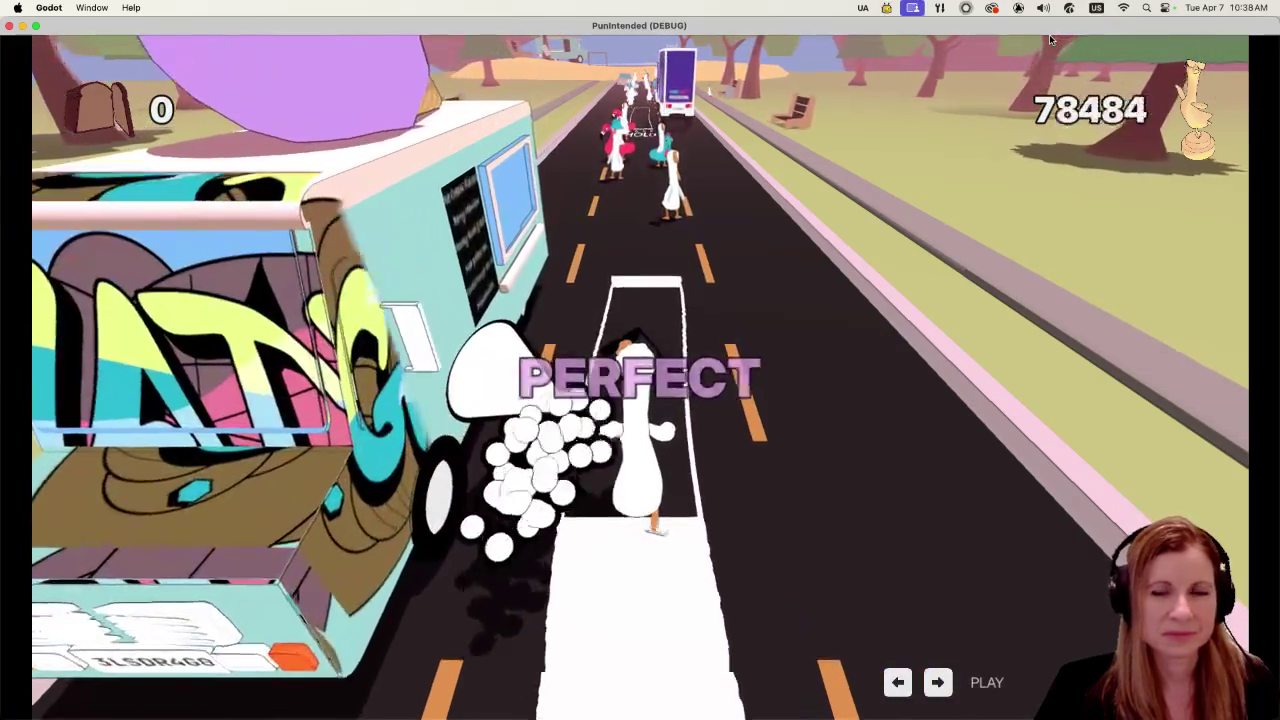
pyautogui.press('space')
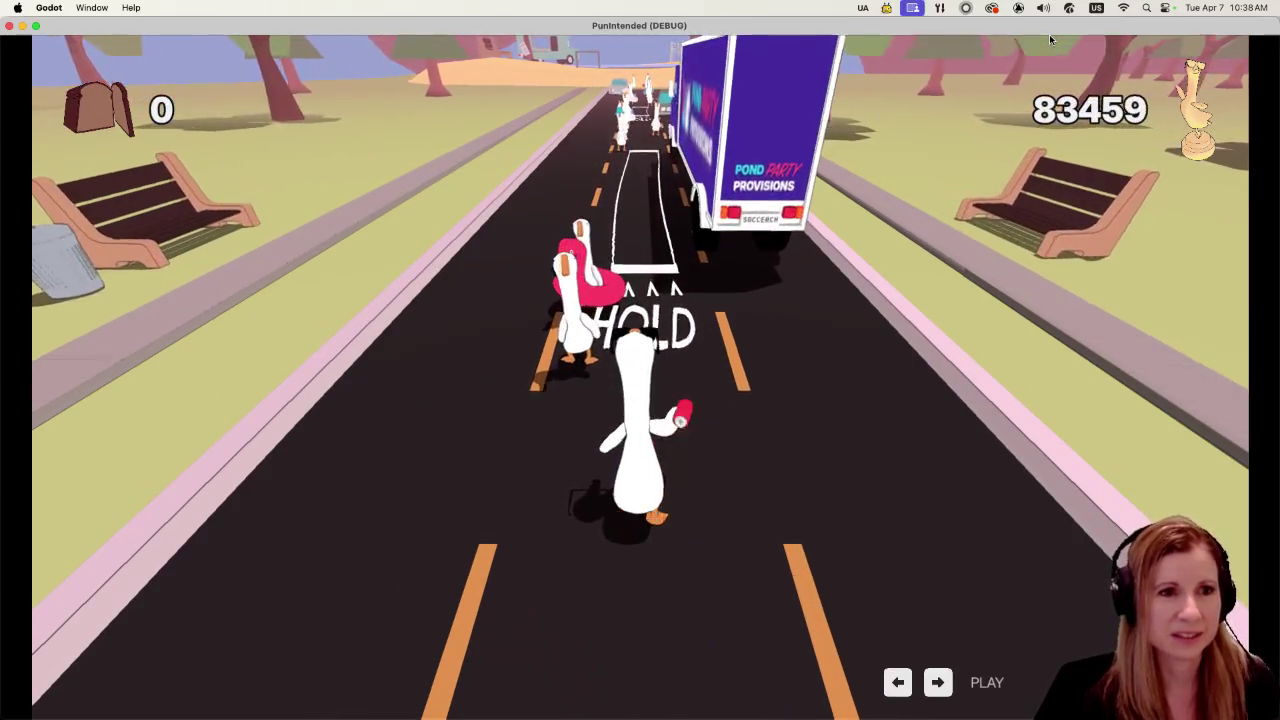
pyautogui.press('space')
pyautogui.press('space')
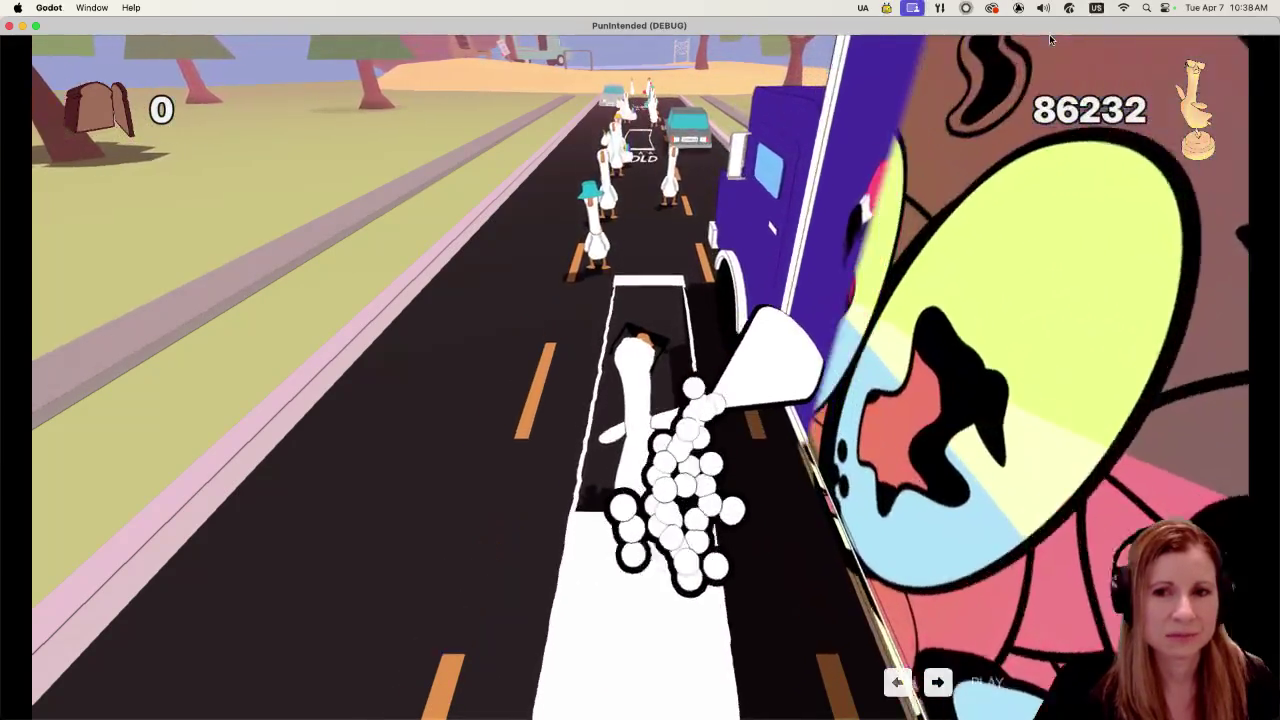
pyautogui.press('space')
pyautogui.press('space')
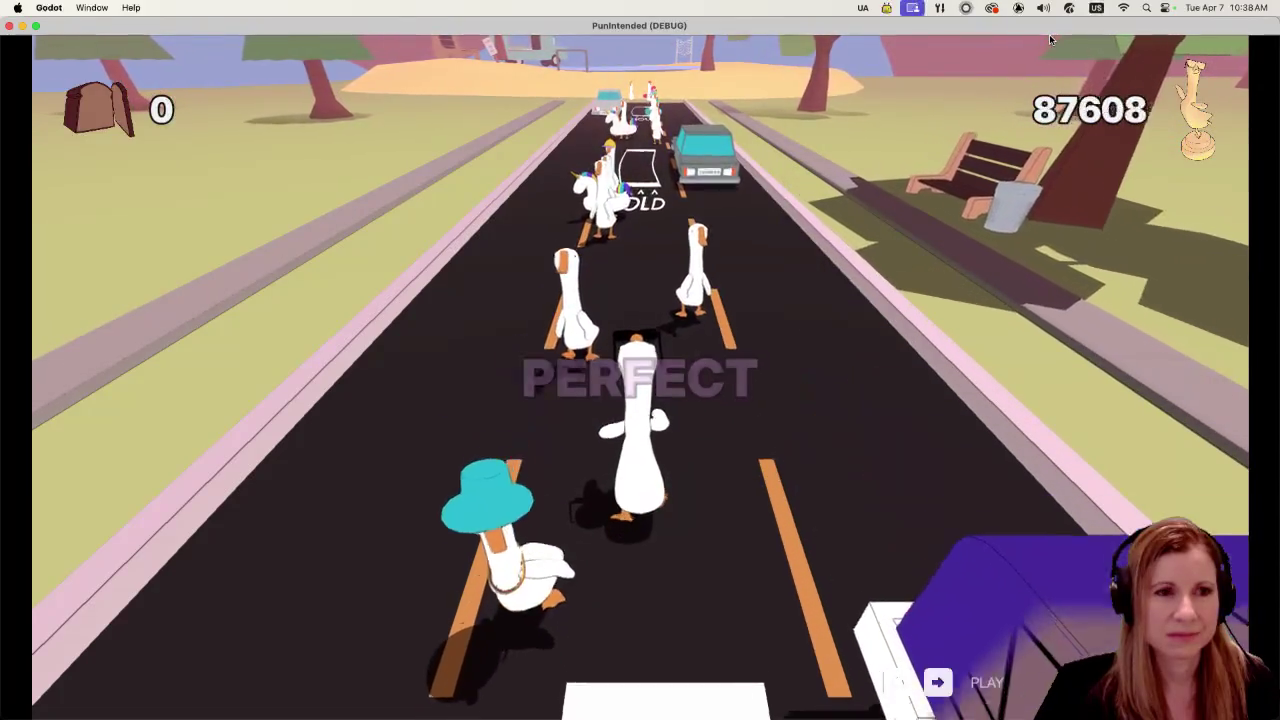
pyautogui.press('space')
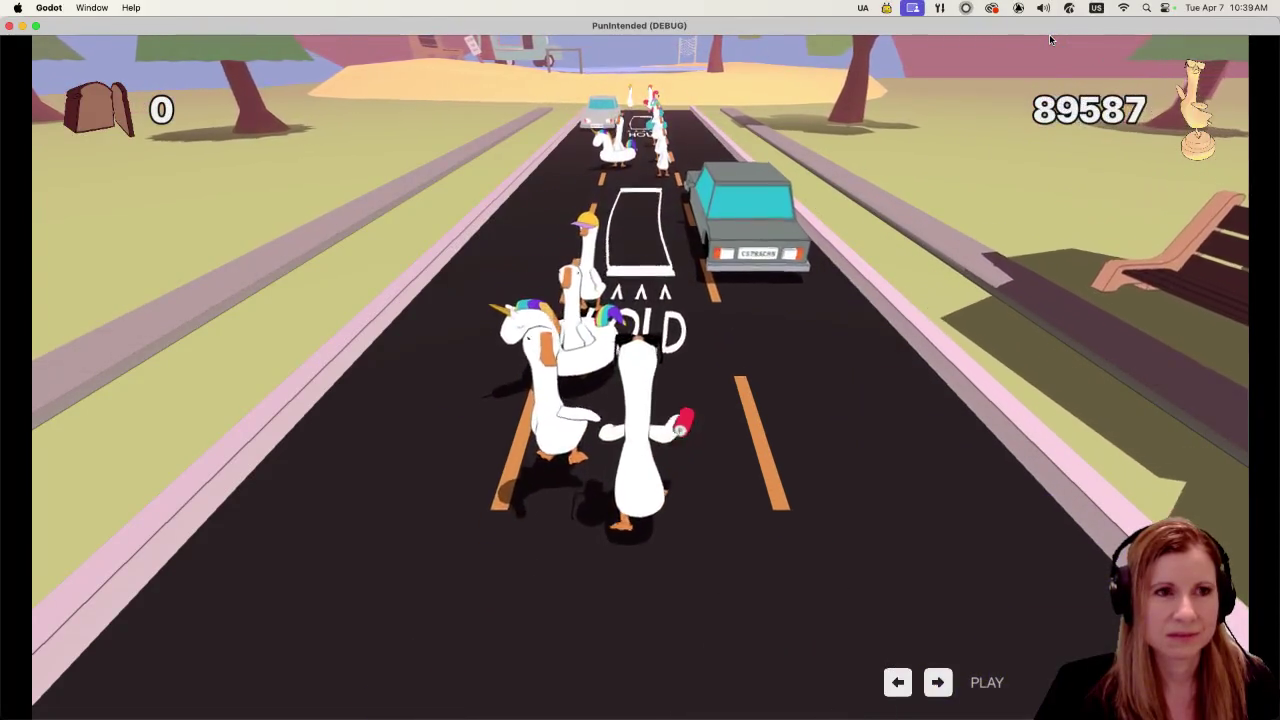
pyautogui.press('space')
pyautogui.press('space')
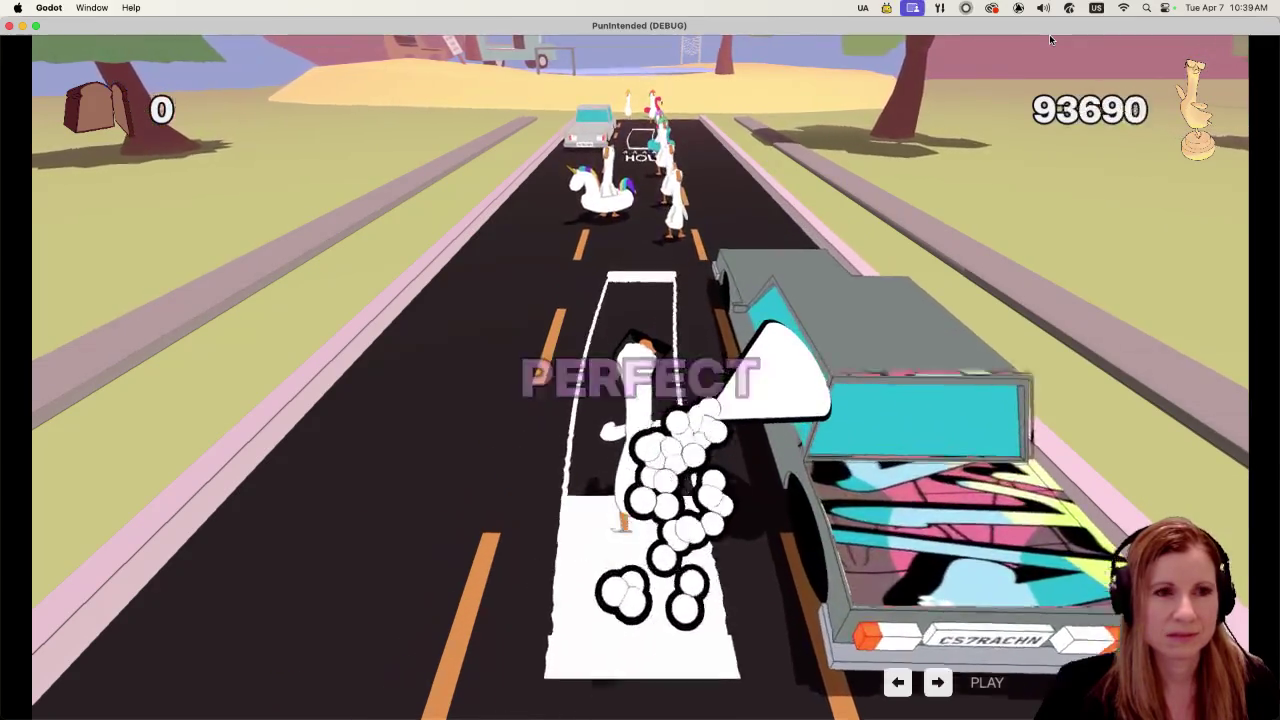
pyautogui.press('space')
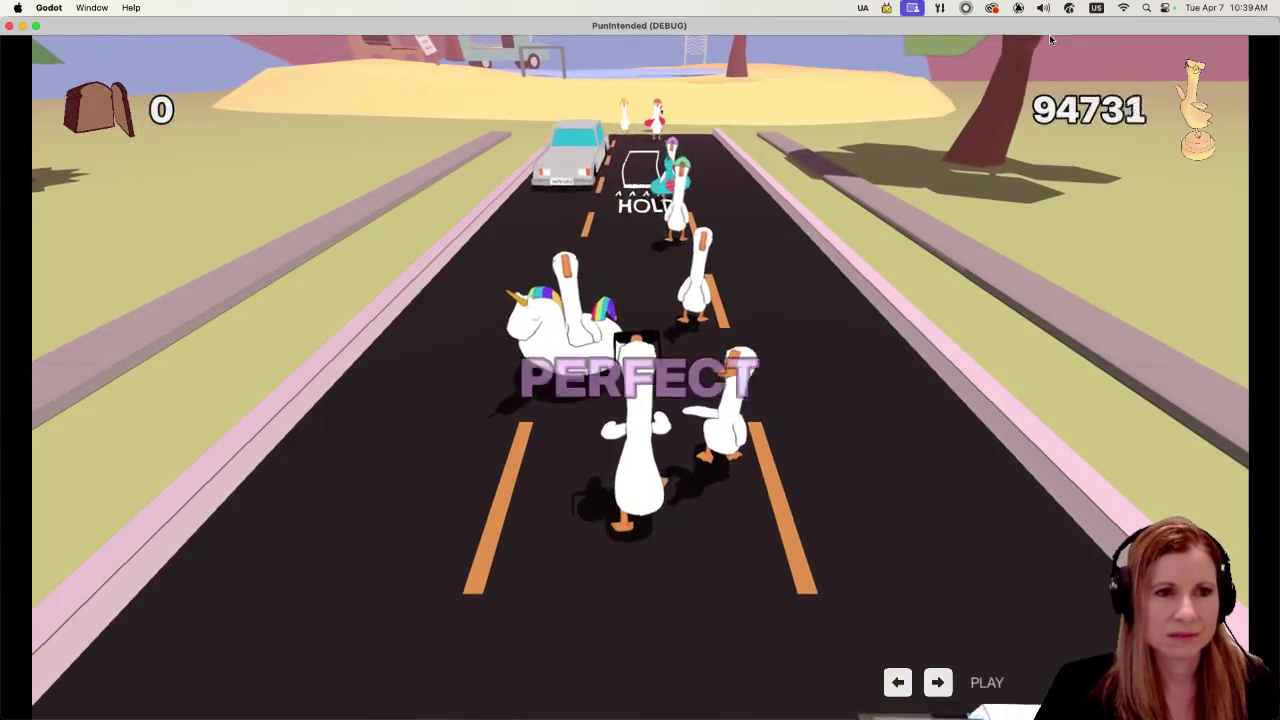
pyautogui.press('space')
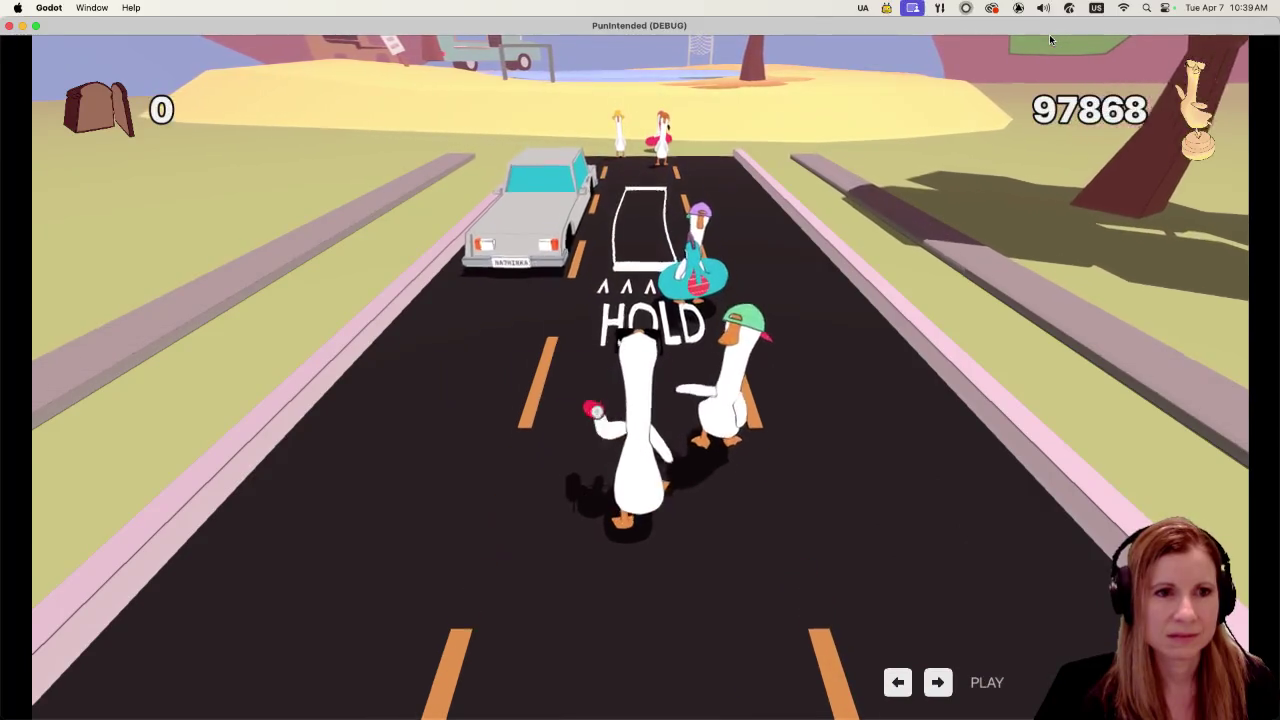
pyautogui.press('space')
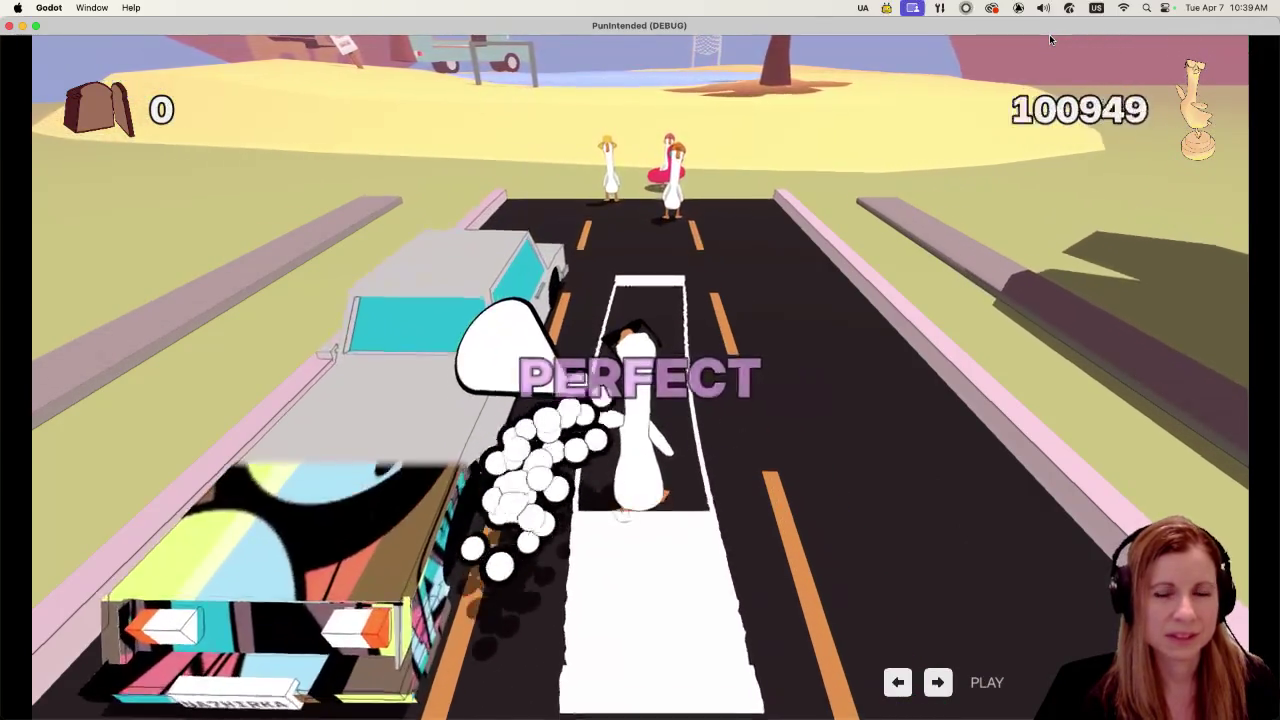
pyautogui.press('space')
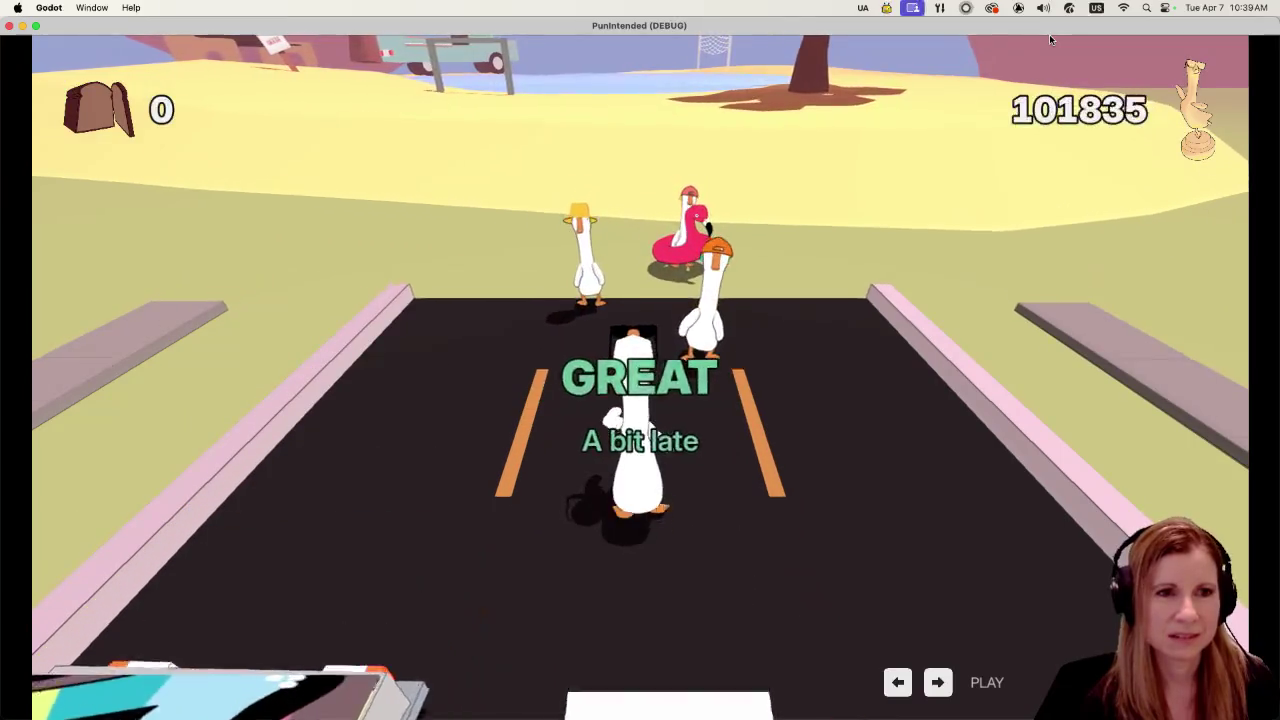
pyautogui.press('space')
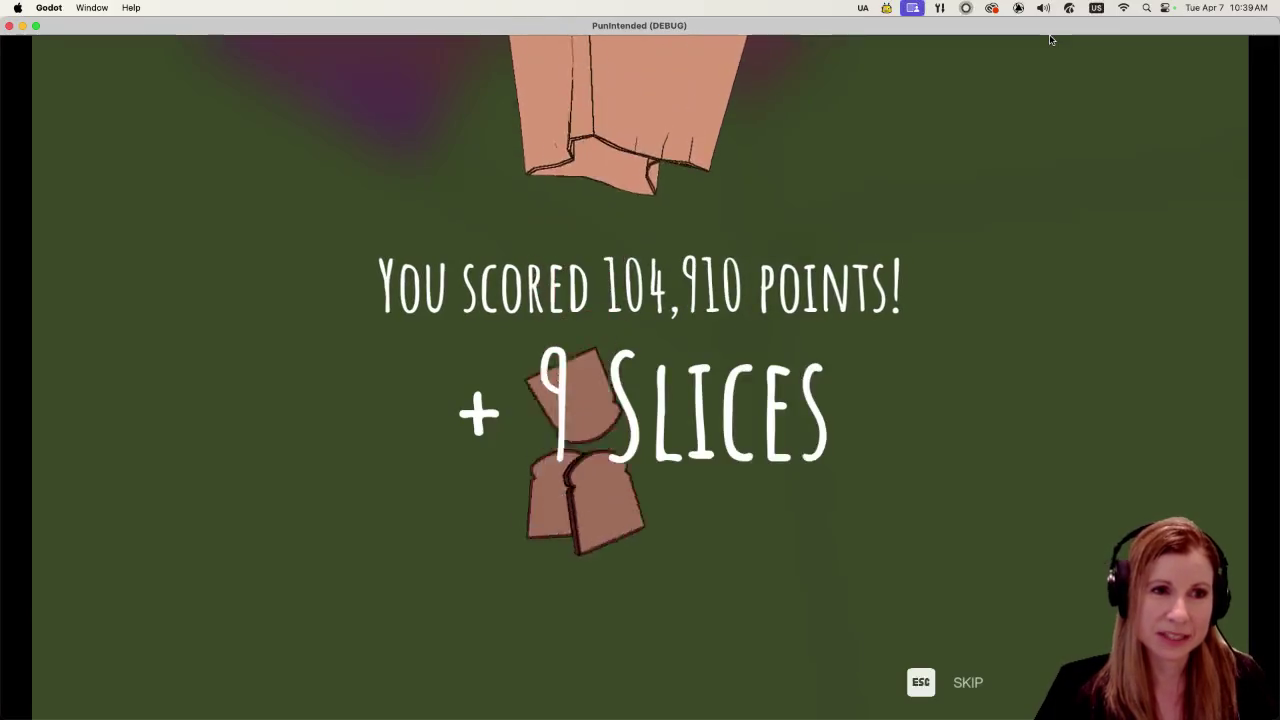
# Step: Skip the scores, enter the Record Shop, clear the bread dialogue and zoom in on the albums
pyautogui.press('Escape')
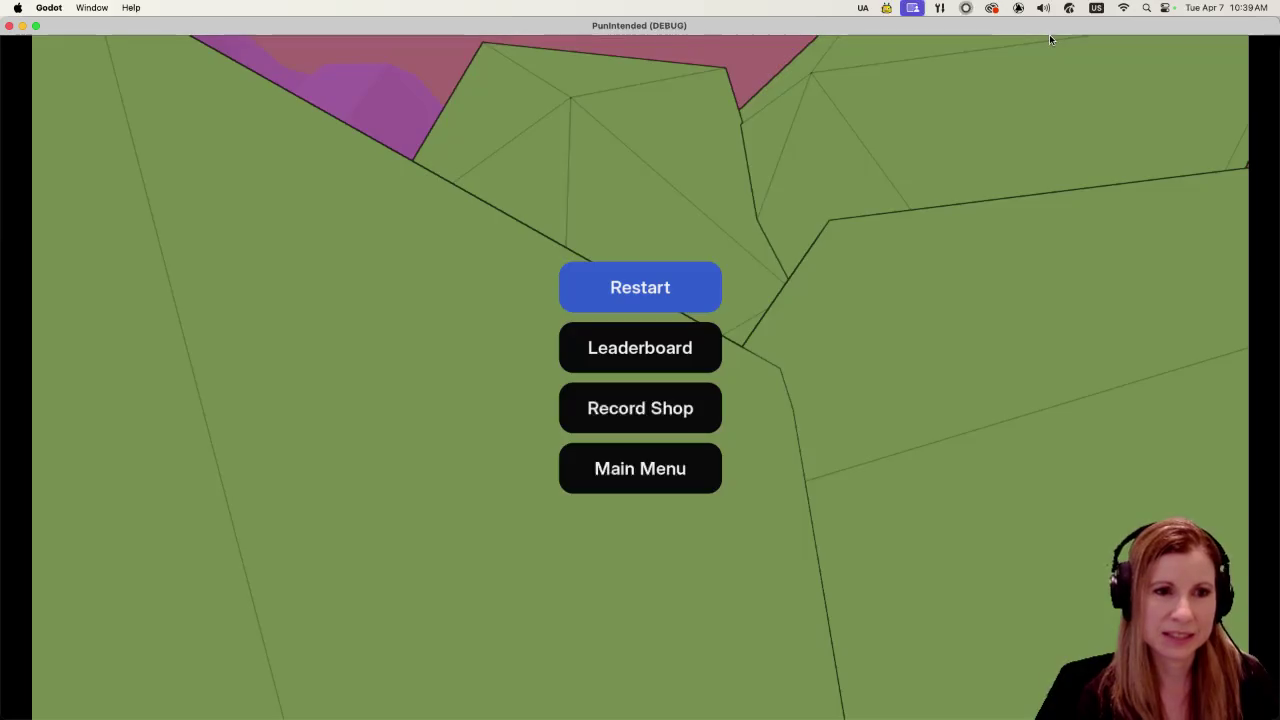
pyautogui.press('Down')
pyautogui.press('Return')
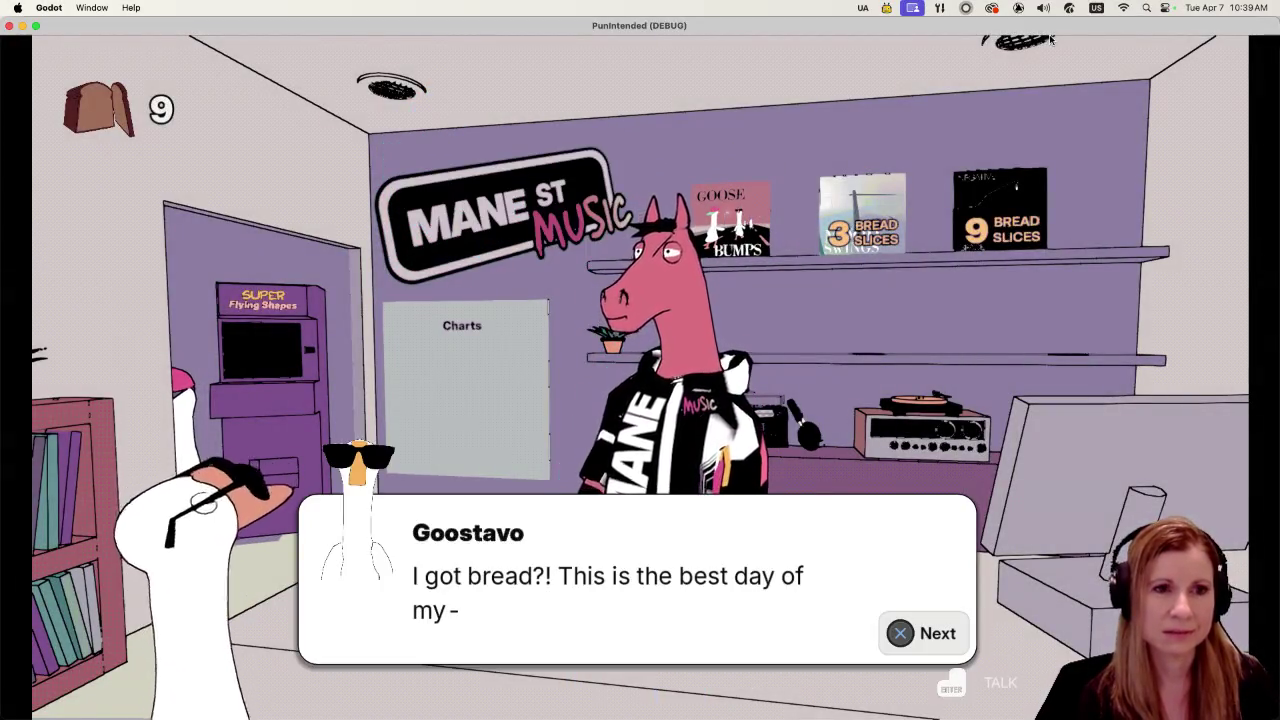
pyautogui.press('Return')
pyautogui.press('Return')
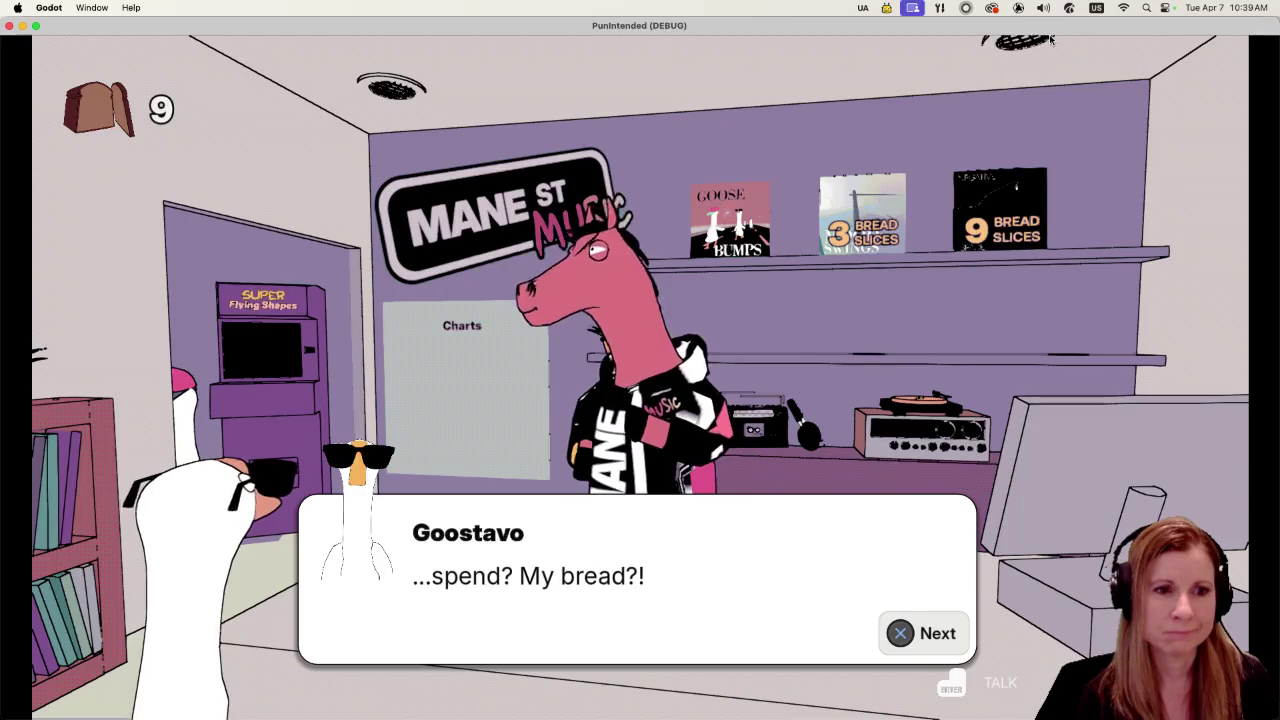
pyautogui.press('Return')
pyautogui.press('Return')
pyautogui.press('Return')
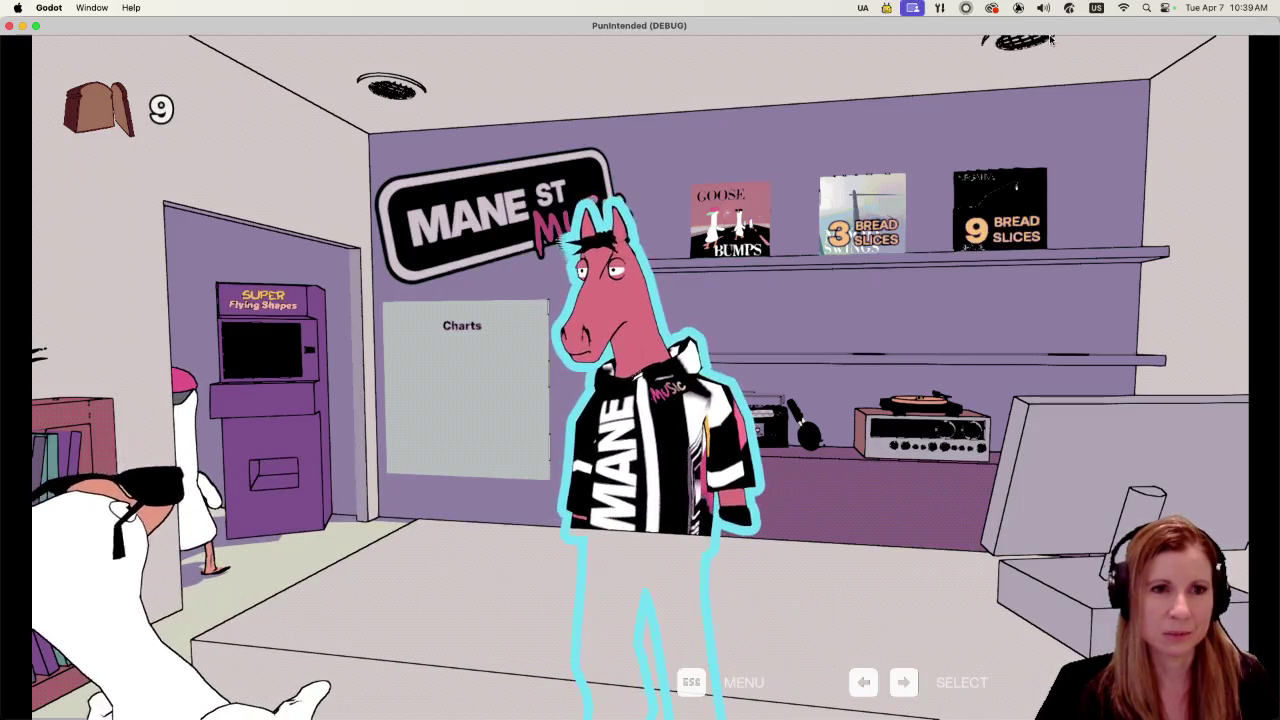
pyautogui.press('Right')
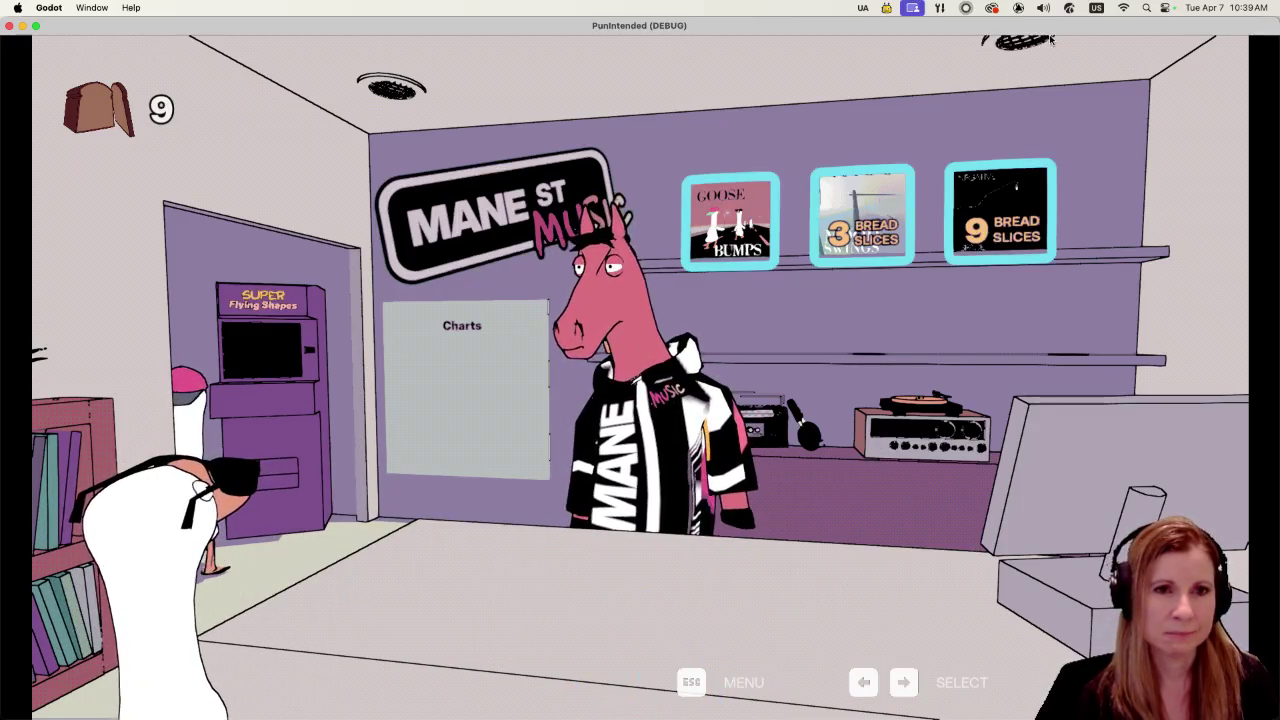
pyautogui.press('Return')
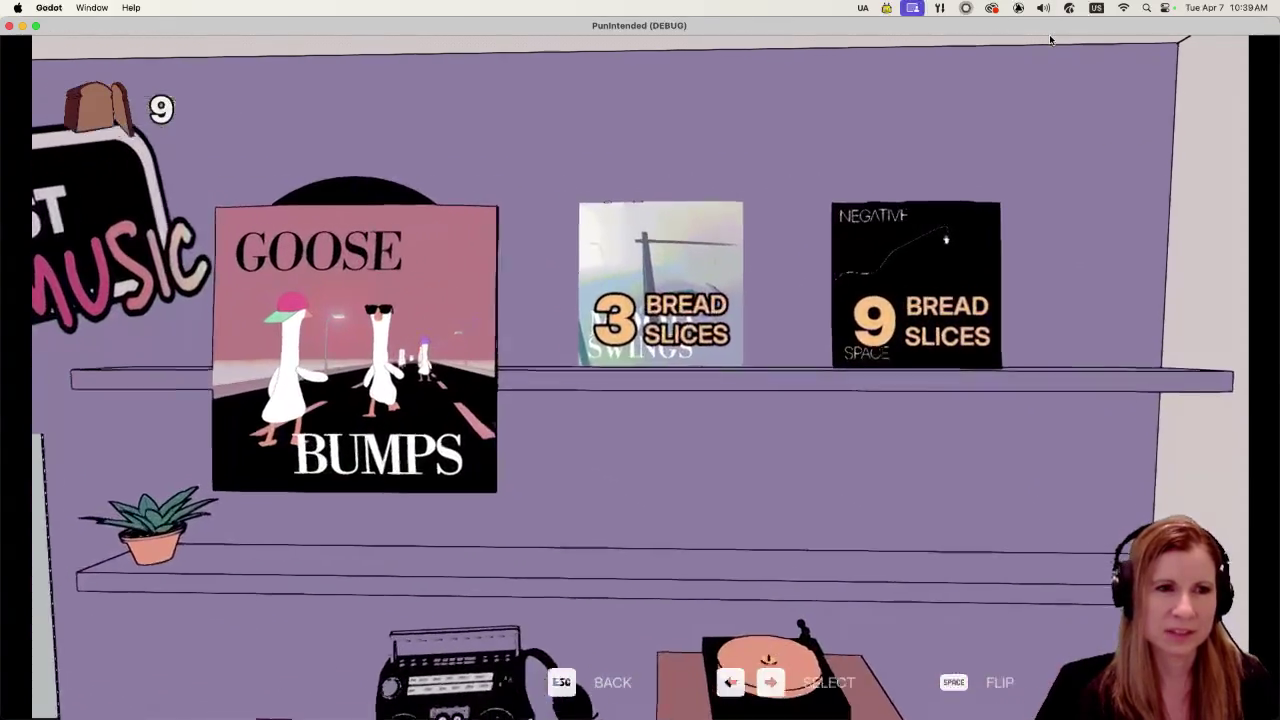
# Step: Compare Goose Bumps, the 3-slice middle album and the 9-slice Negative Space album
pyautogui.press('Right')
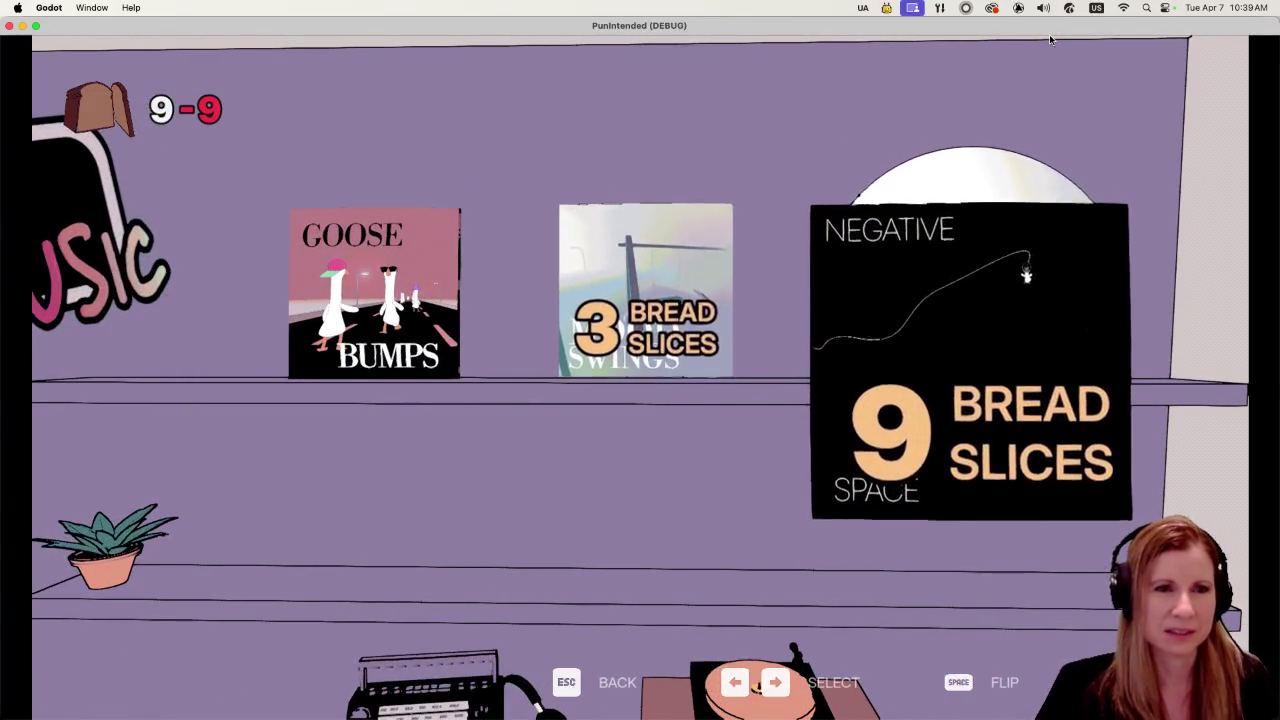
pyautogui.press('Left')
pyautogui.press('Left')
pyautogui.press('Right')
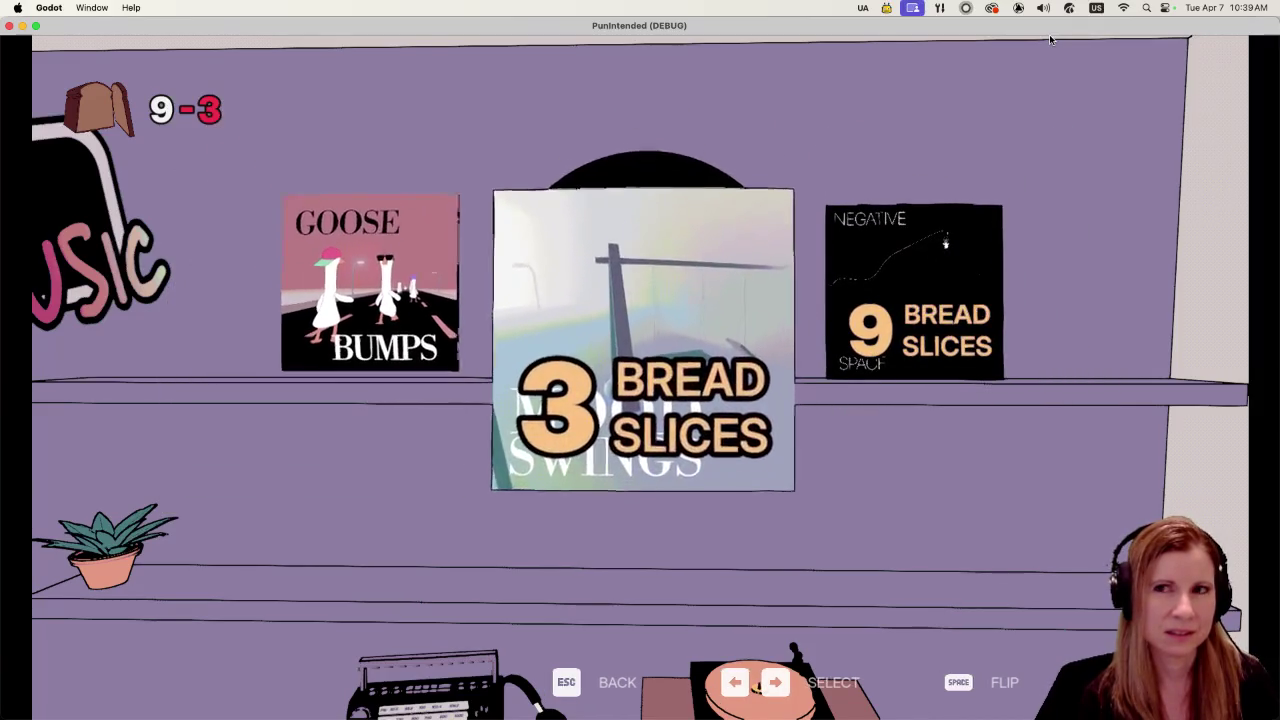
pyautogui.press('Right')
pyautogui.press('Left')
pyautogui.press('Left')
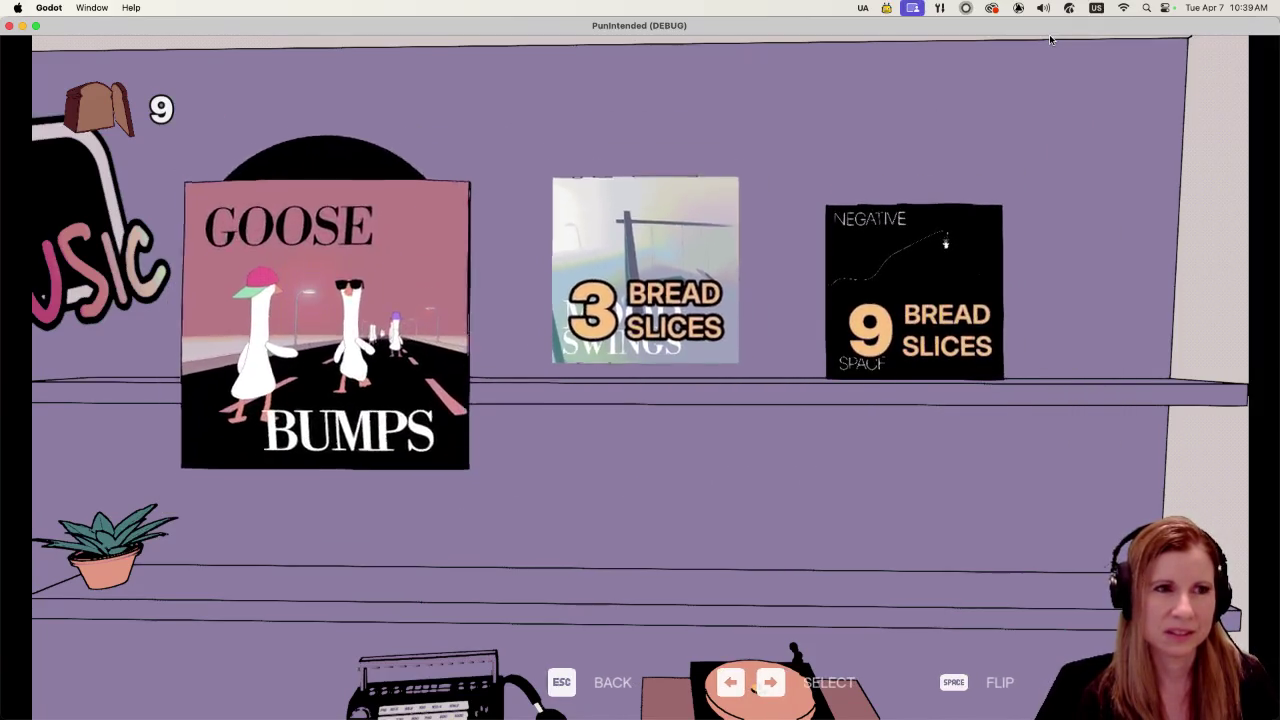
pyautogui.press('Right')
pyautogui.press('Right')
pyautogui.press('Left')
pyautogui.press('Left')
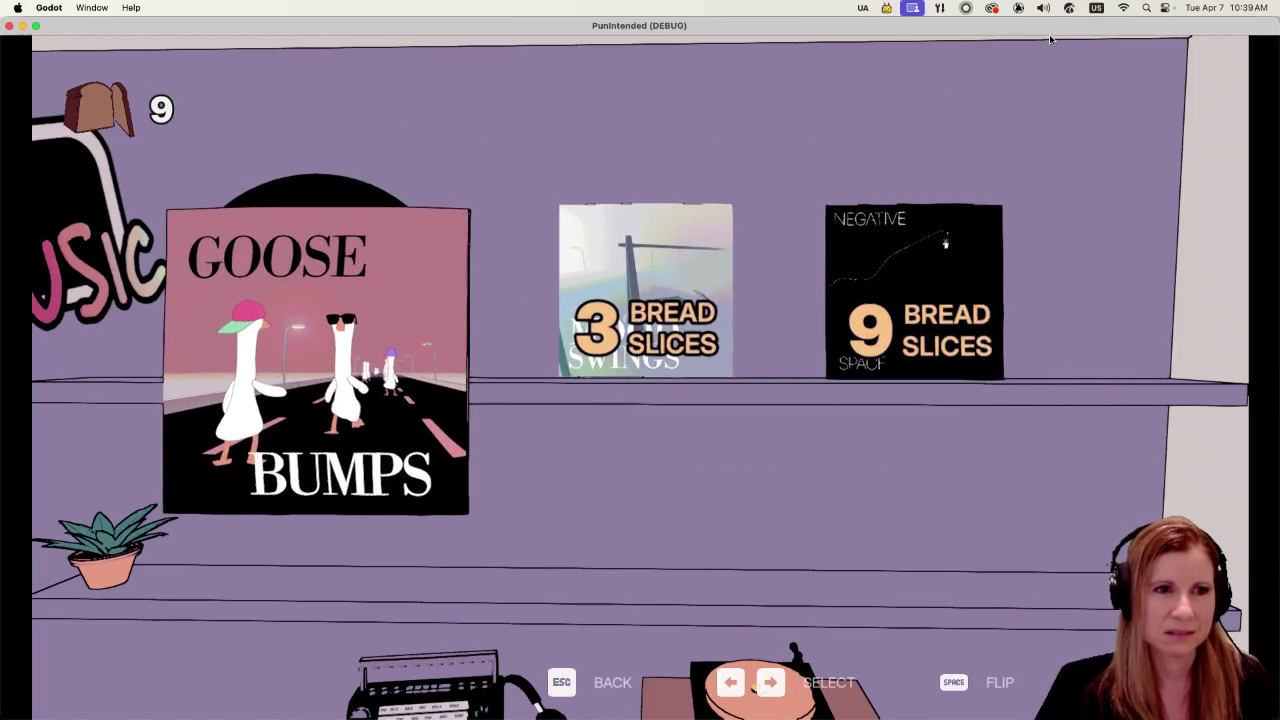
pyautogui.press('Right')
pyautogui.press('Right')
pyautogui.press('Left')
pyautogui.press('Left')
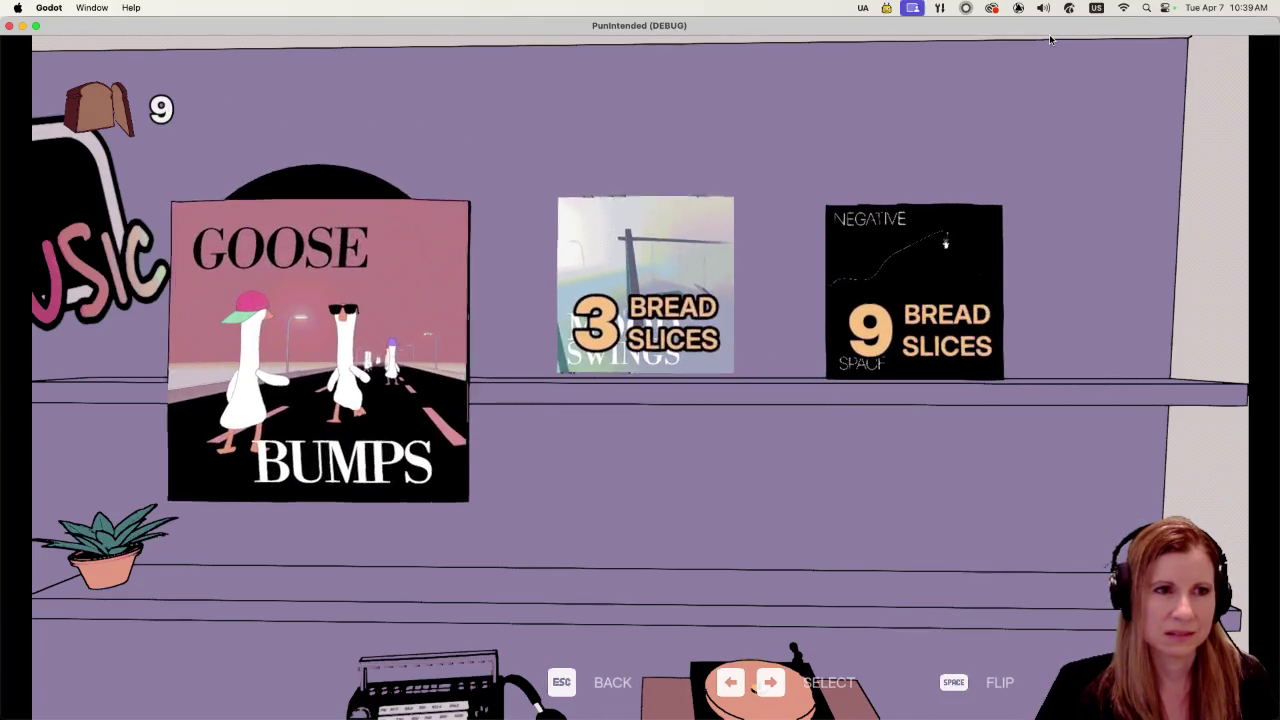
pyautogui.press('Right')
pyautogui.press('Right')
pyautogui.press('Left')
pyautogui.press('Left')
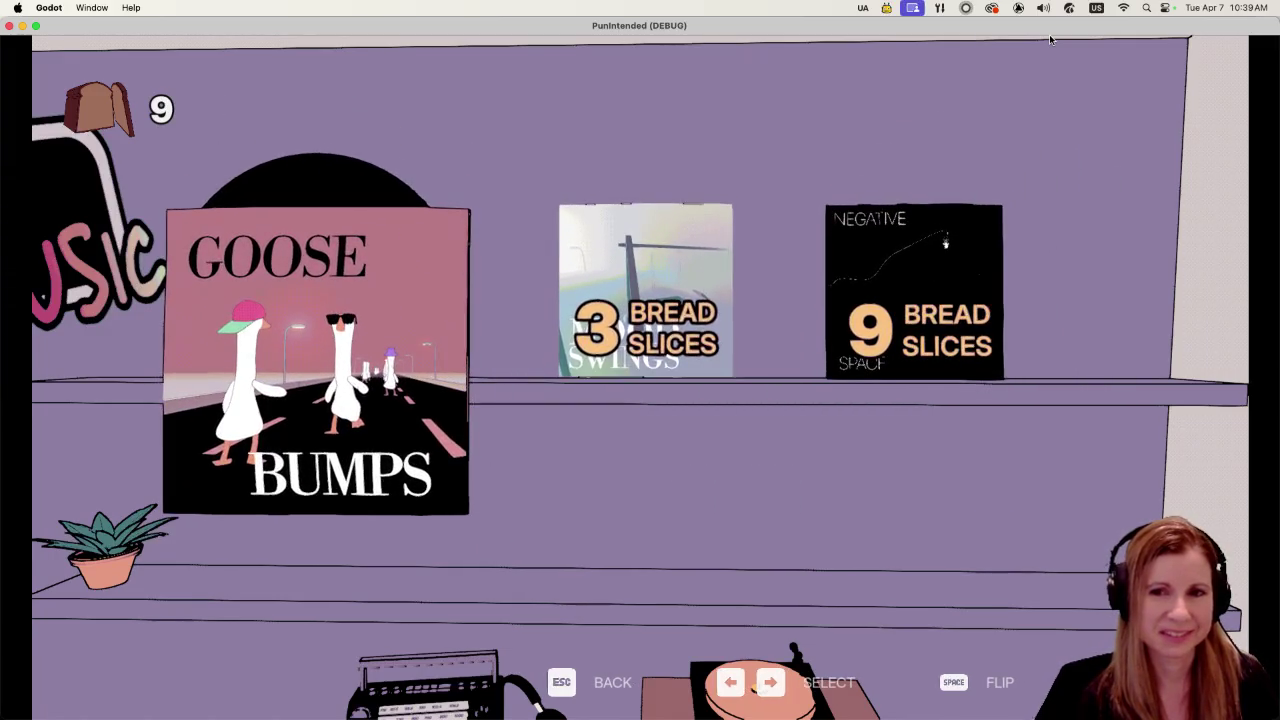
pyautogui.press('Right')
pyautogui.press('Right')
pyautogui.press('Left')
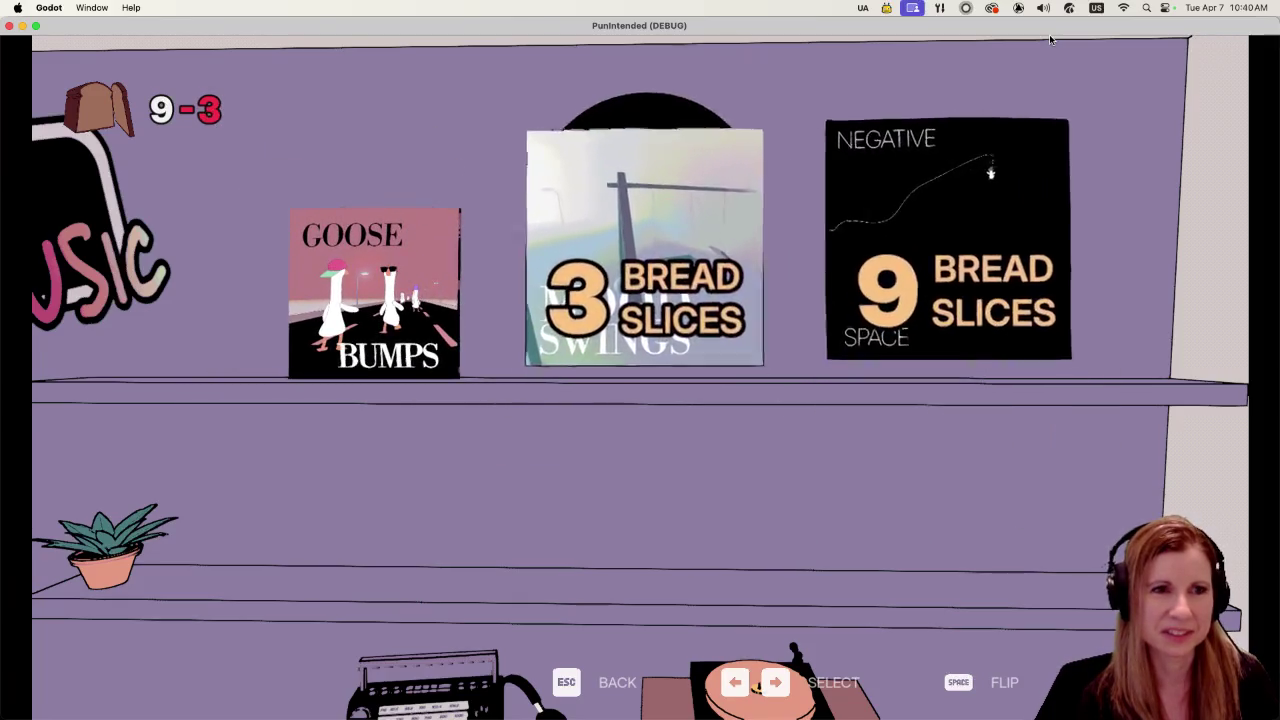
pyautogui.press('Left')
pyautogui.press('Left')
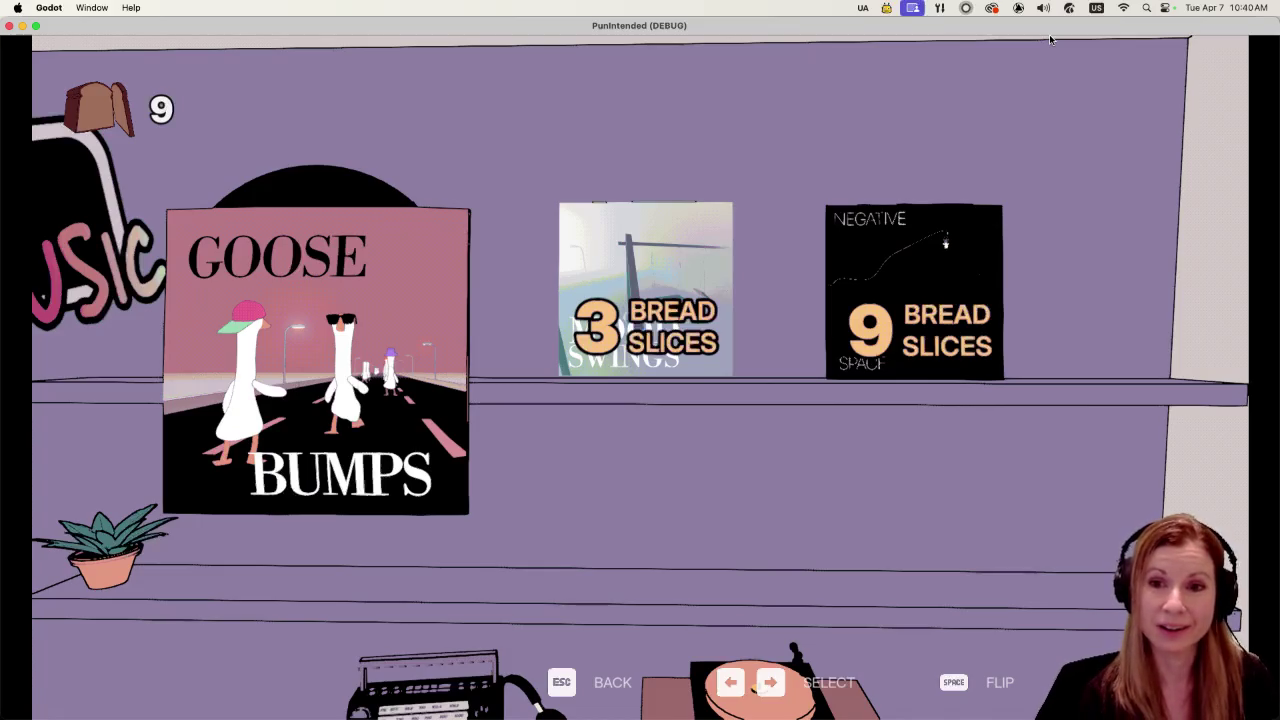
pyautogui.press('Right')
pyautogui.press('Right')
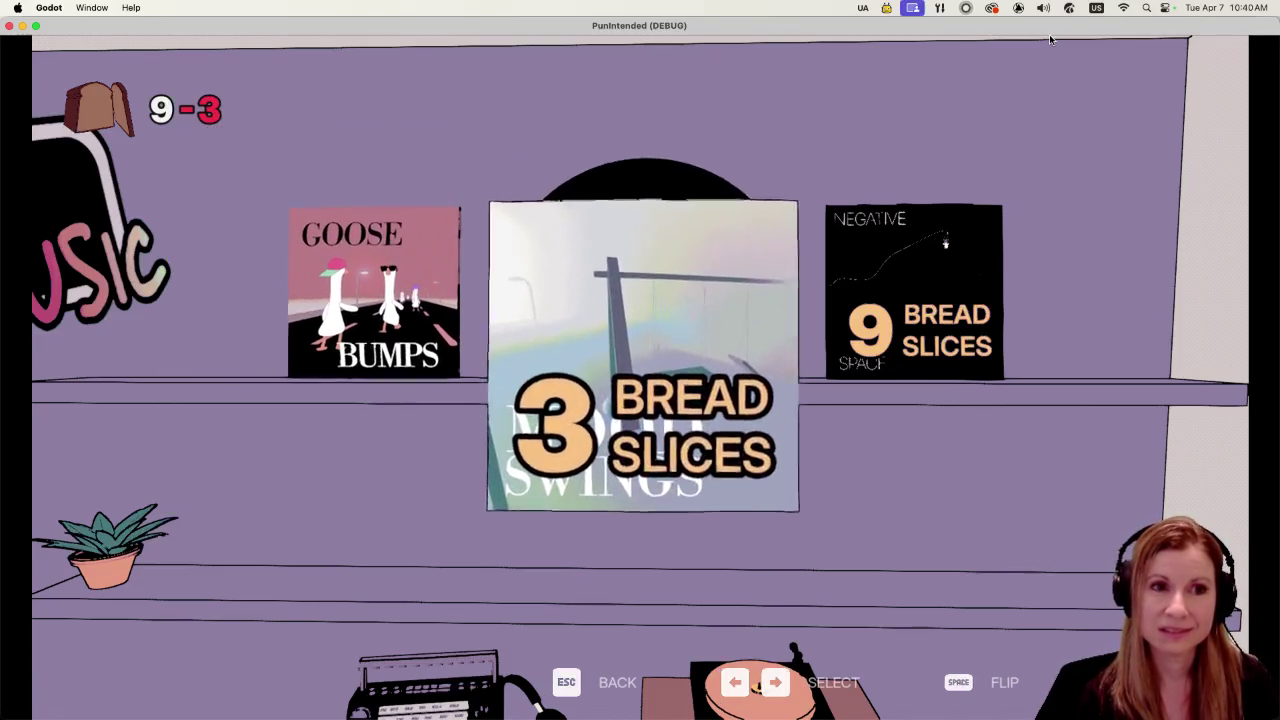
pyautogui.press('Left')
pyautogui.press('Left')
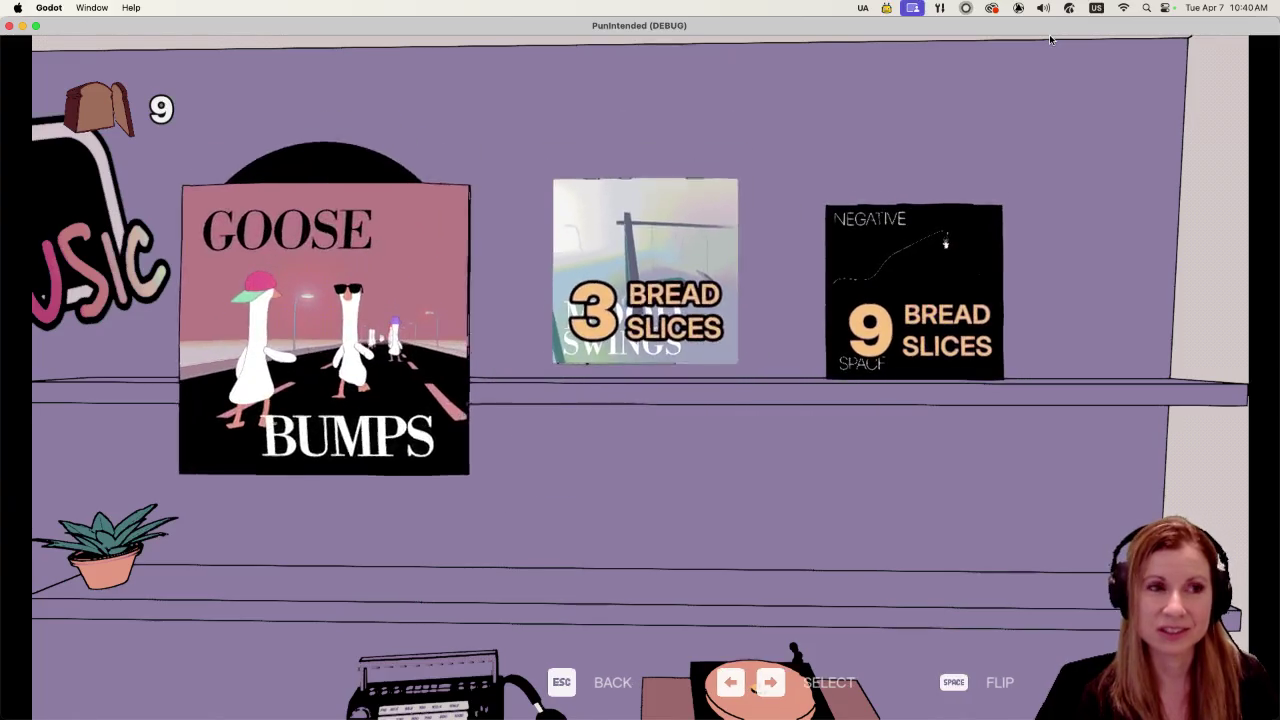
pyautogui.press('Right')
pyautogui.press('Right')
pyautogui.press('Left')
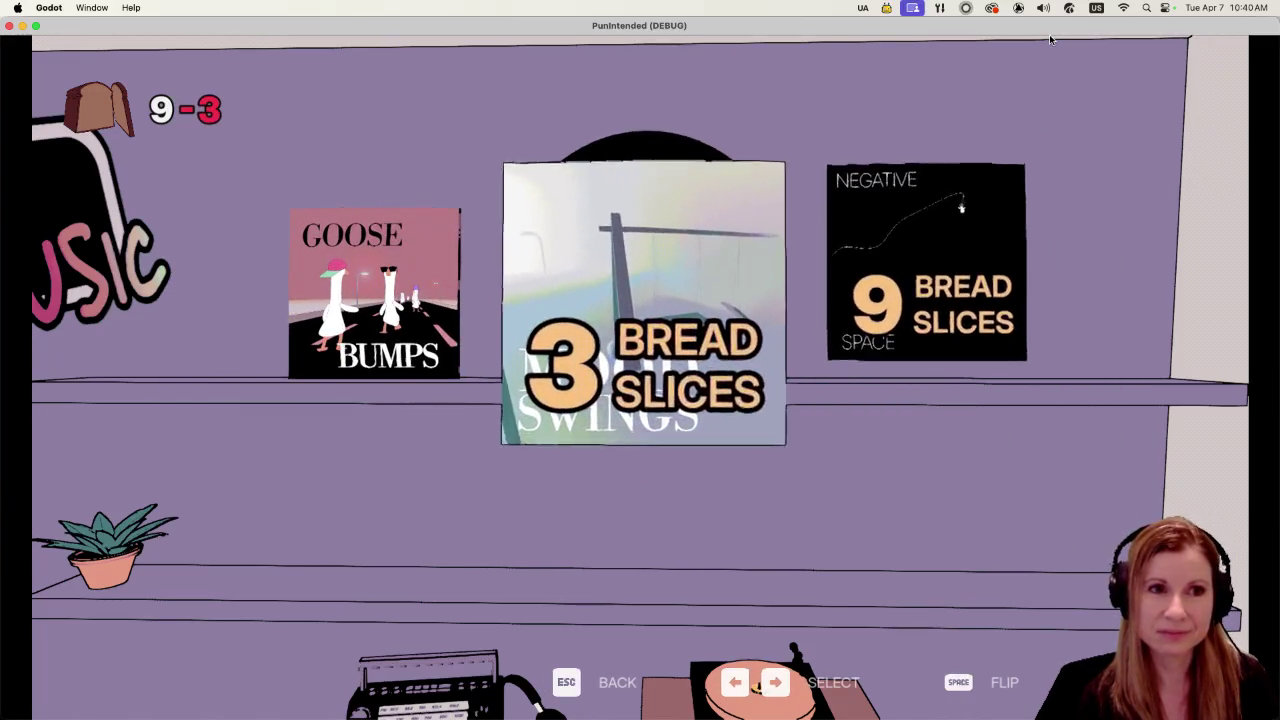
pyautogui.press('Left')
pyautogui.press('Right')
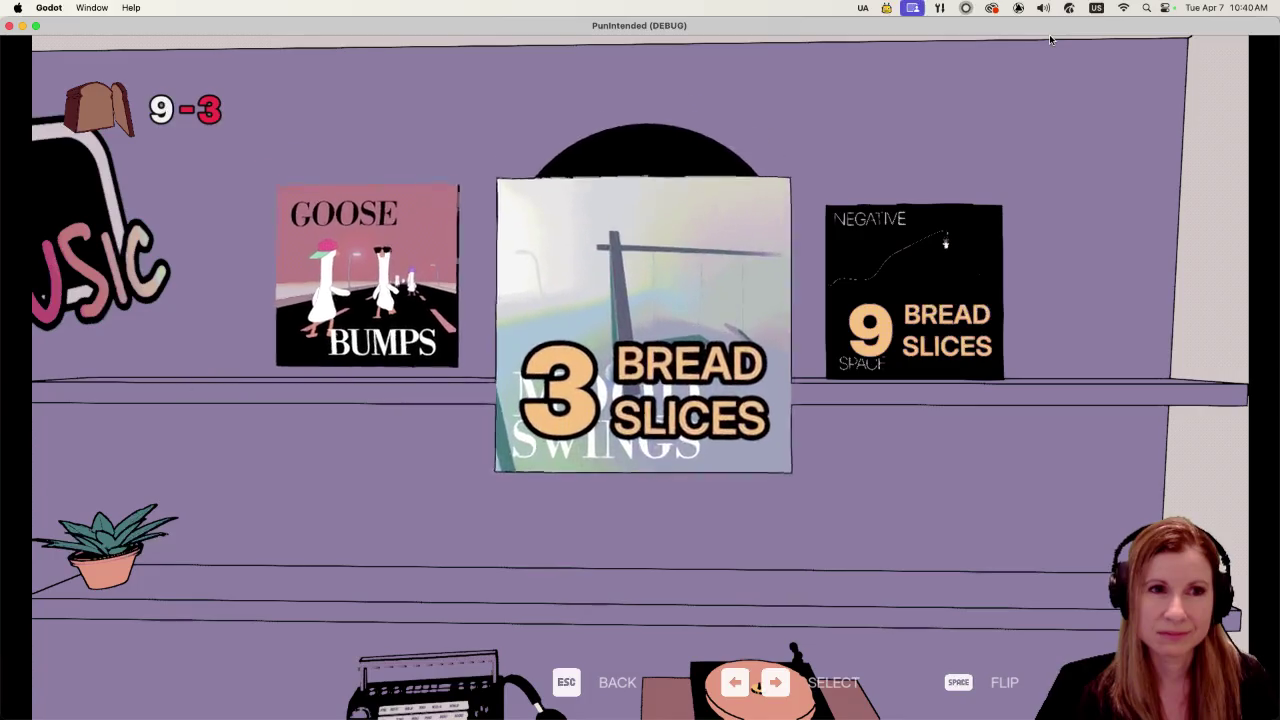
pyautogui.press('Right')
pyautogui.press('Left')
pyautogui.press('Left')
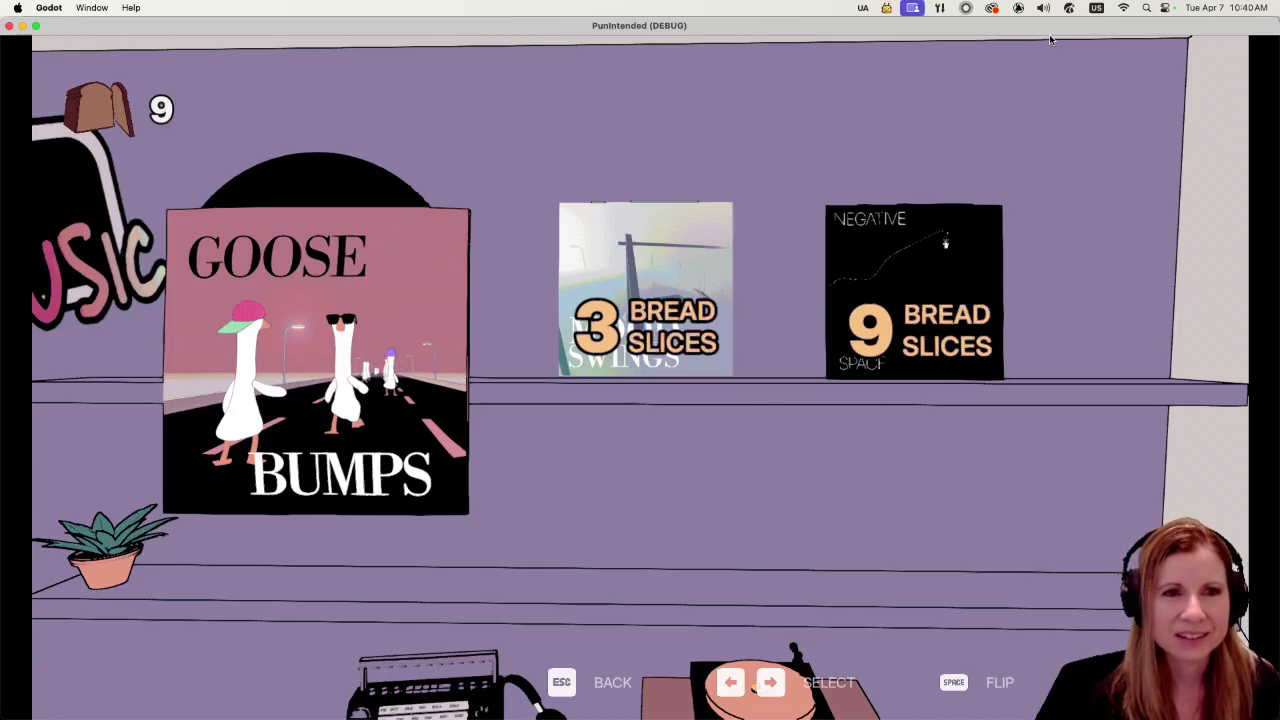
# Step: Return to the 3 Bread Slices album and settle on it
pyautogui.press('Right')
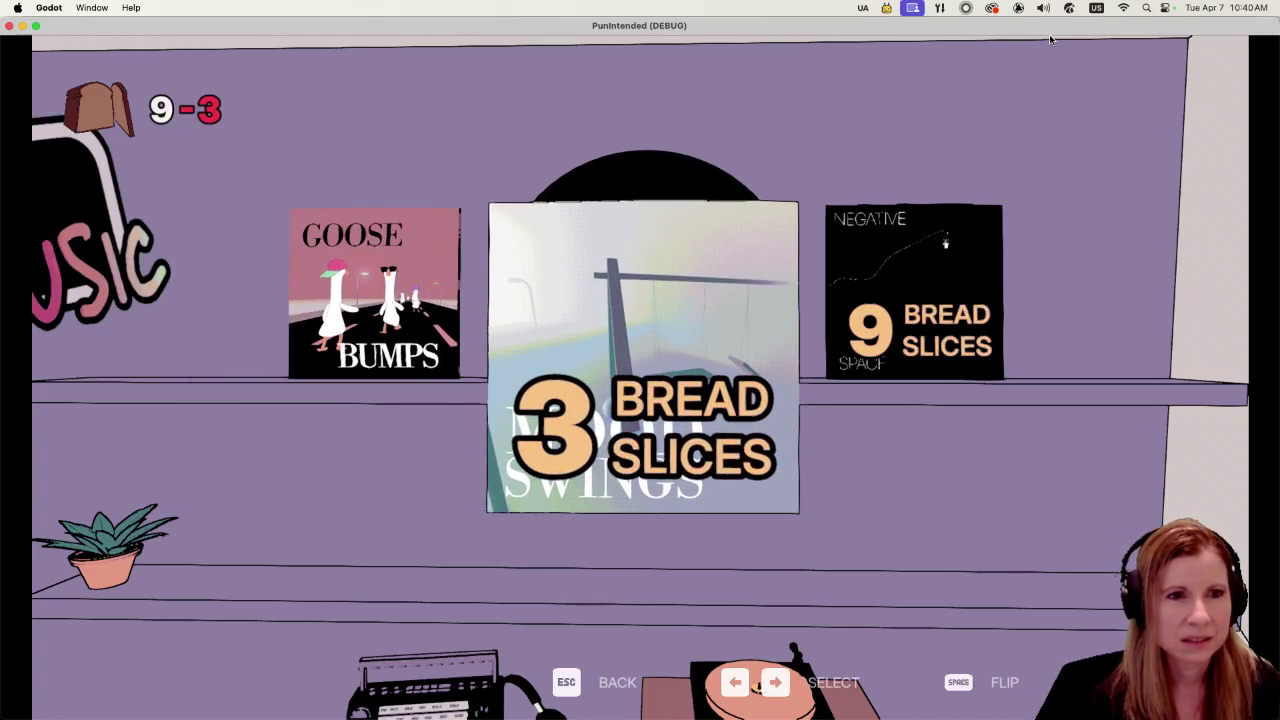
pyautogui.press('Right')
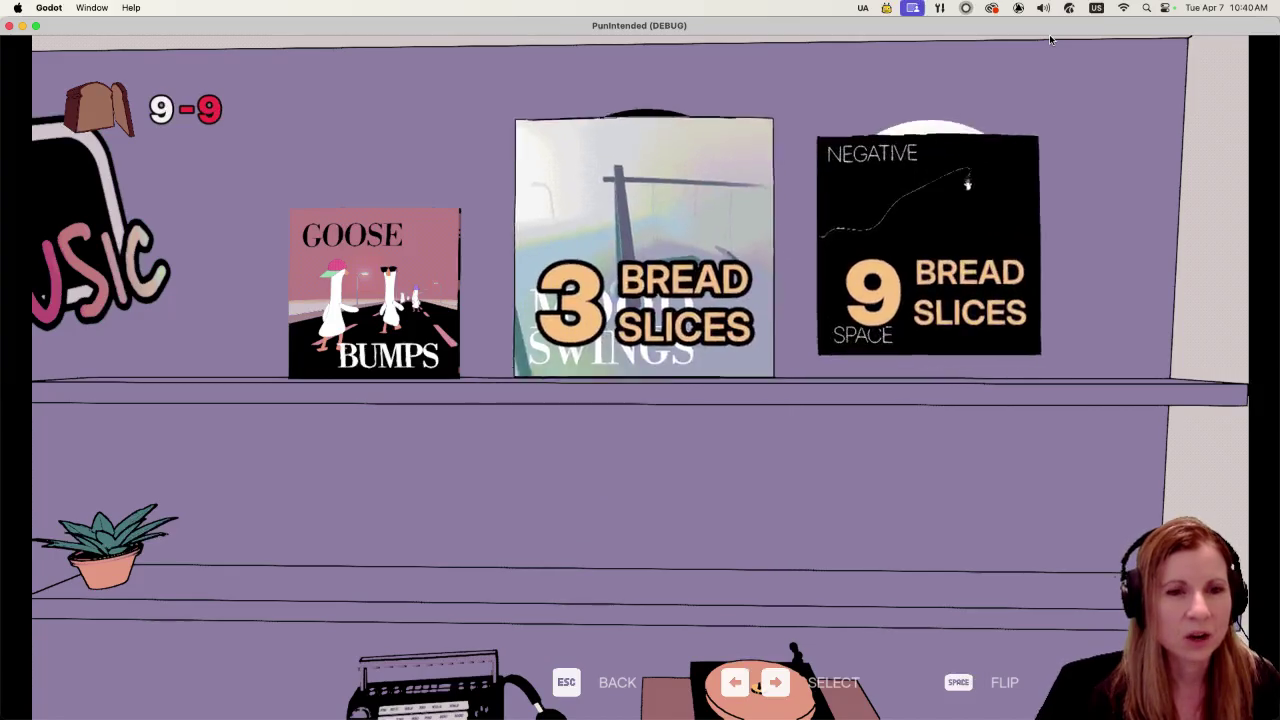
pyautogui.press('Left')
pyautogui.press('Left')
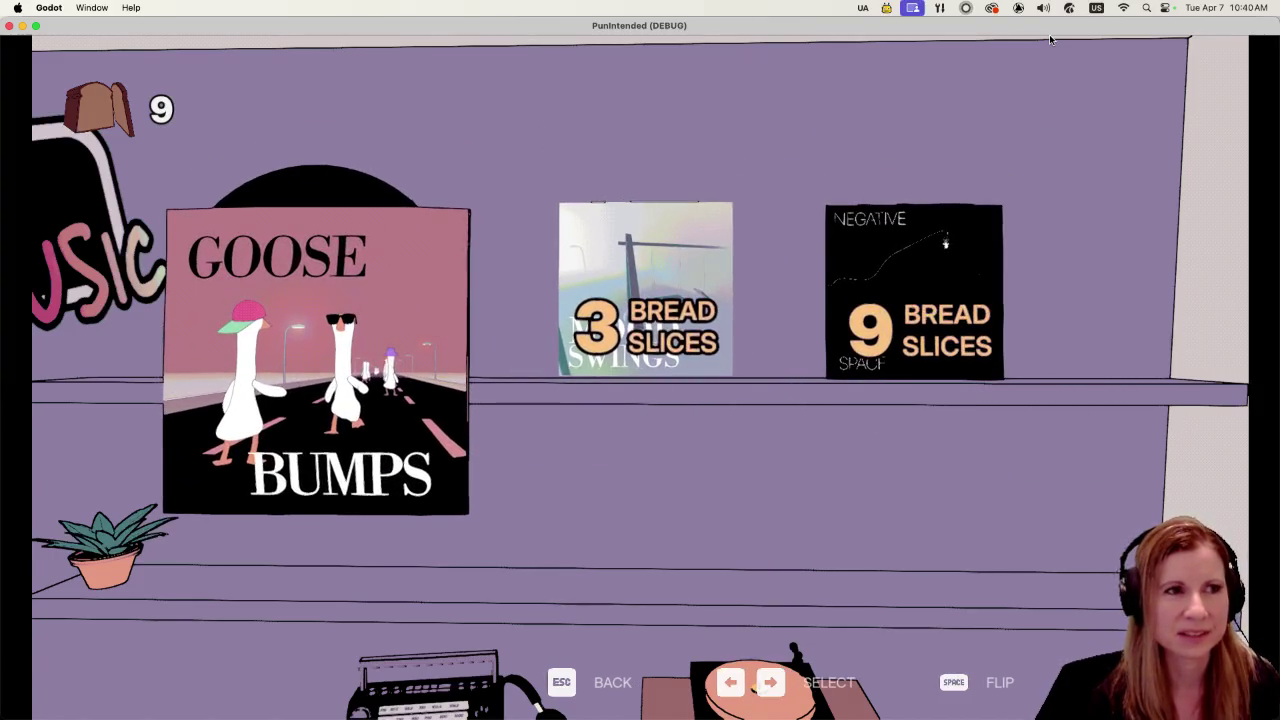
pyautogui.press('Right')
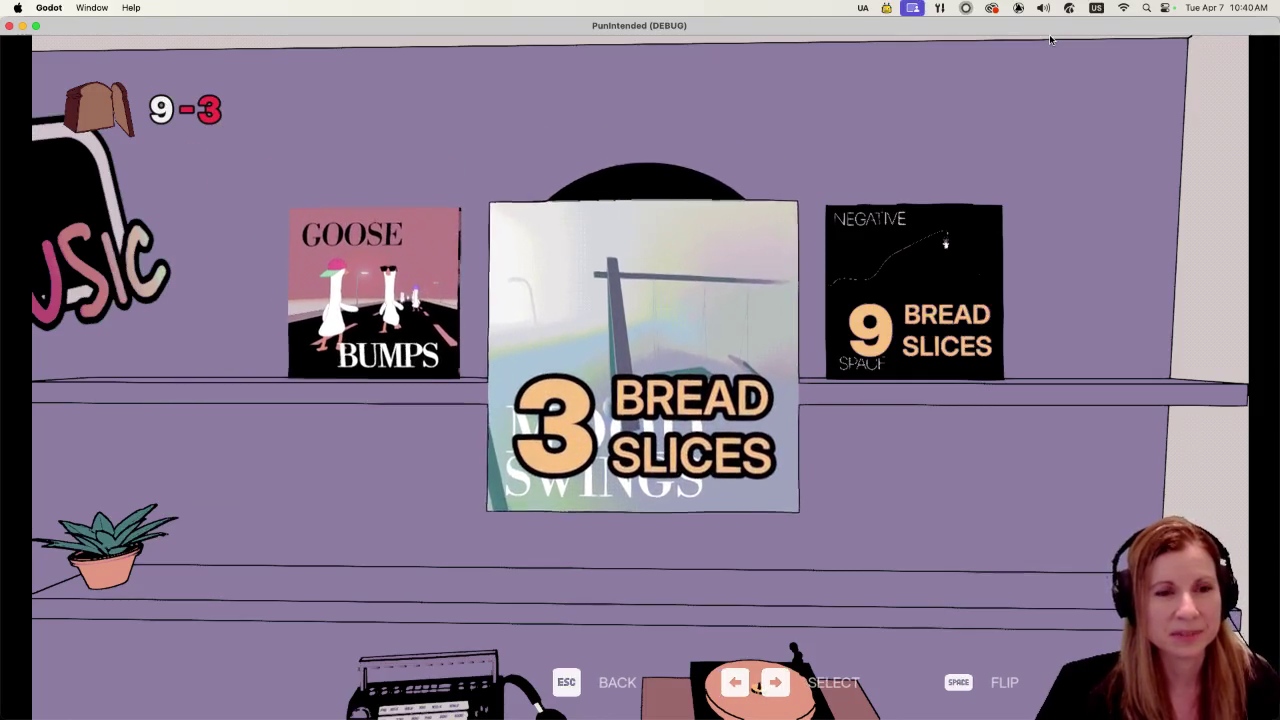
pyautogui.press('Right')
pyautogui.press('Left')
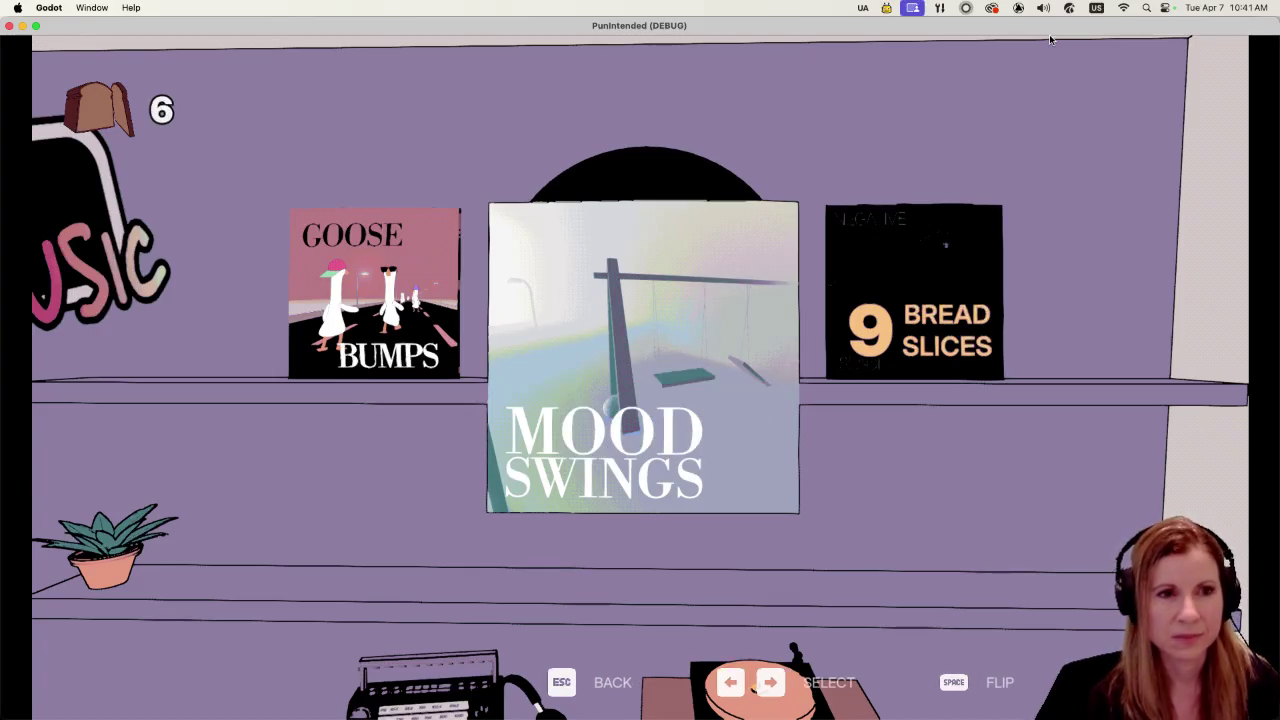
# Step: Buy the Mood Swings album for 3 bread slices, then browse the shelf again
pyautogui.press('Right')
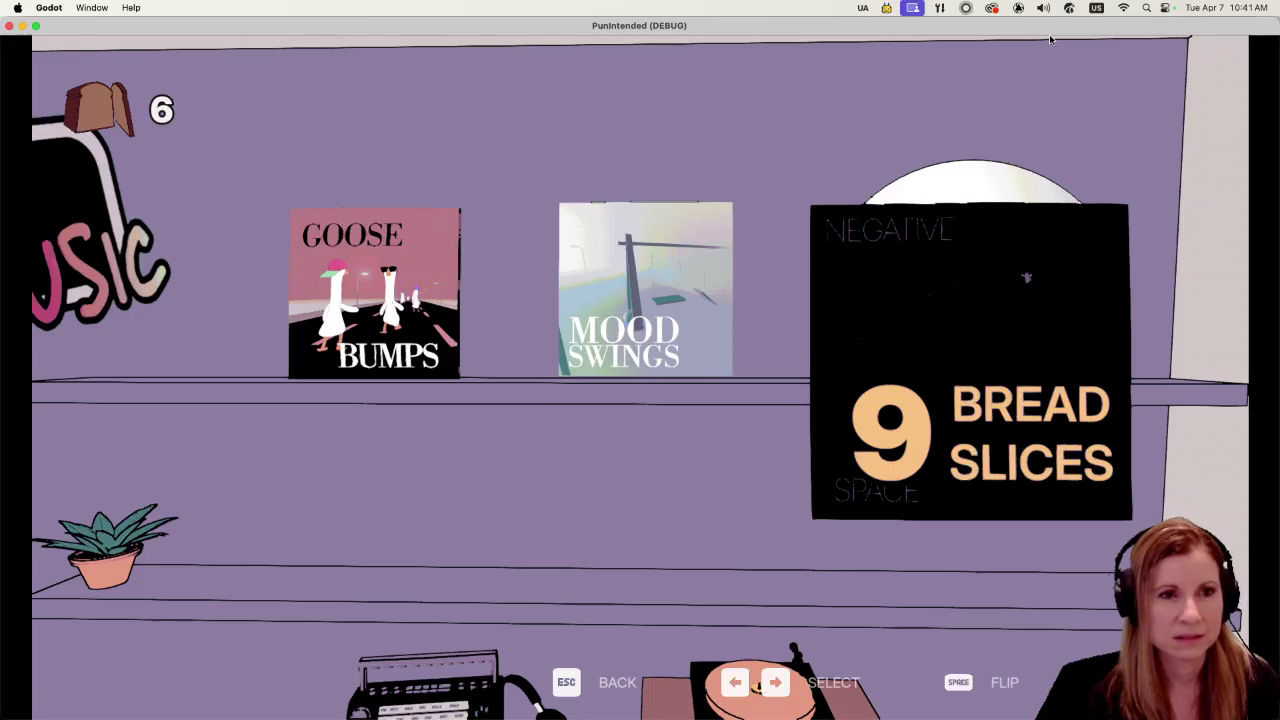
pyautogui.press('Left')
pyautogui.press('Left')
pyautogui.press('Right')
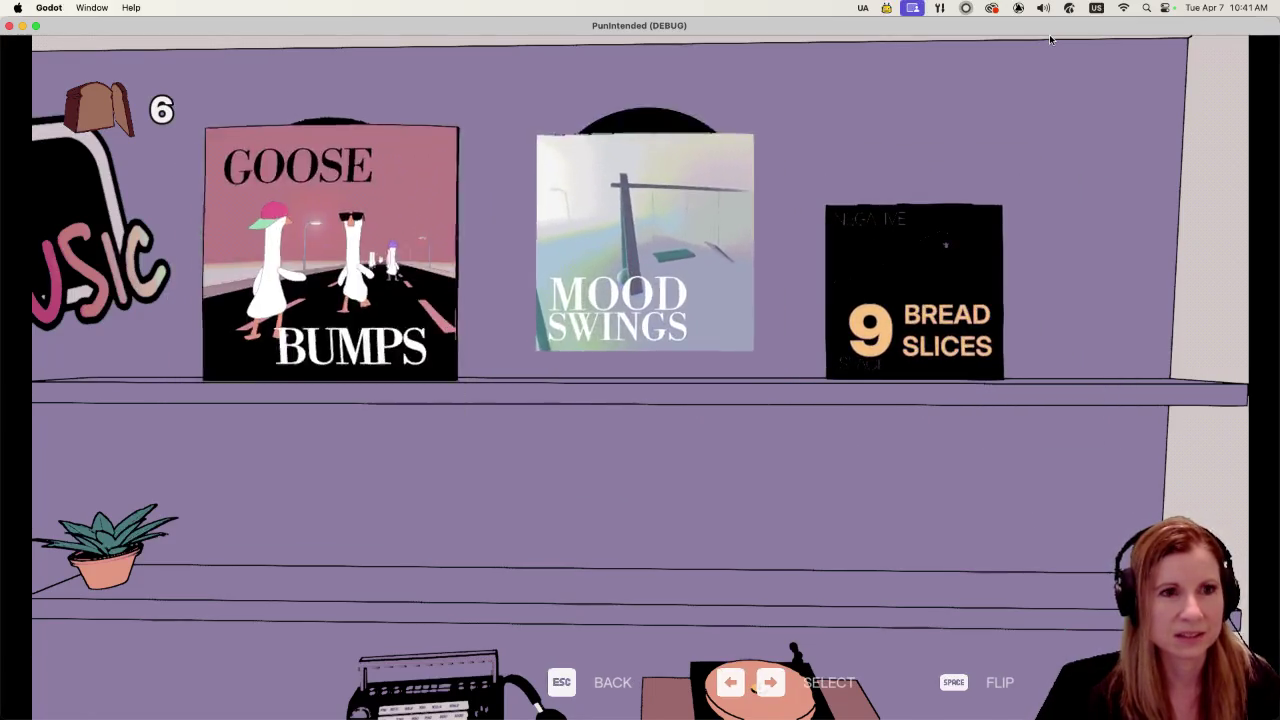
pyautogui.press('Left')
pyautogui.press('Right')
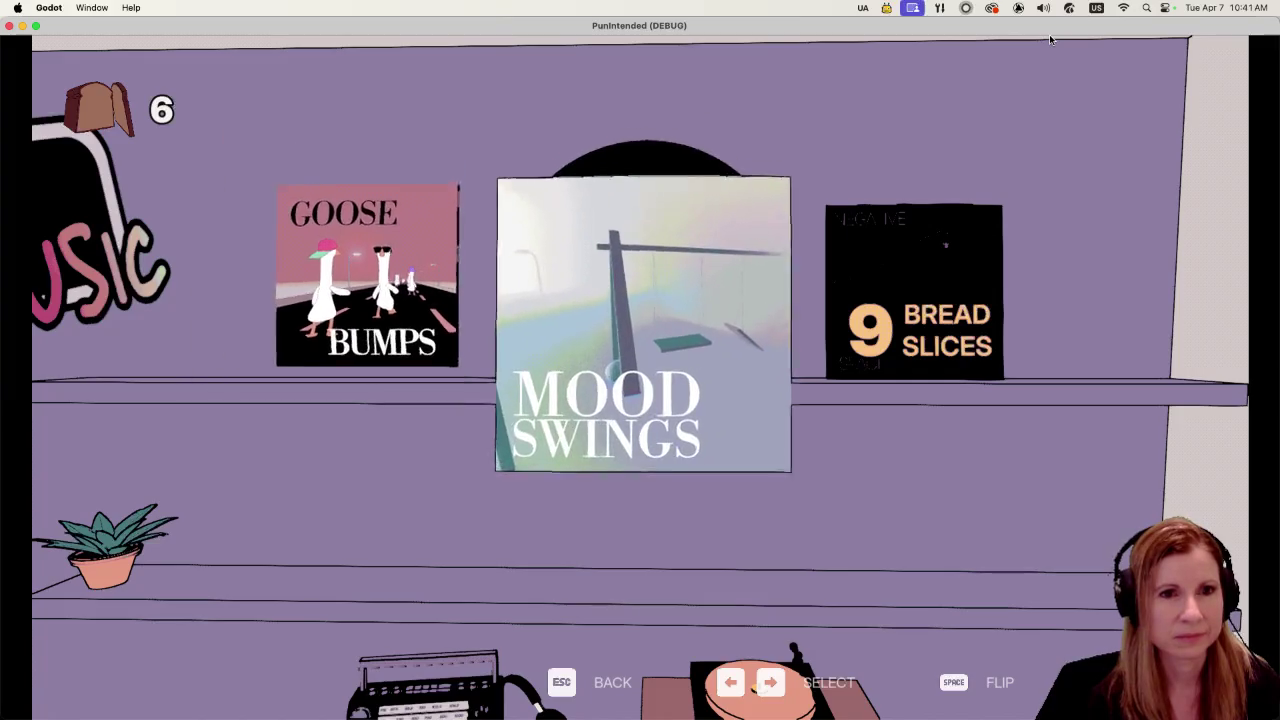
pyautogui.press('Right')
pyautogui.press('Left')
pyautogui.press('Left')
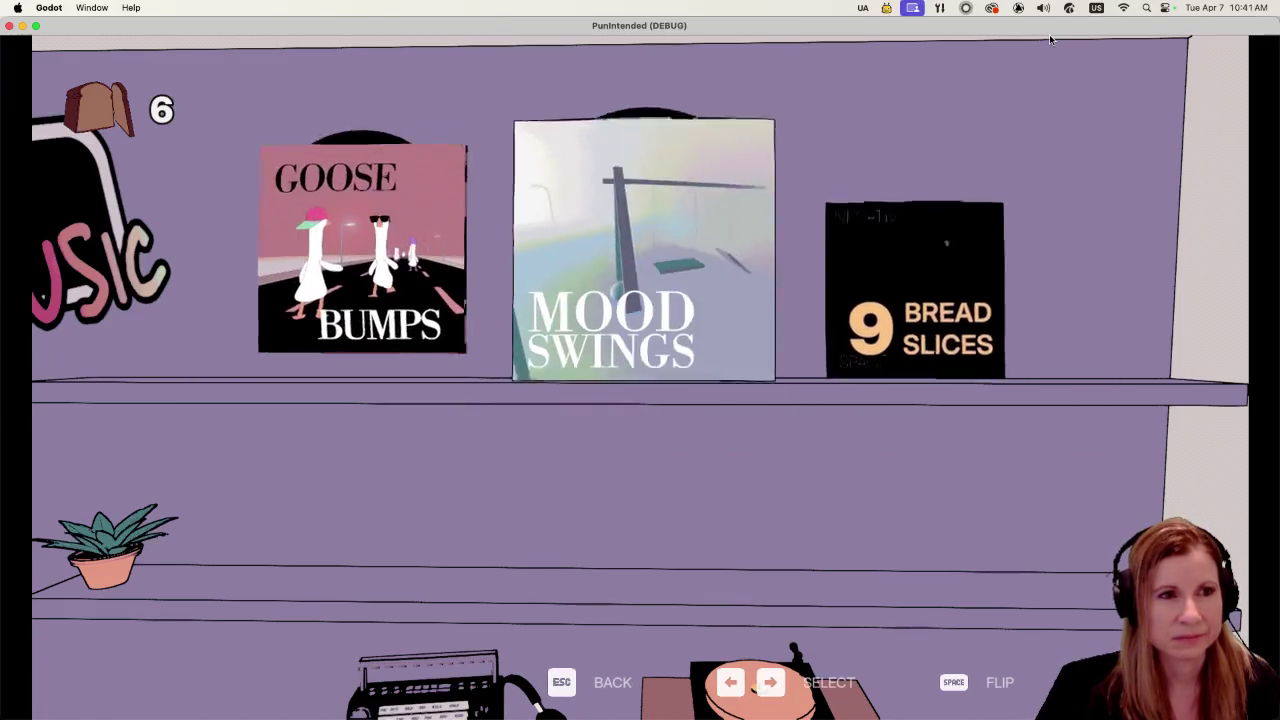
pyautogui.press('Right')
pyautogui.press('Right')
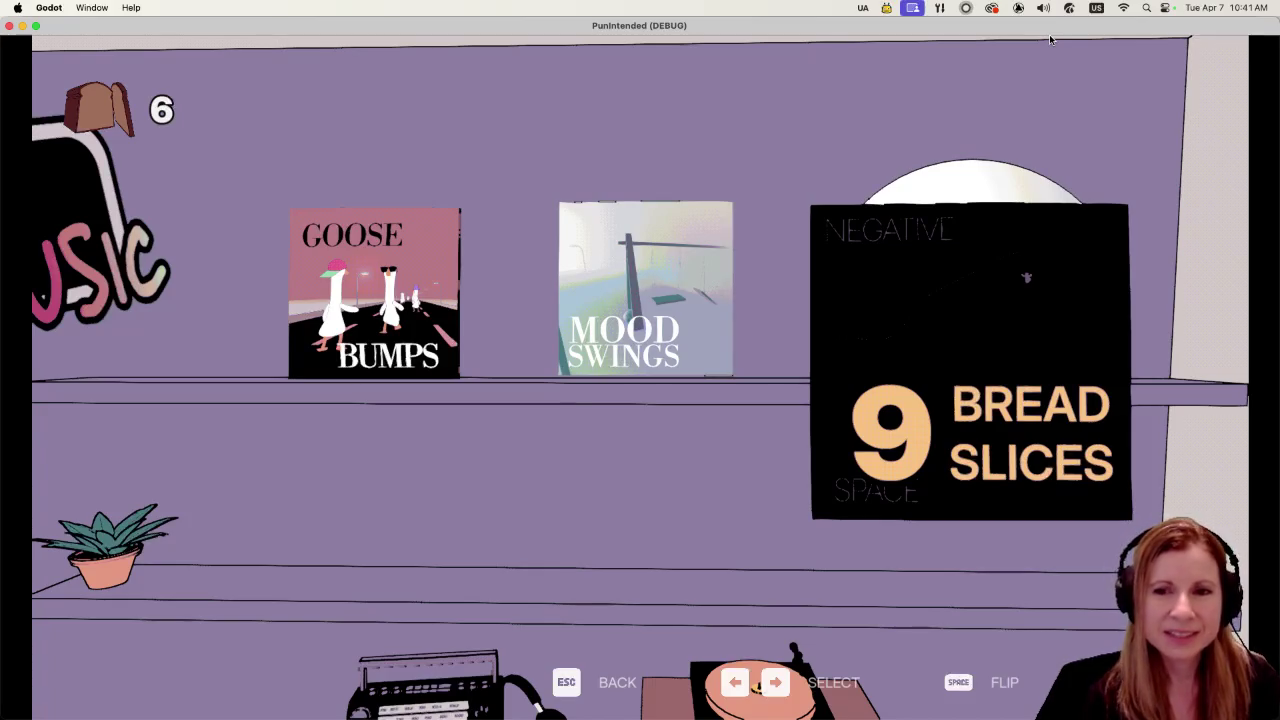
pyautogui.press('Left')
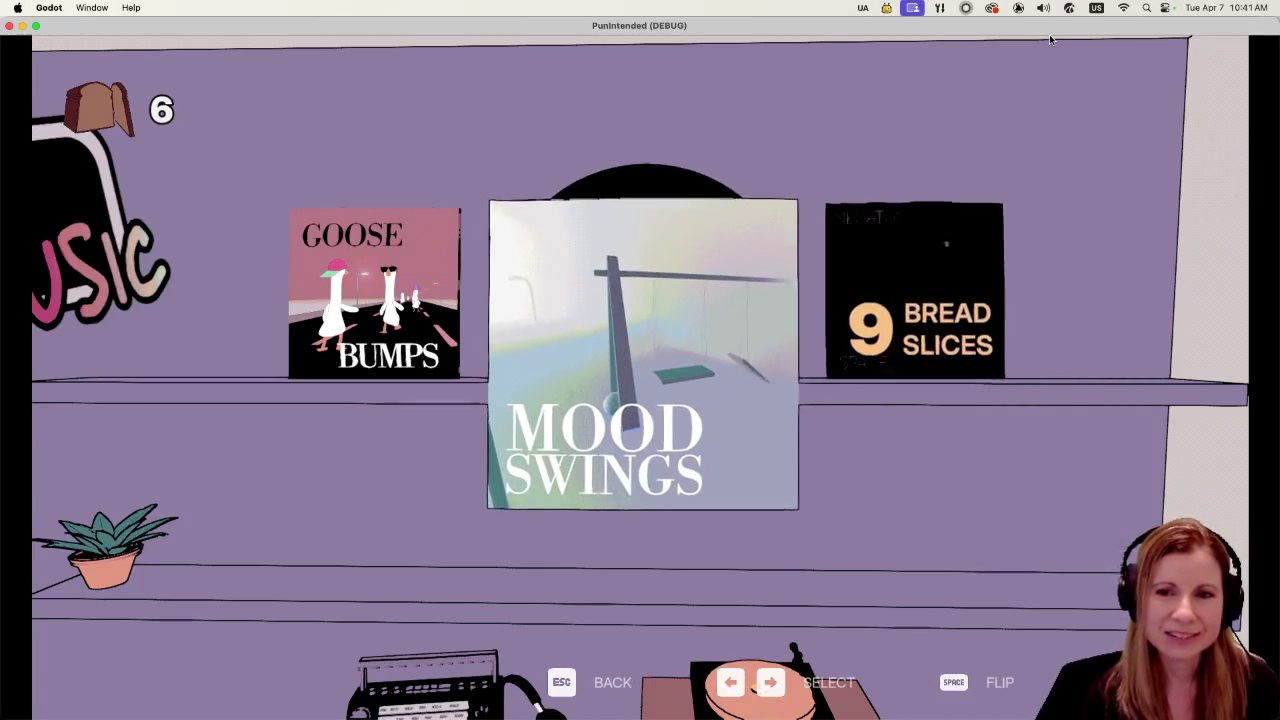
pyautogui.press('Left')
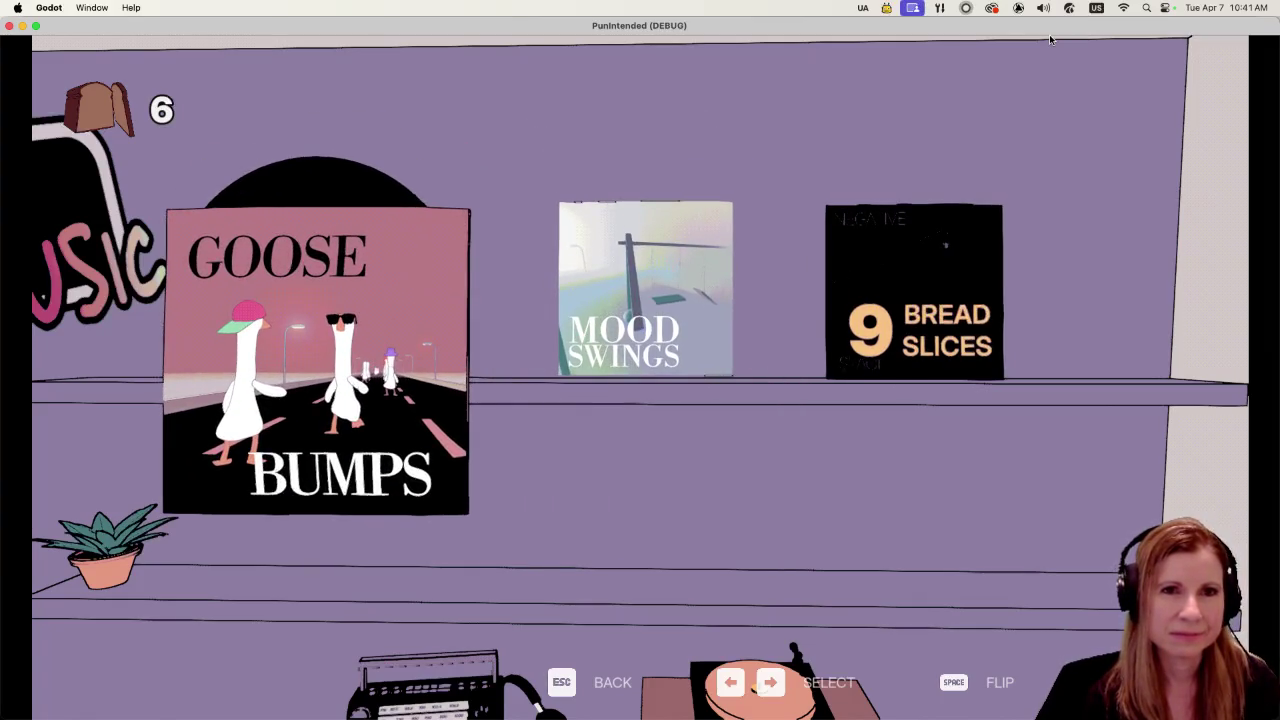
# Step: Leave the album close-up and walk up to the Super Flying Shapes arcade machine
pyautogui.press('Escape')
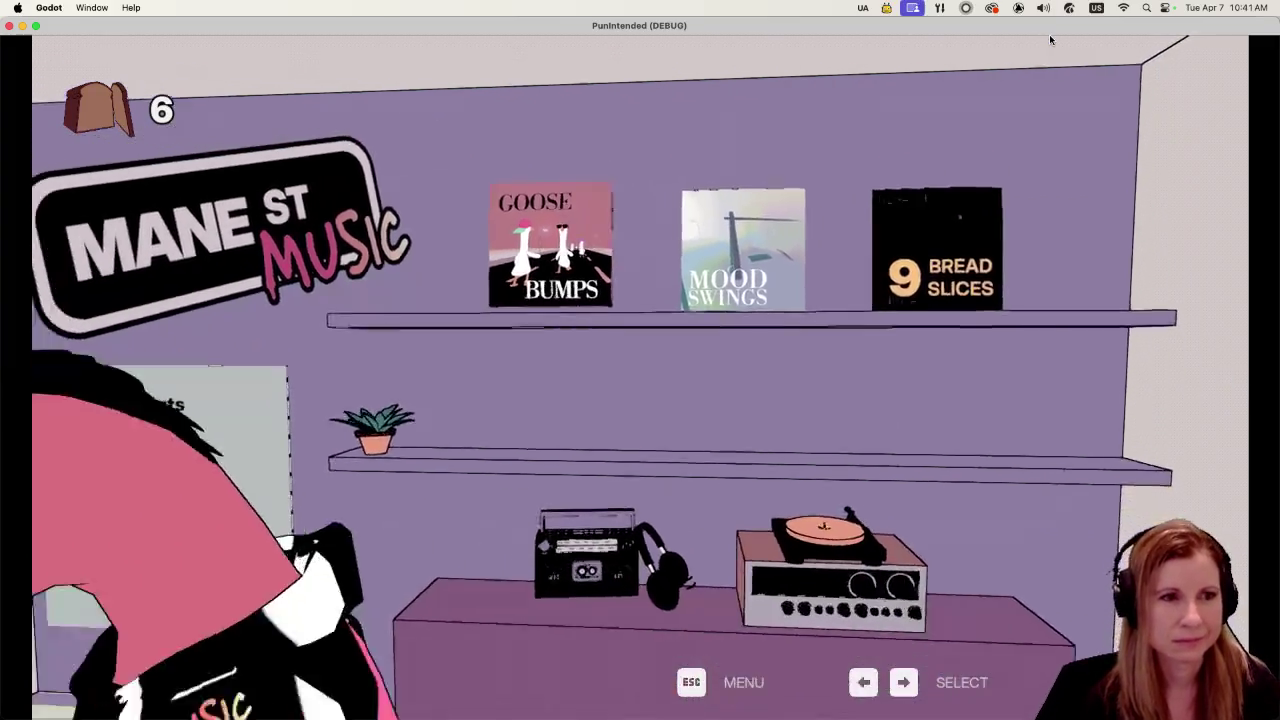
pyautogui.press('Left')
pyautogui.press('Return')
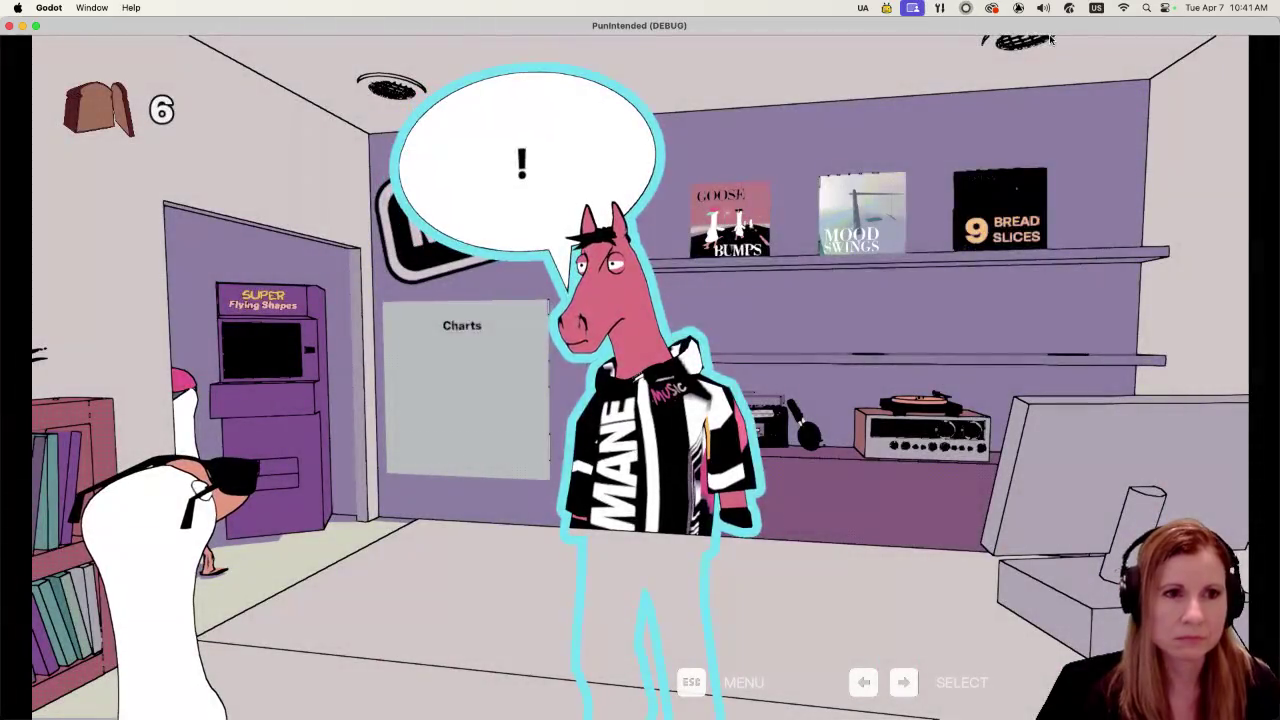
# Step: Shift from the arcade over to the album shelf and zoom in on it
pyautogui.press('Right')
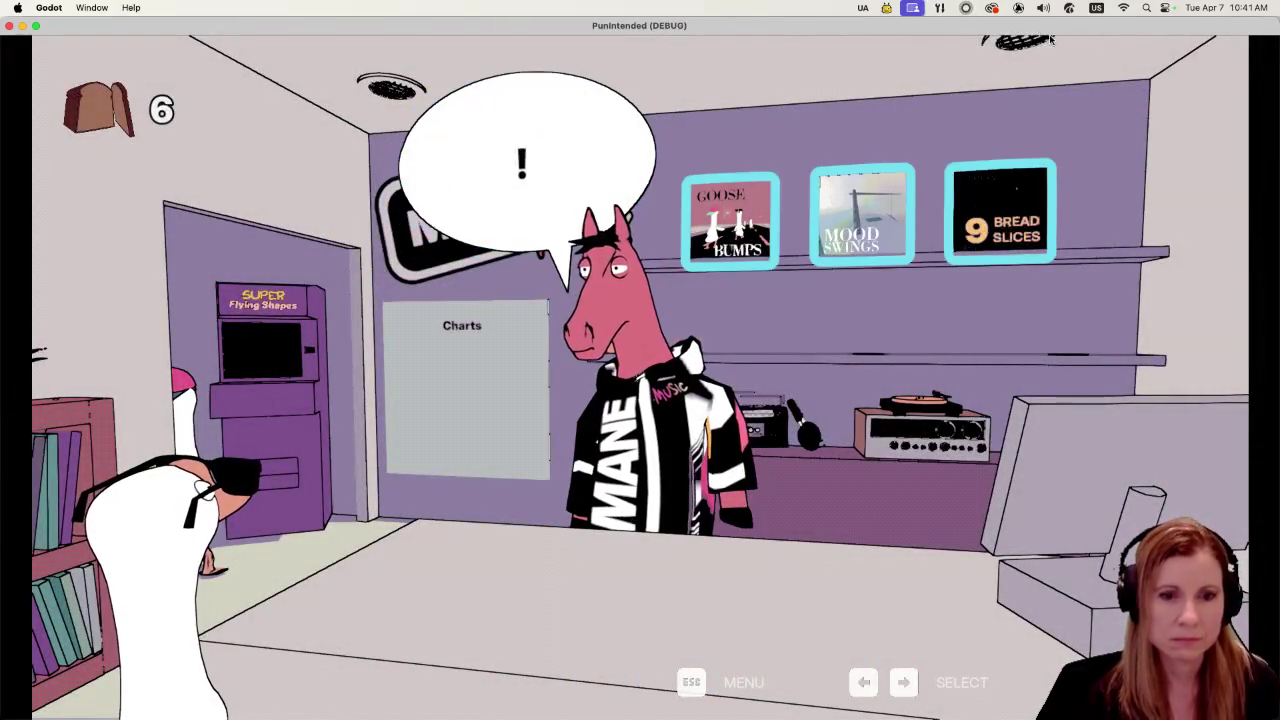
pyautogui.press('Return')
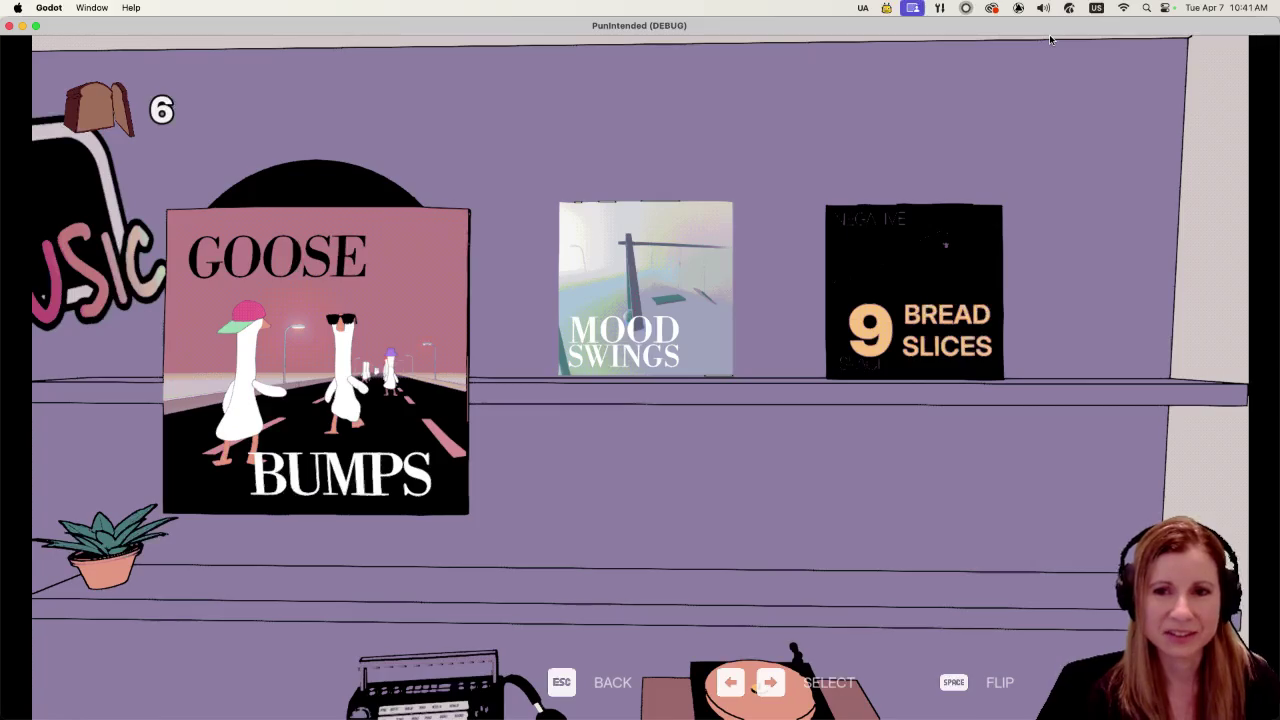
# Step: Browse between the Mood Swings, Goose Bumps and 9 Bread Slices albums
pyautogui.press('Right')
pyautogui.press('Right')
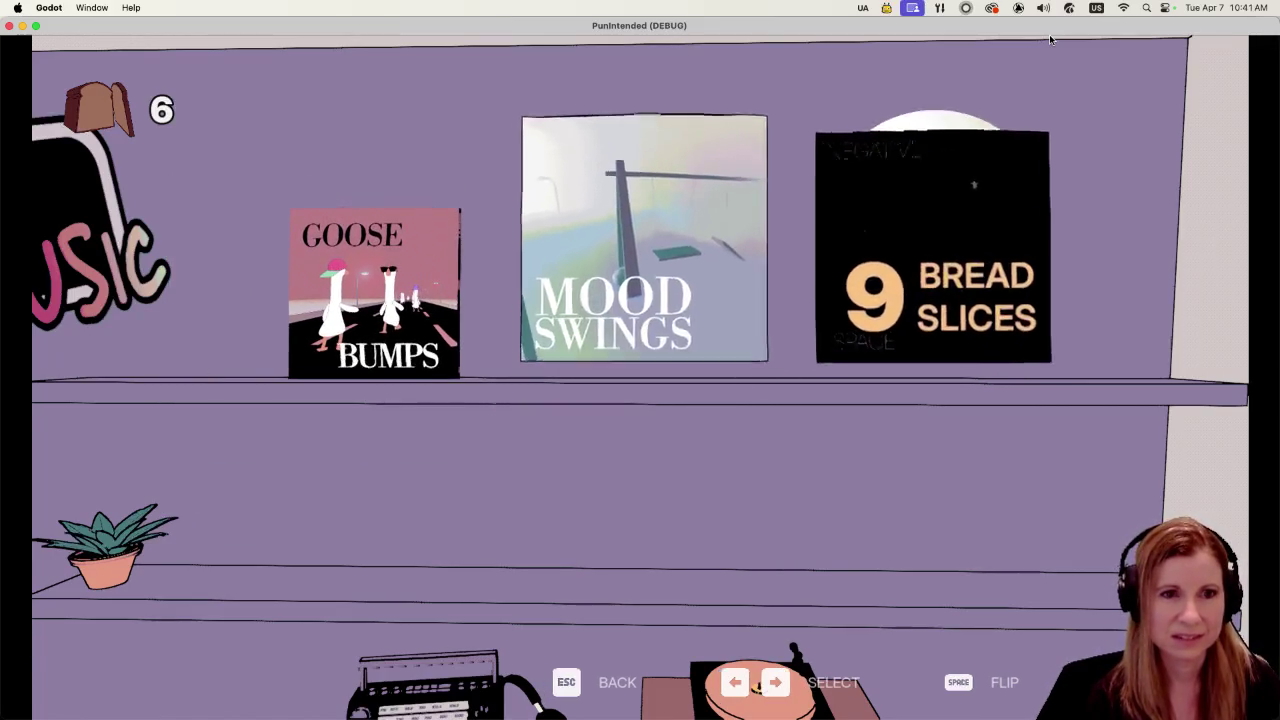
pyautogui.press('Left')
pyautogui.press('Left')
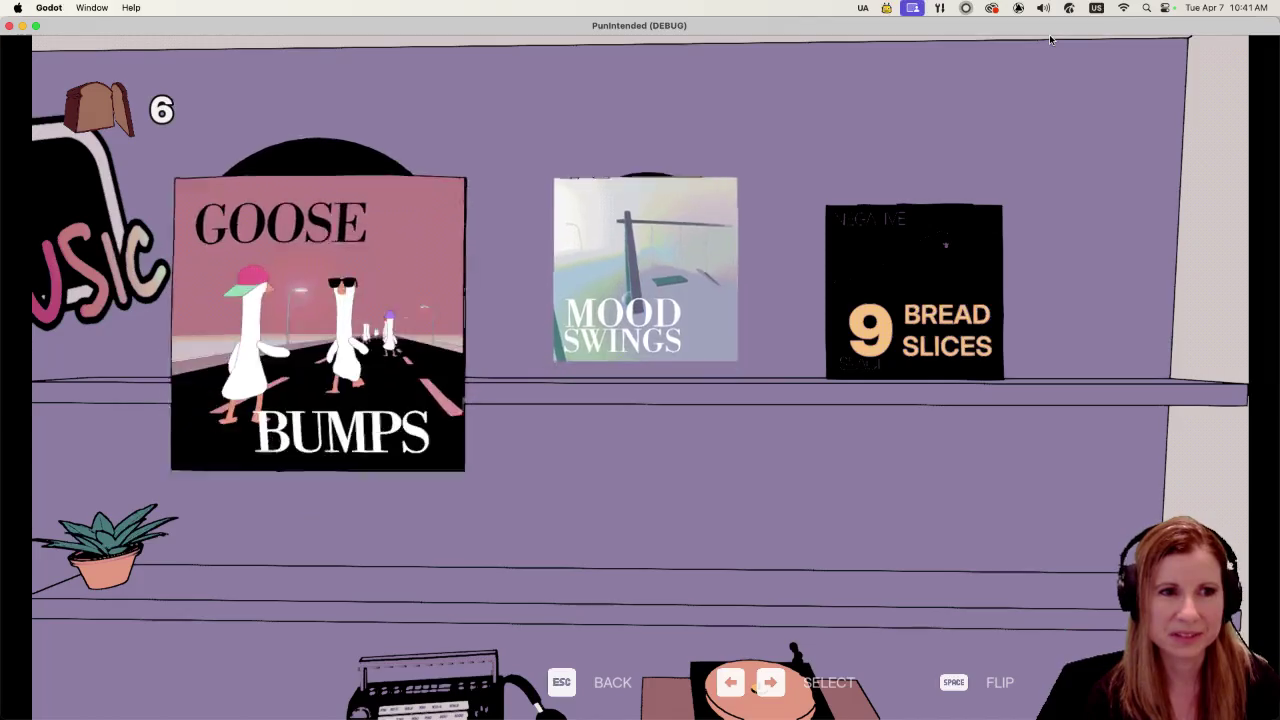
pyautogui.press('Right')
pyautogui.press('Right')
pyautogui.press('Left')
pyautogui.press('Left')
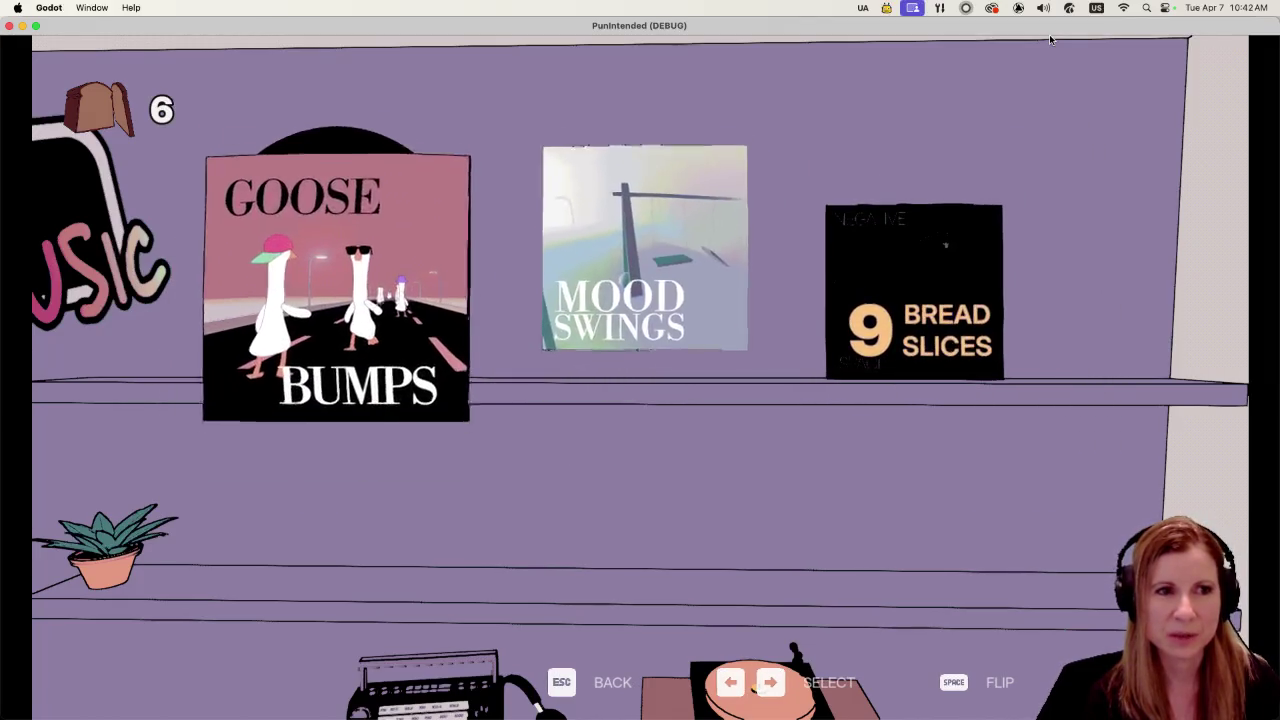
pyautogui.press('Right')
pyautogui.press('Right')
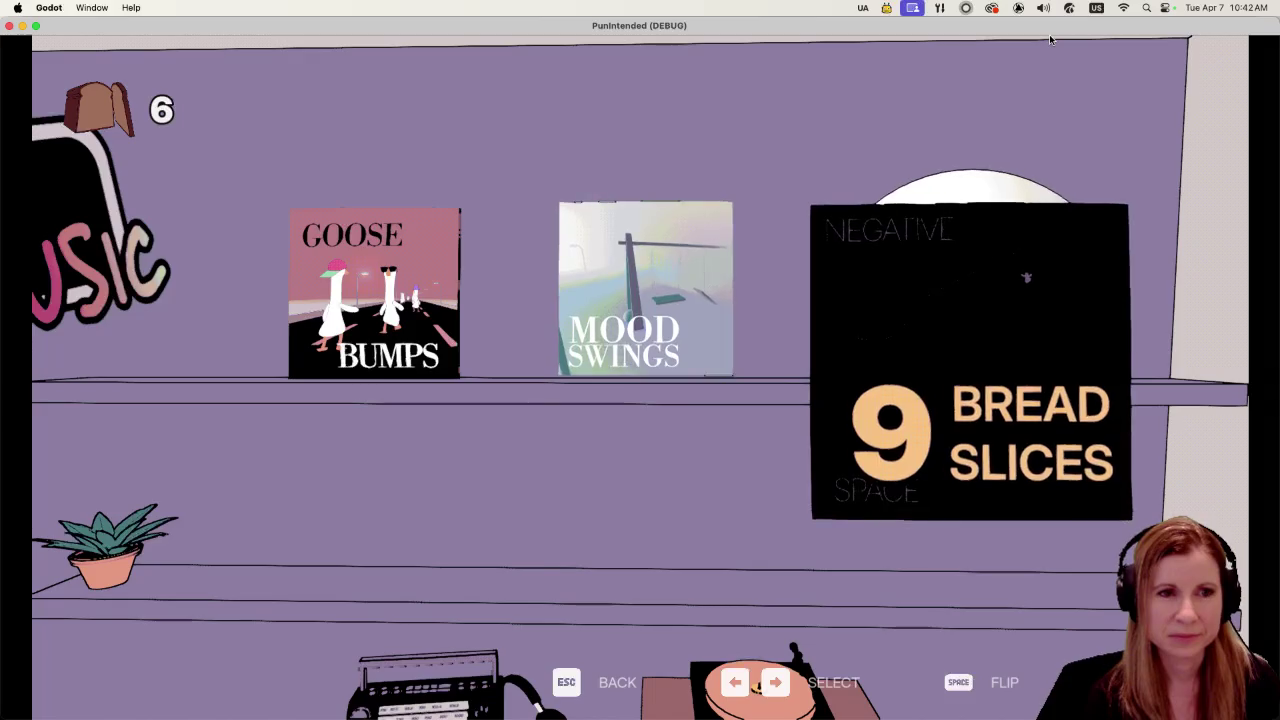
pyautogui.press('Left')
pyautogui.press('Left')
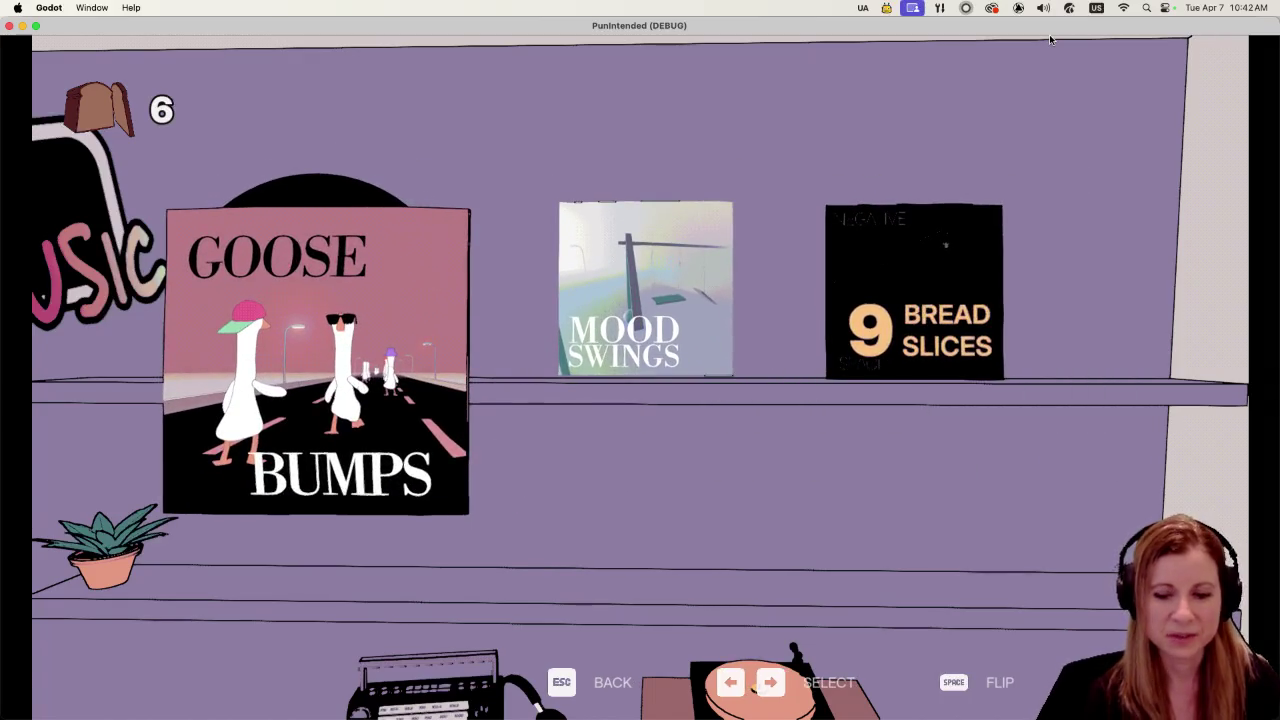
# Step: Browse back to Goose Bumps, then quit the debug run to return to the editor
pyautogui.press('Right')
pyautogui.press('Right')
pyautogui.press('Left')
pyautogui.press('Left')
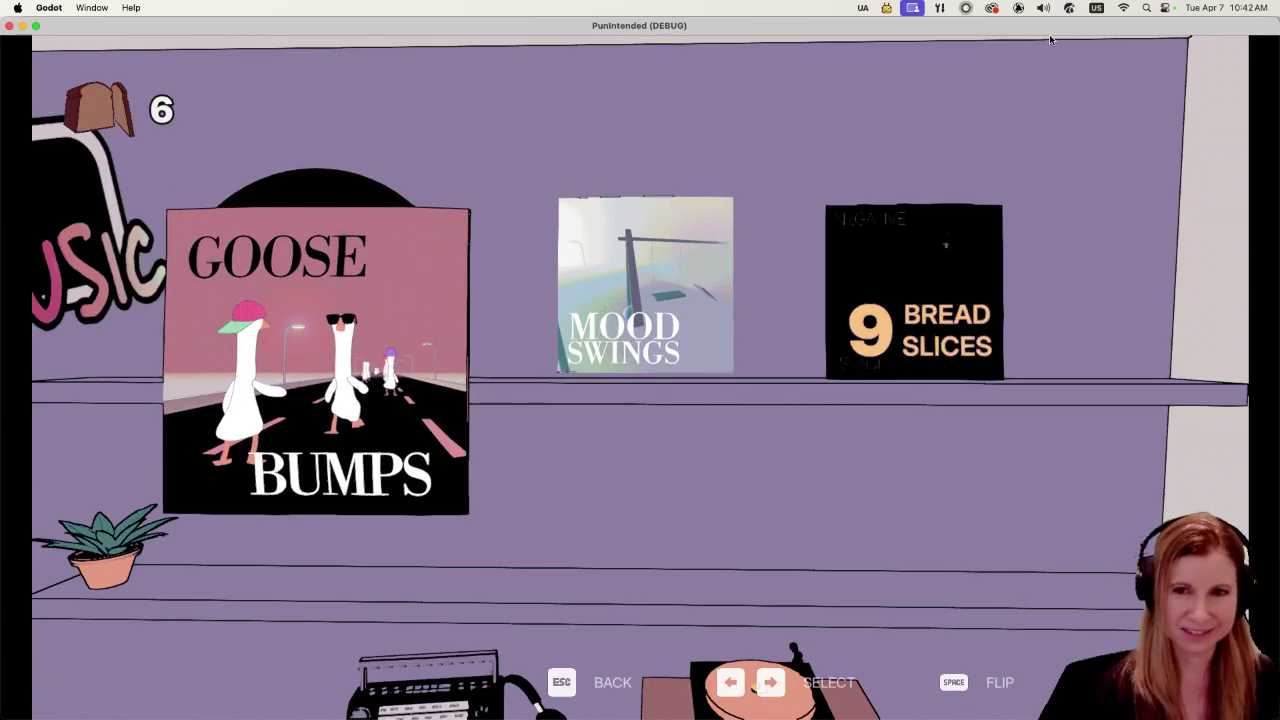
pyautogui.press('Right')
pyautogui.press('Right')
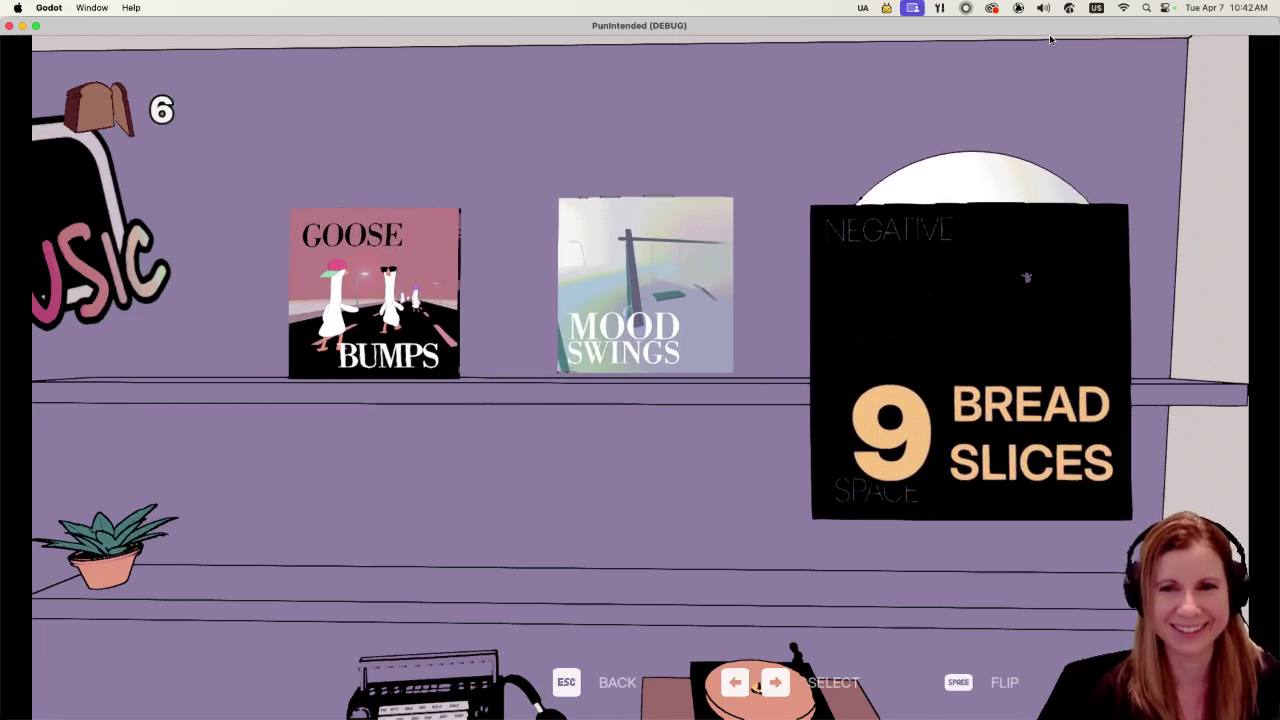
pyautogui.press('Left')
pyautogui.press('Left')
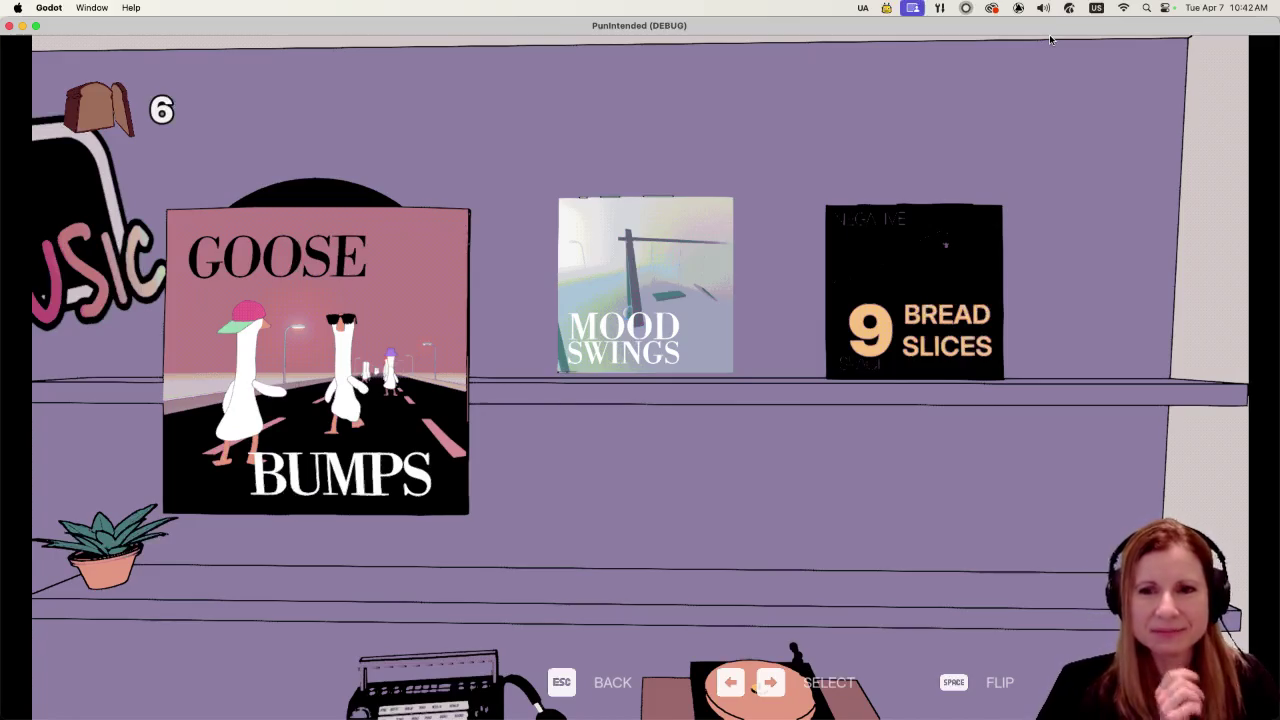
pyautogui.press('super+q')
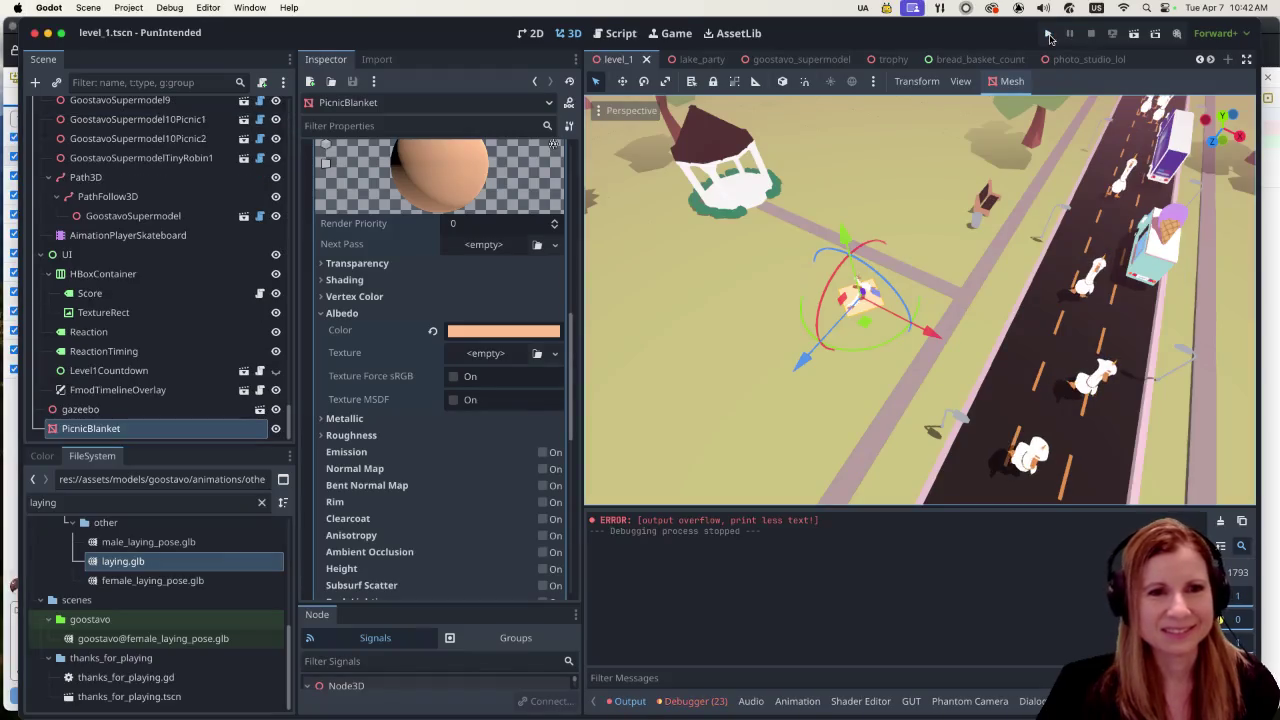
pyautogui.scroll(-10, 1000, 350)
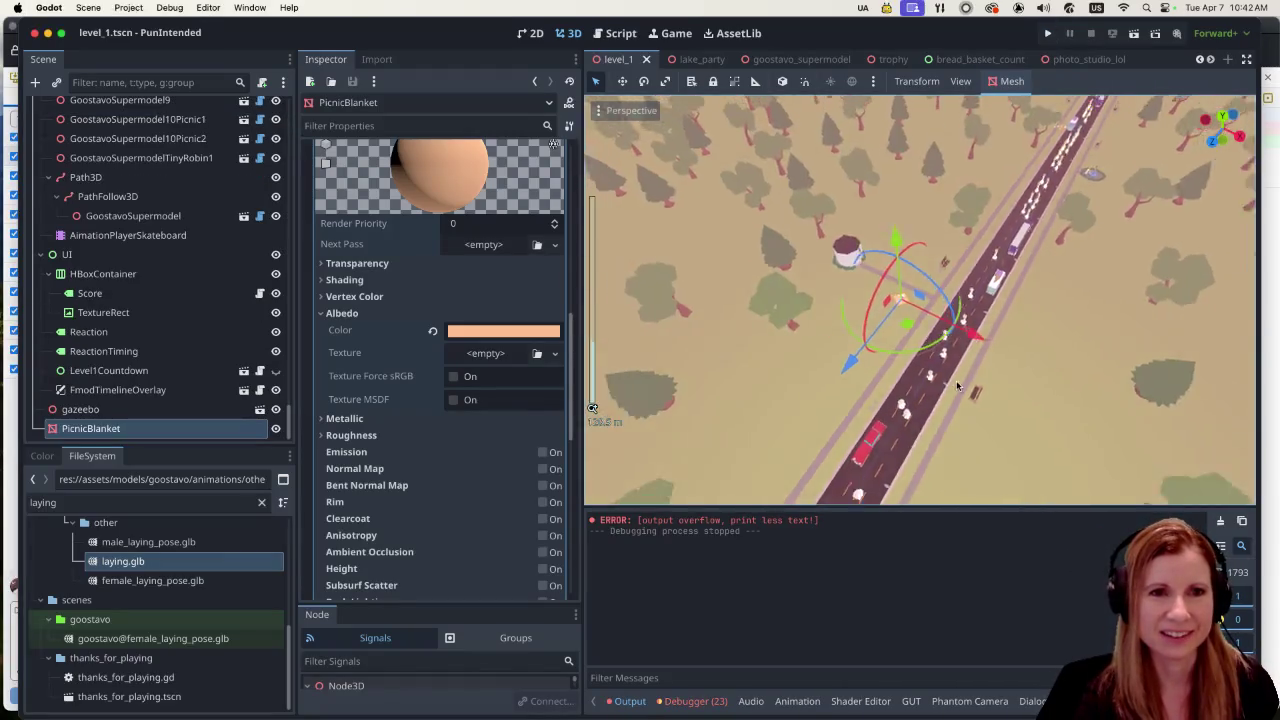
pyautogui.scroll(5, 1047, 318)
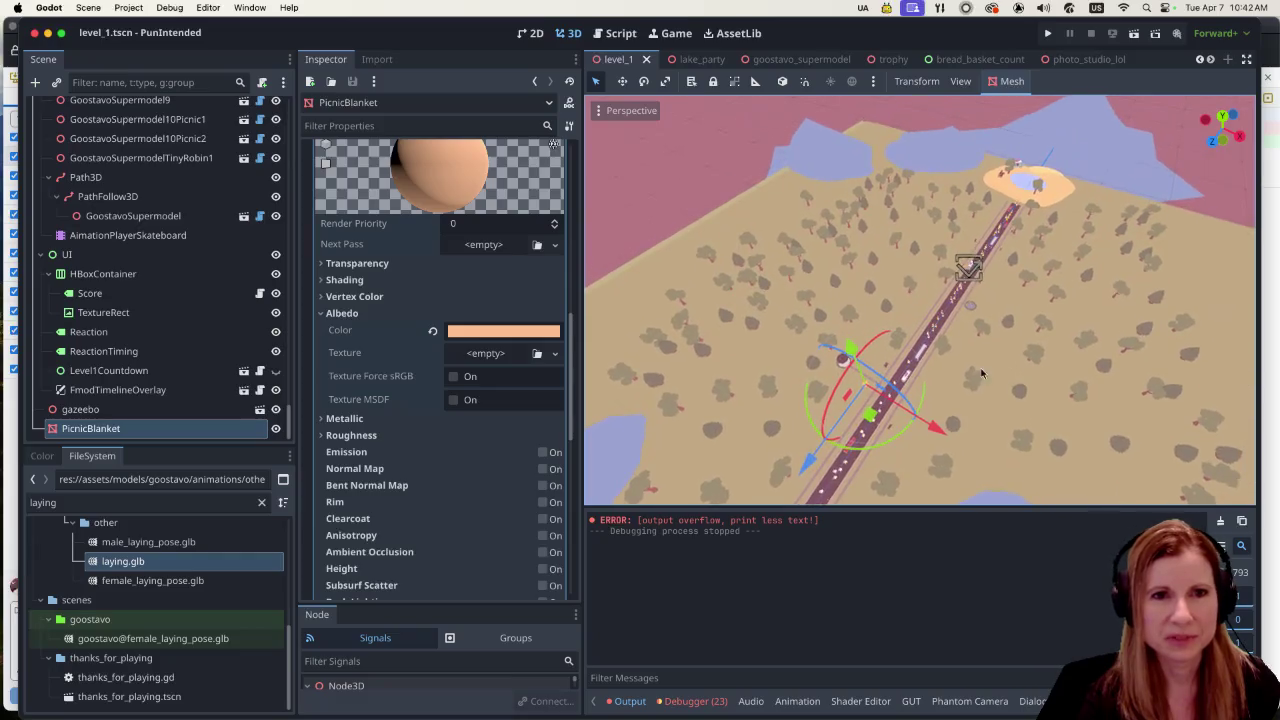
pyautogui.scroll(-1, 1010, 350)
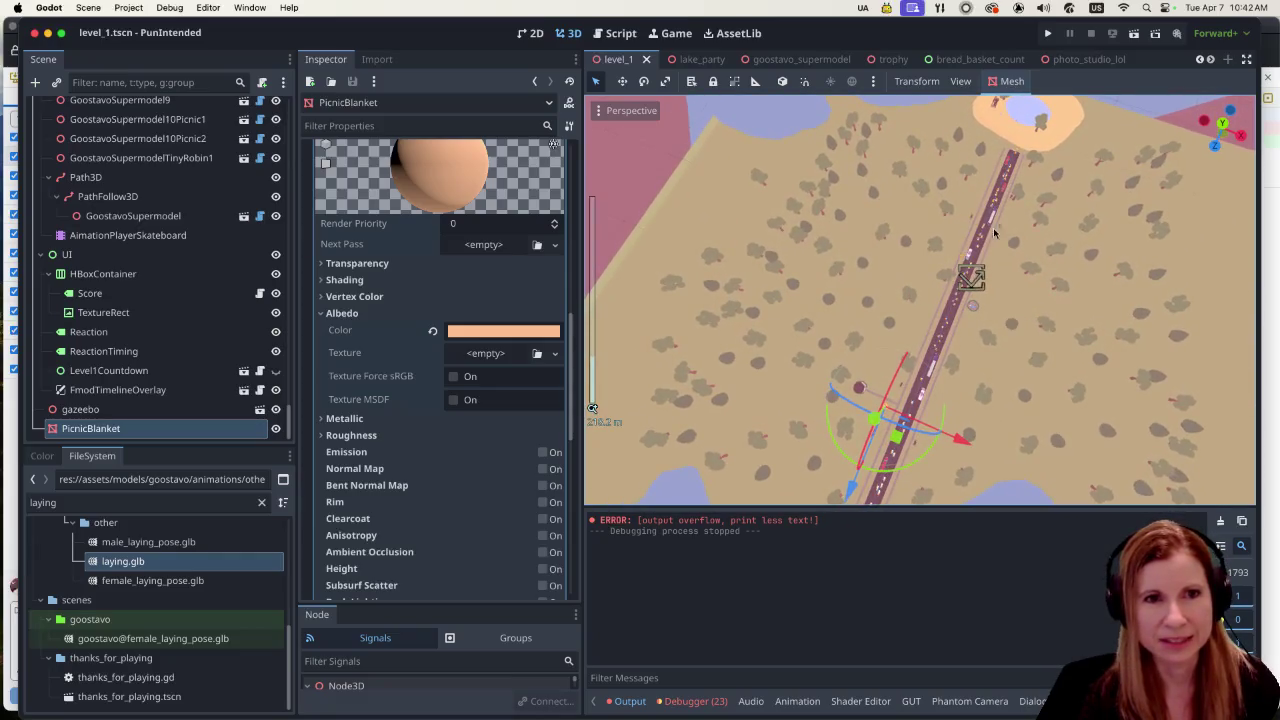
pyautogui.scroll(2, 971, 200)
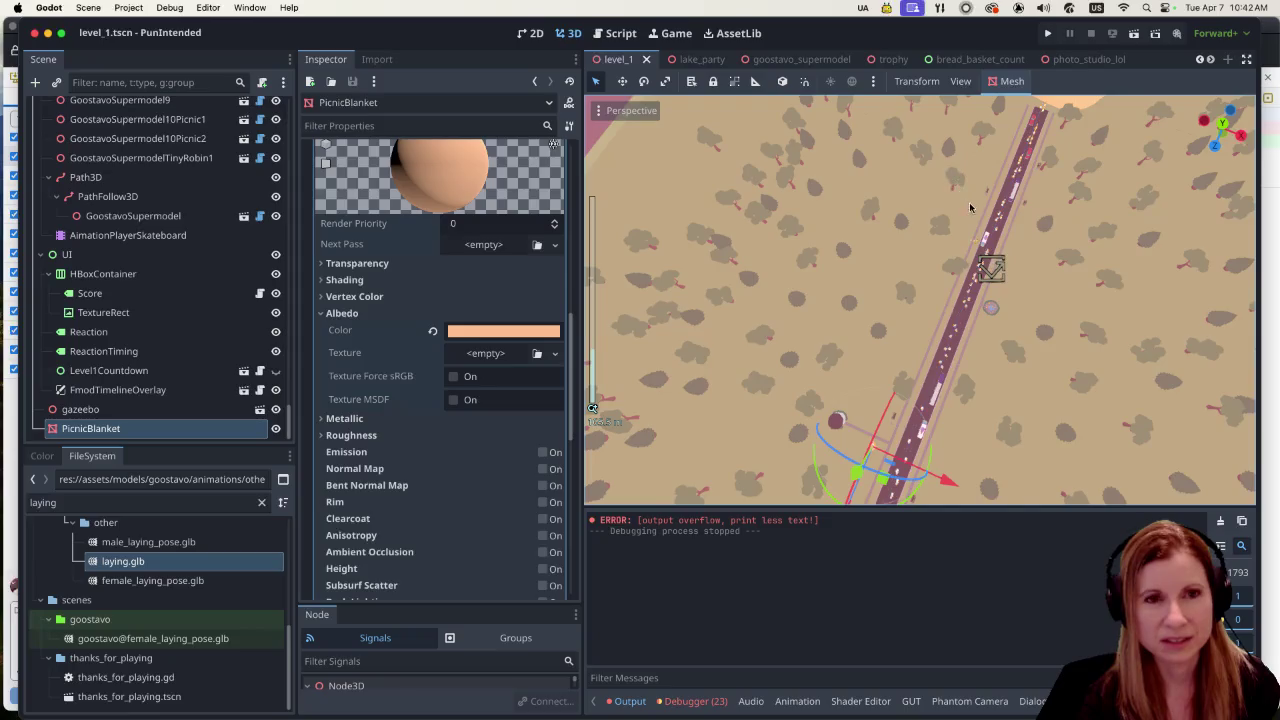
pyautogui.scroll(1, 970, 215)
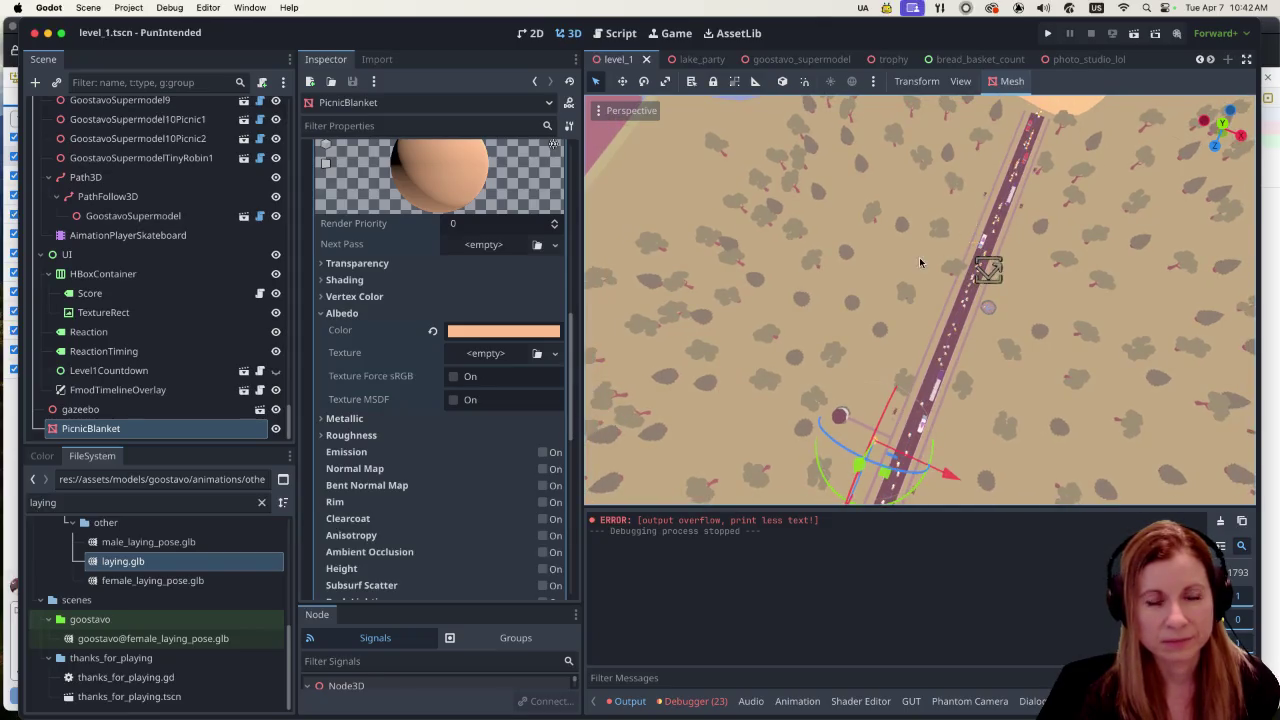
pyautogui.scroll(2, 903, 343)
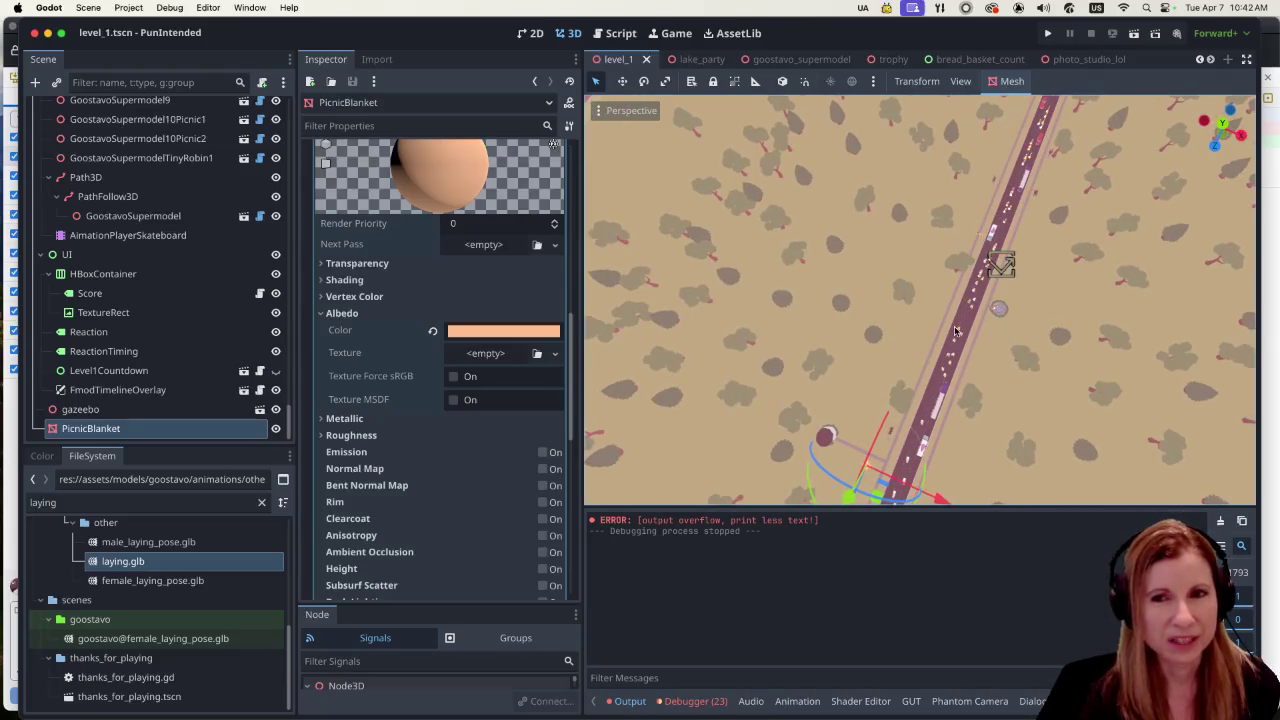
pyautogui.scroll(3, 993, 275)
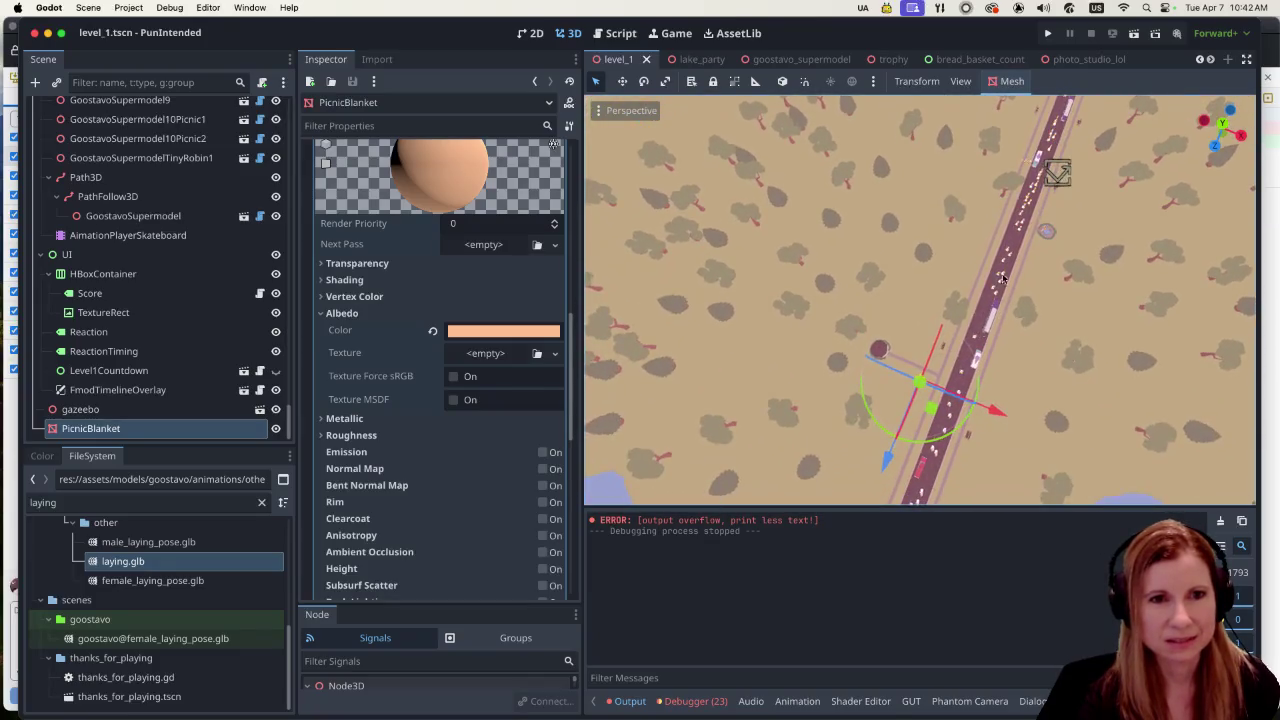
pyautogui.moveTo(952, 409); pyautogui.dragTo(1010, 302)
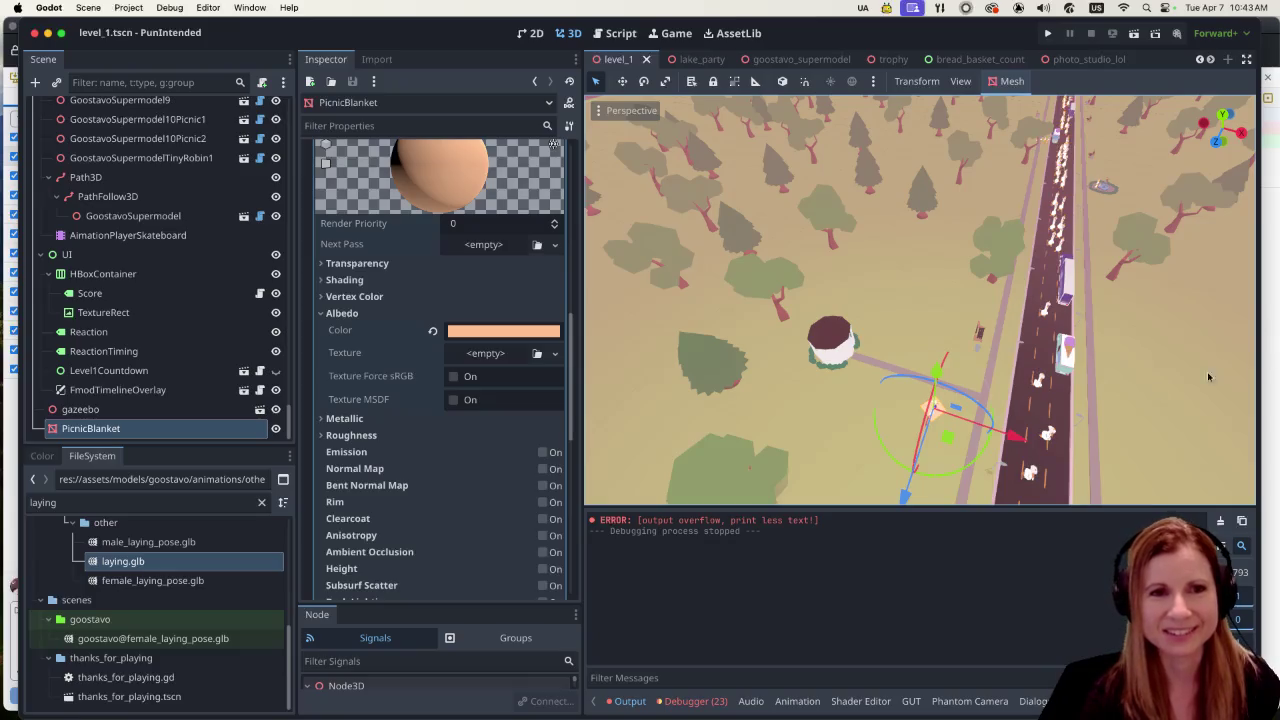
# Step: Scroll and orbit around level_1 to view the lake and road, then refocus the Godot editor
pyautogui.hscroll(3, 925, 413)
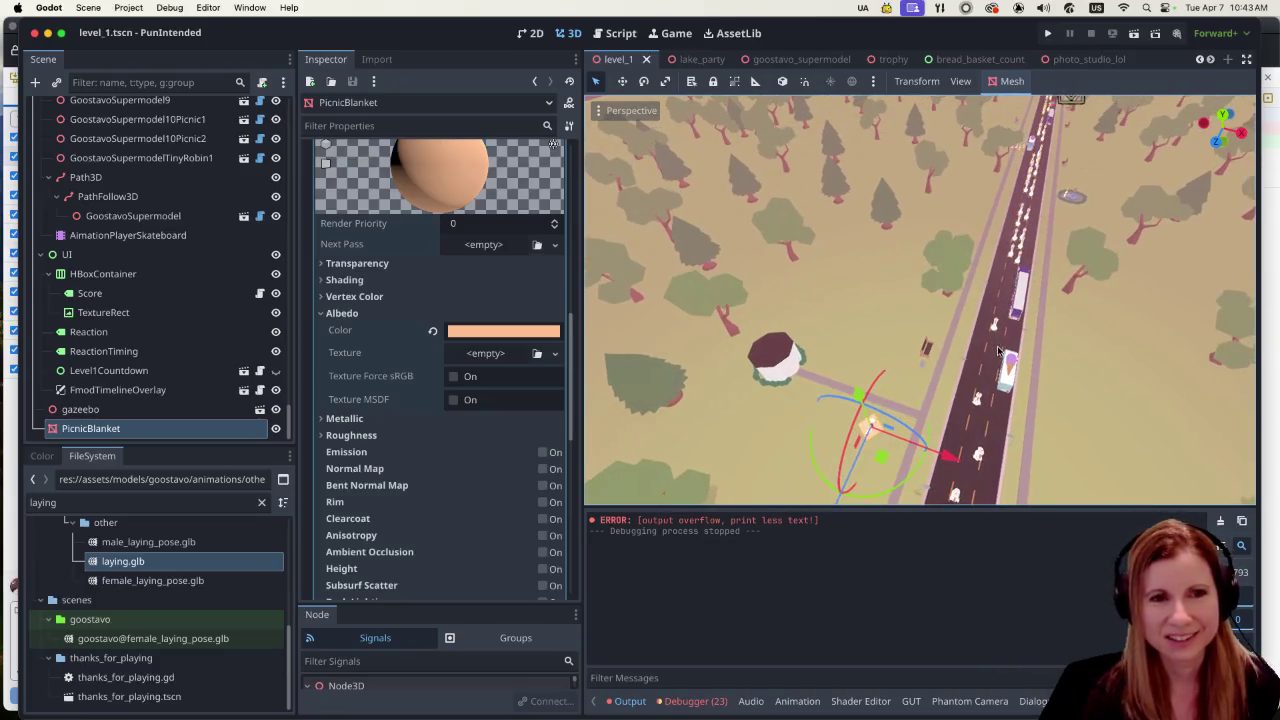
pyautogui.scroll(10, 925, 413)
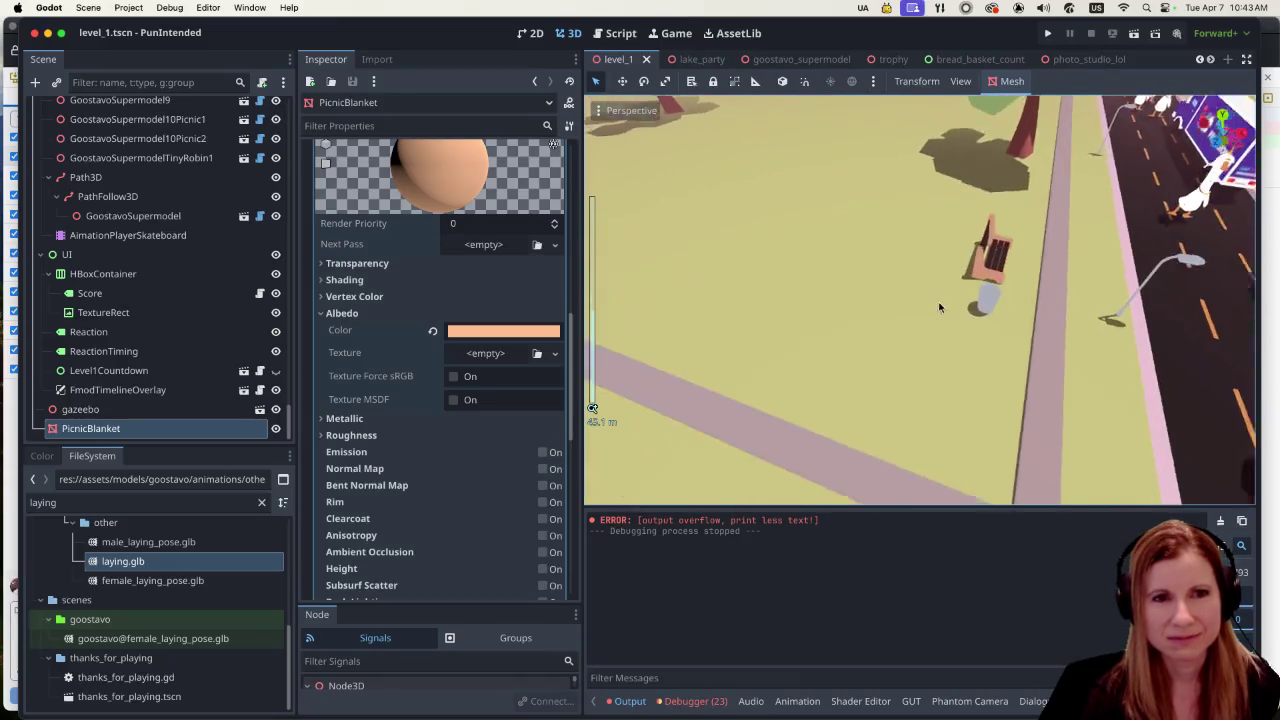
pyautogui.scroll(-5, 962, 241)
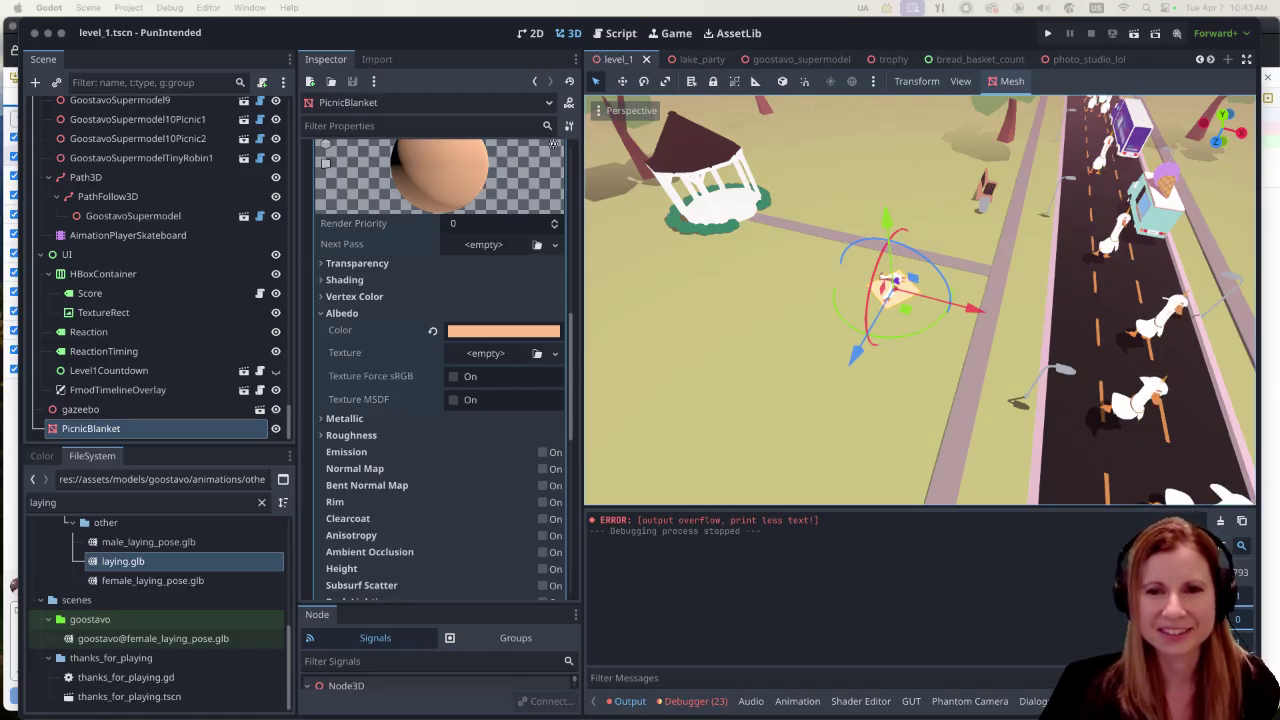
pyautogui.scroll(5, 936, 355)
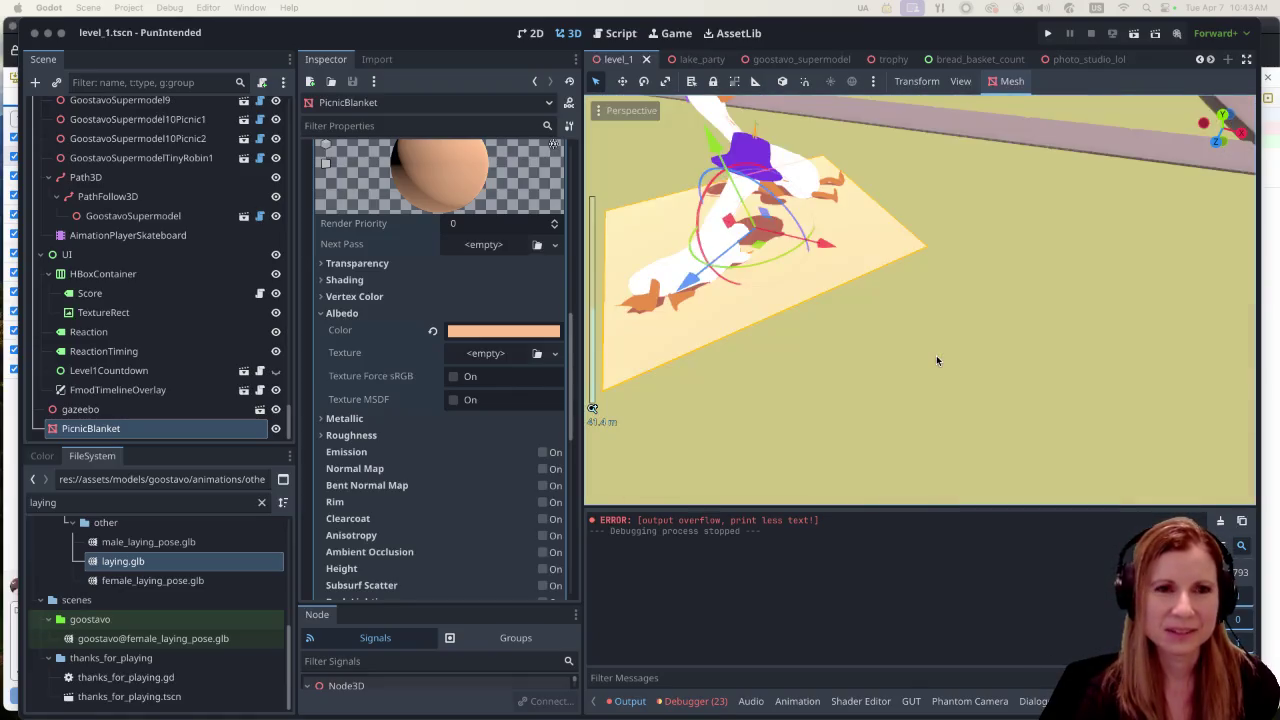
pyautogui.scroll(-3, 936, 355)
pyautogui.scroll(-7, 925, 385)
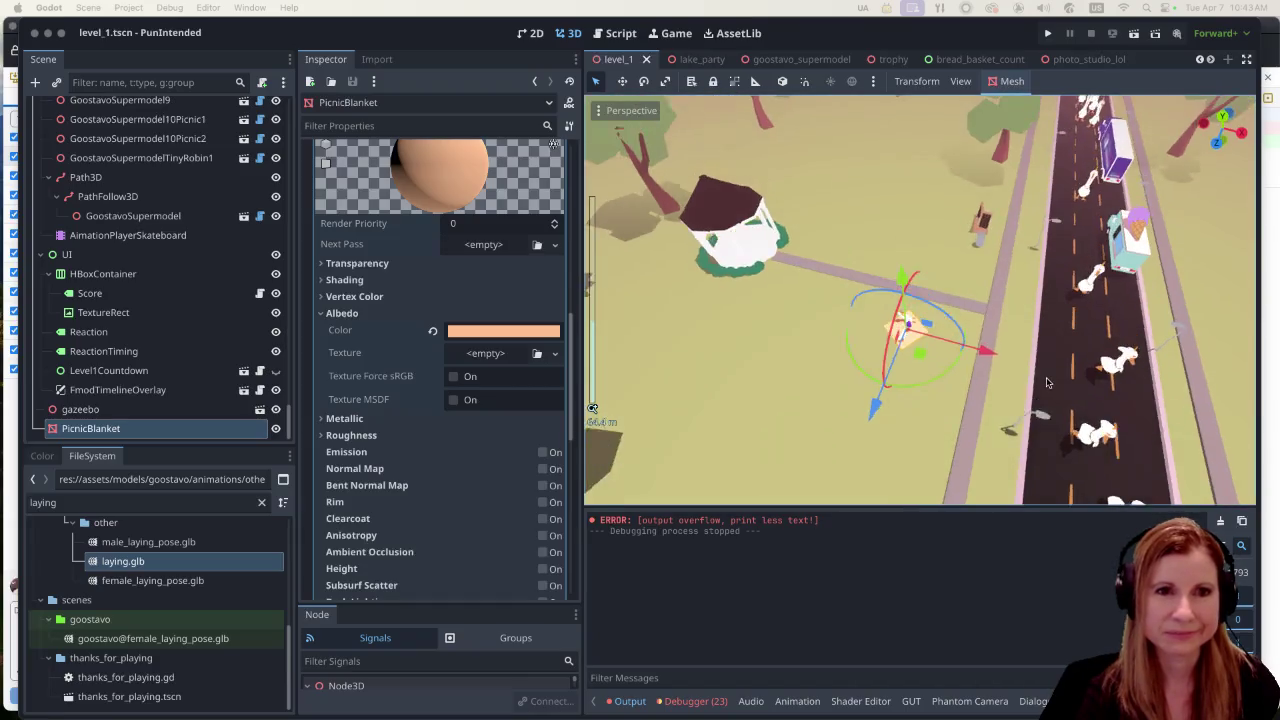
pyautogui.scroll(3, 1011, 376)
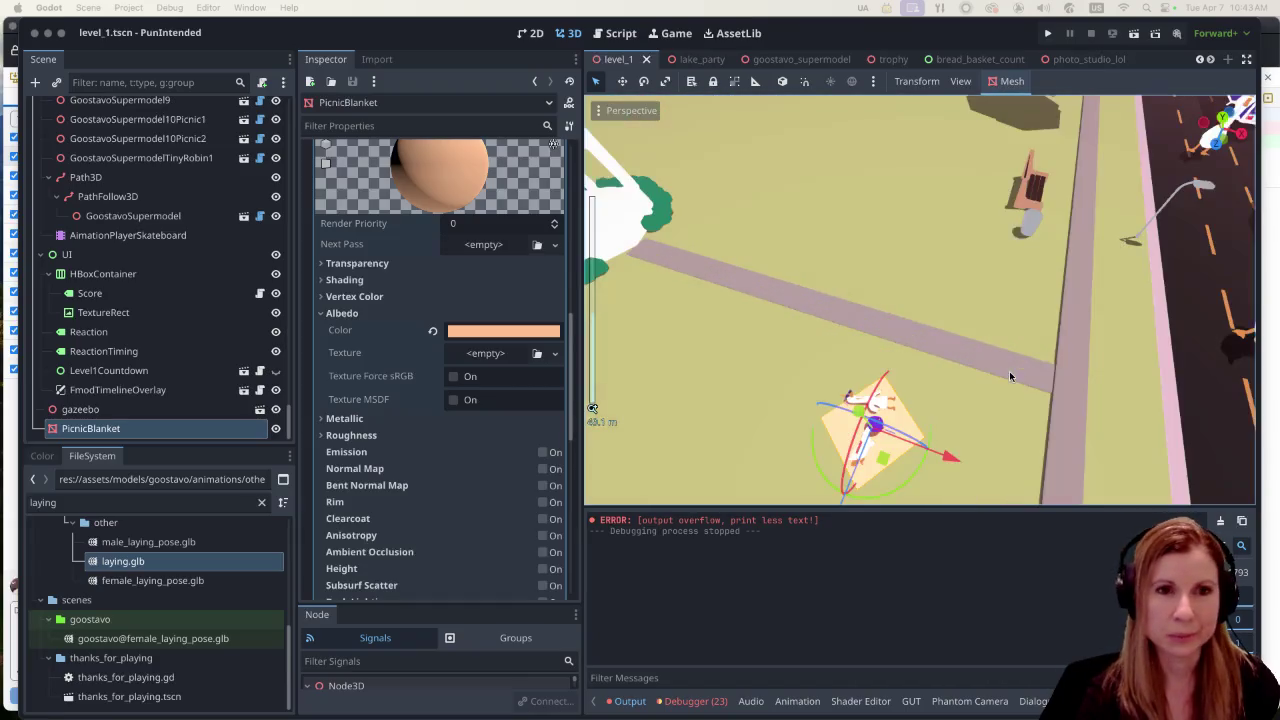
pyautogui.scroll(-5, 1010, 376)
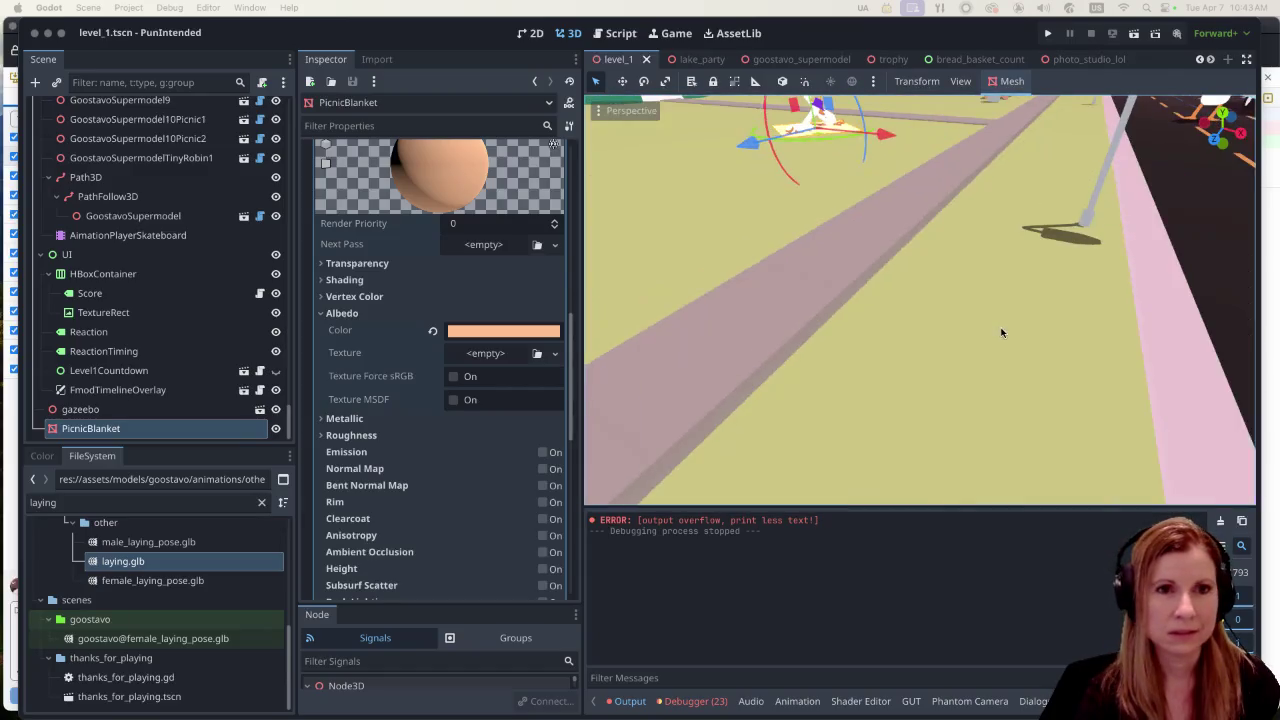
pyautogui.scroll(-3, 1005, 329)
pyautogui.scroll(-3, 1039, 326)
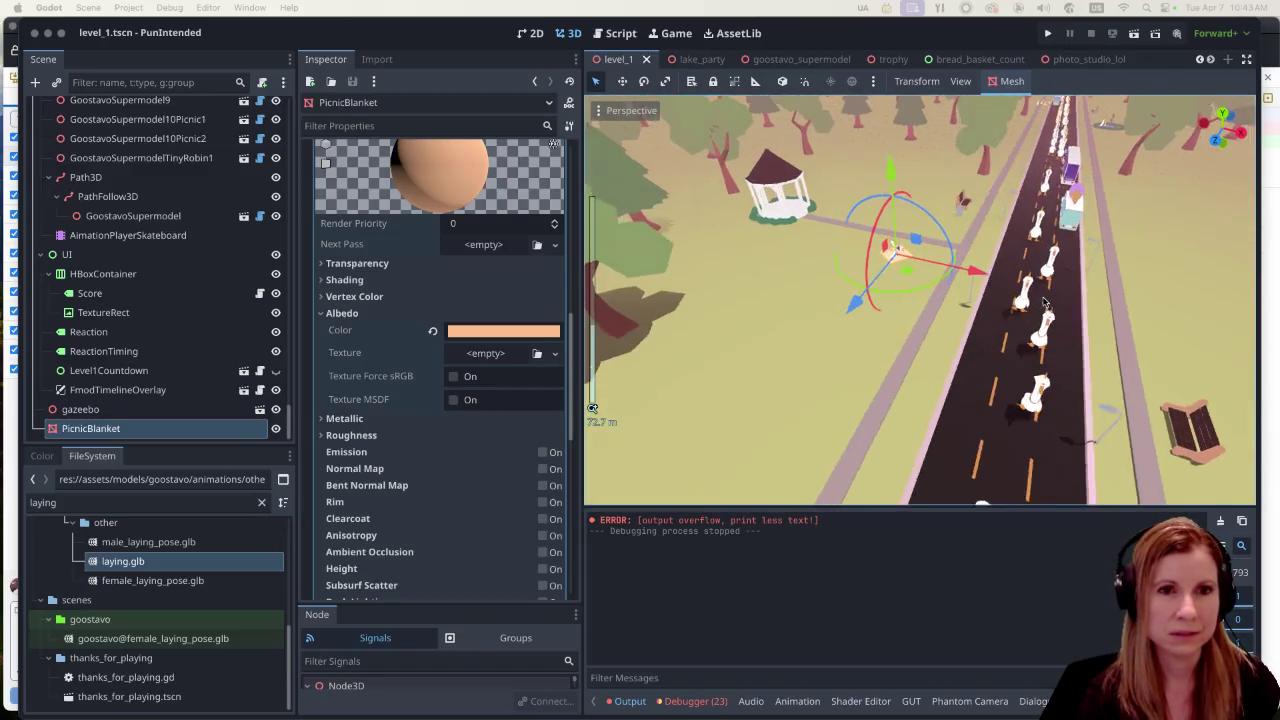
pyautogui.scroll(-2, 1037, 327)
pyautogui.scroll(-3, 1051, 307)
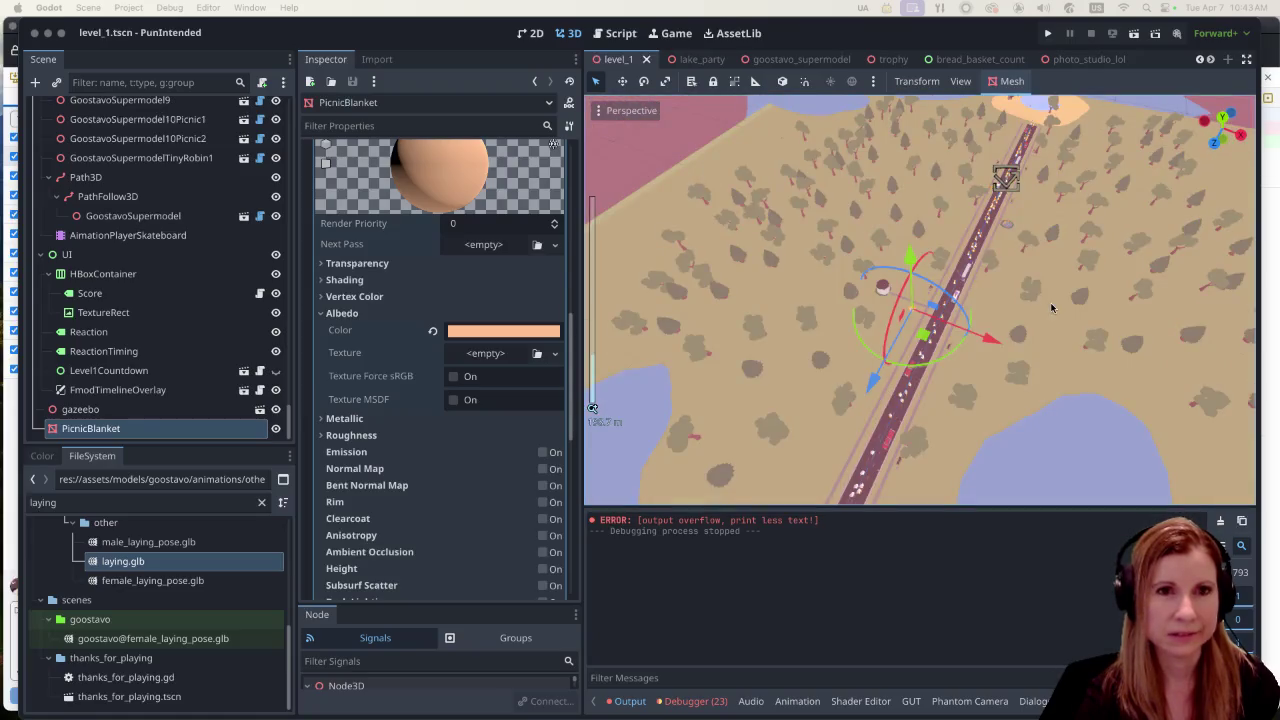
pyautogui.moveTo(1039, 307)
pyautogui.mouseDown()
pyautogui.moveTo(1014, 177)
pyautogui.moveTo(1023, 329)
pyautogui.moveTo(1049, 285)
pyautogui.mouseUp()
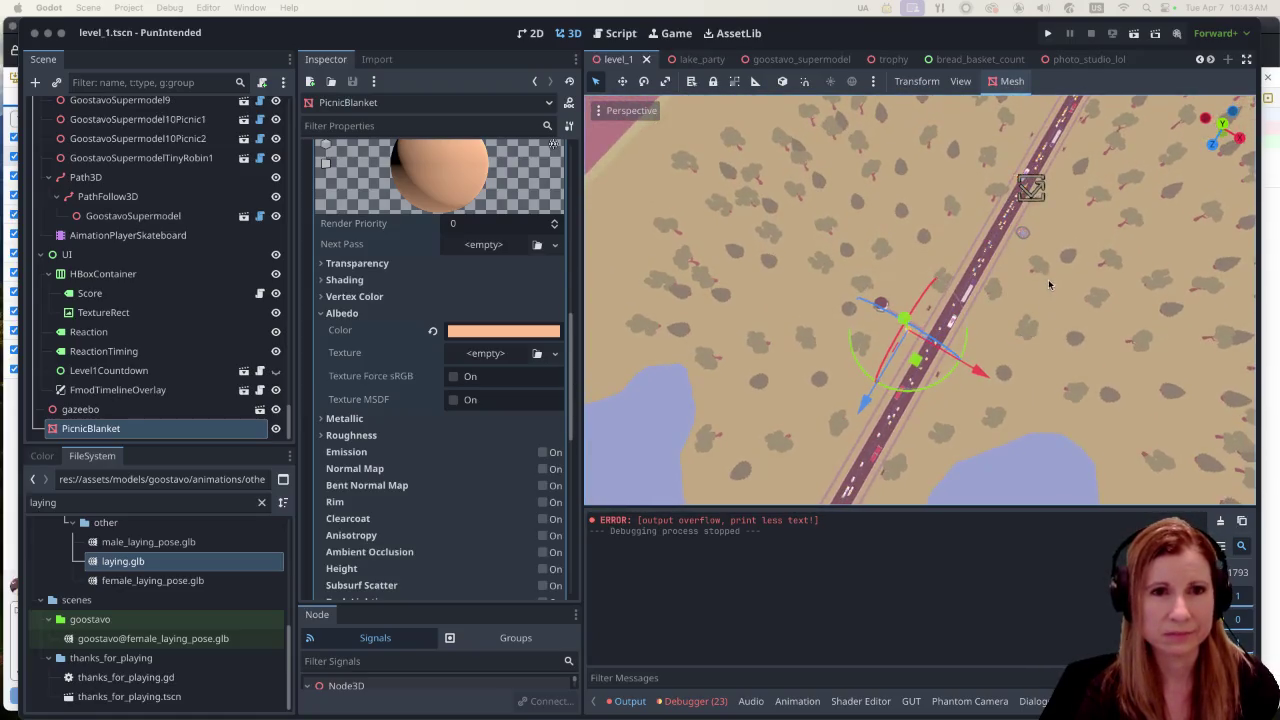
pyautogui.moveTo(967, 237)
pyautogui.mouseDown()
pyautogui.moveTo(960, 267)
pyautogui.moveTo(995, 271)
pyautogui.mouseUp()
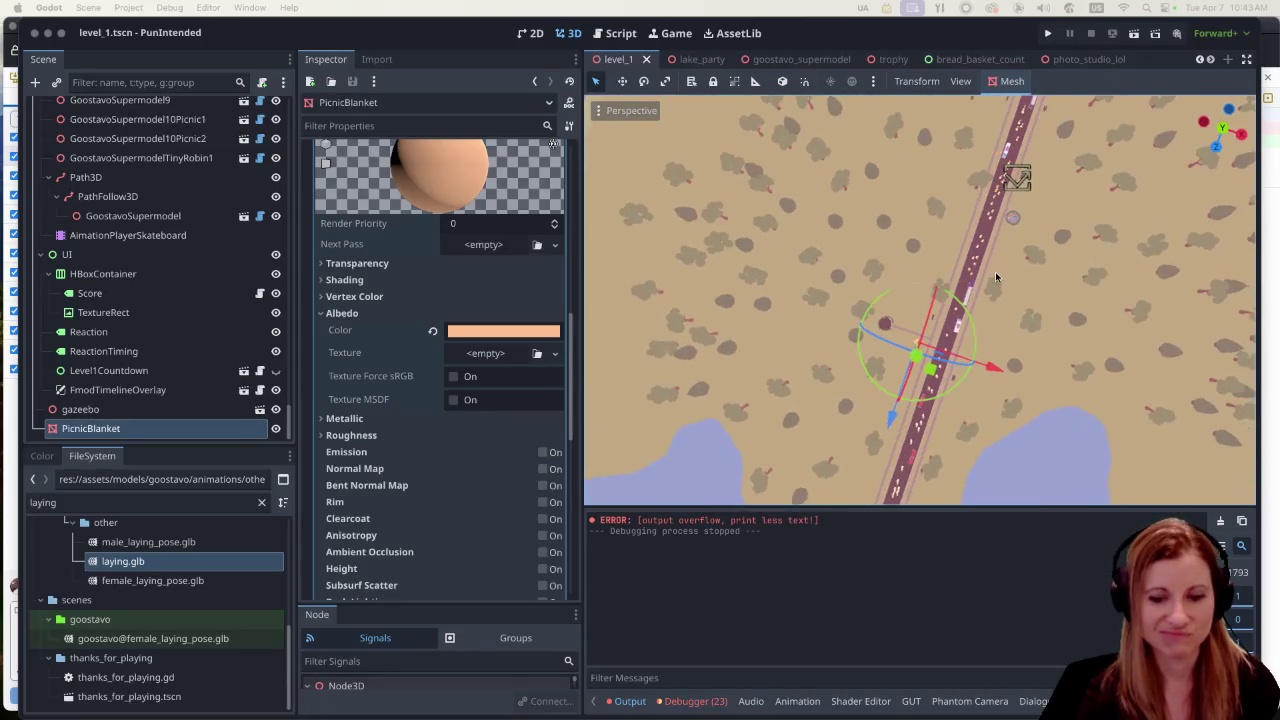
pyautogui.click(912, 27)
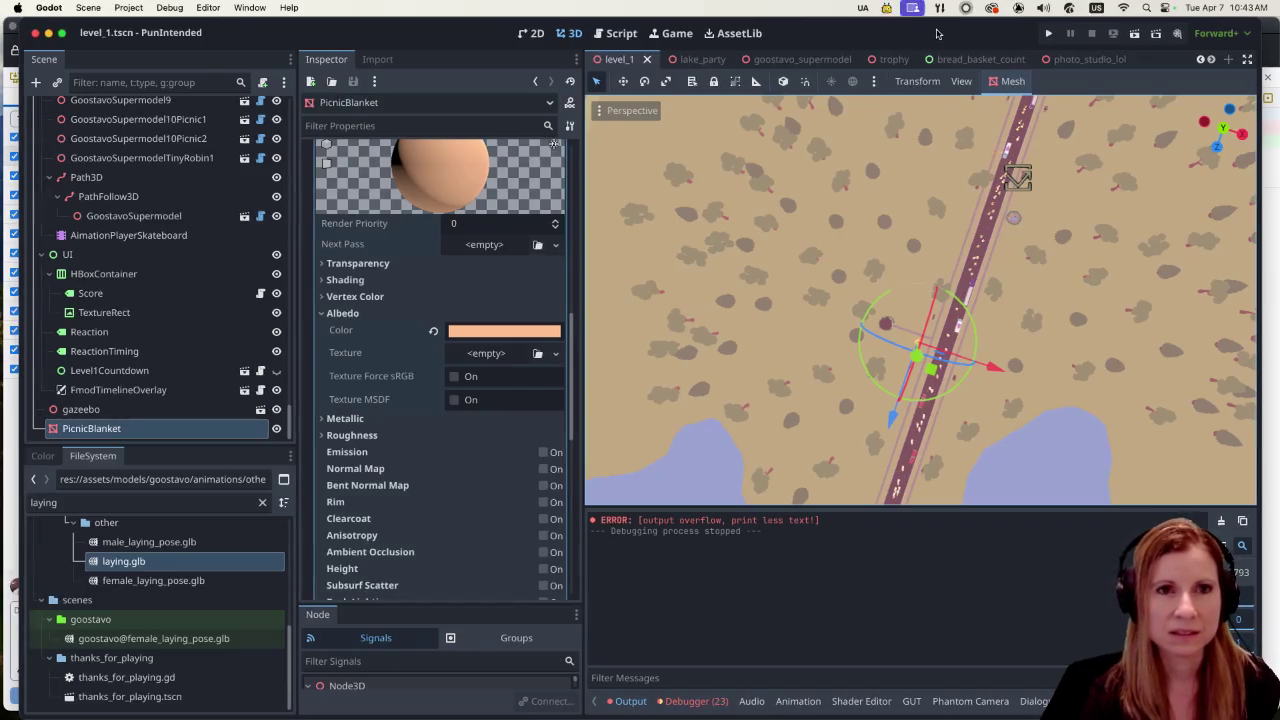
# Step: Switch to Top view and move tree33 left, away from the road
pyautogui.press('KP_7')
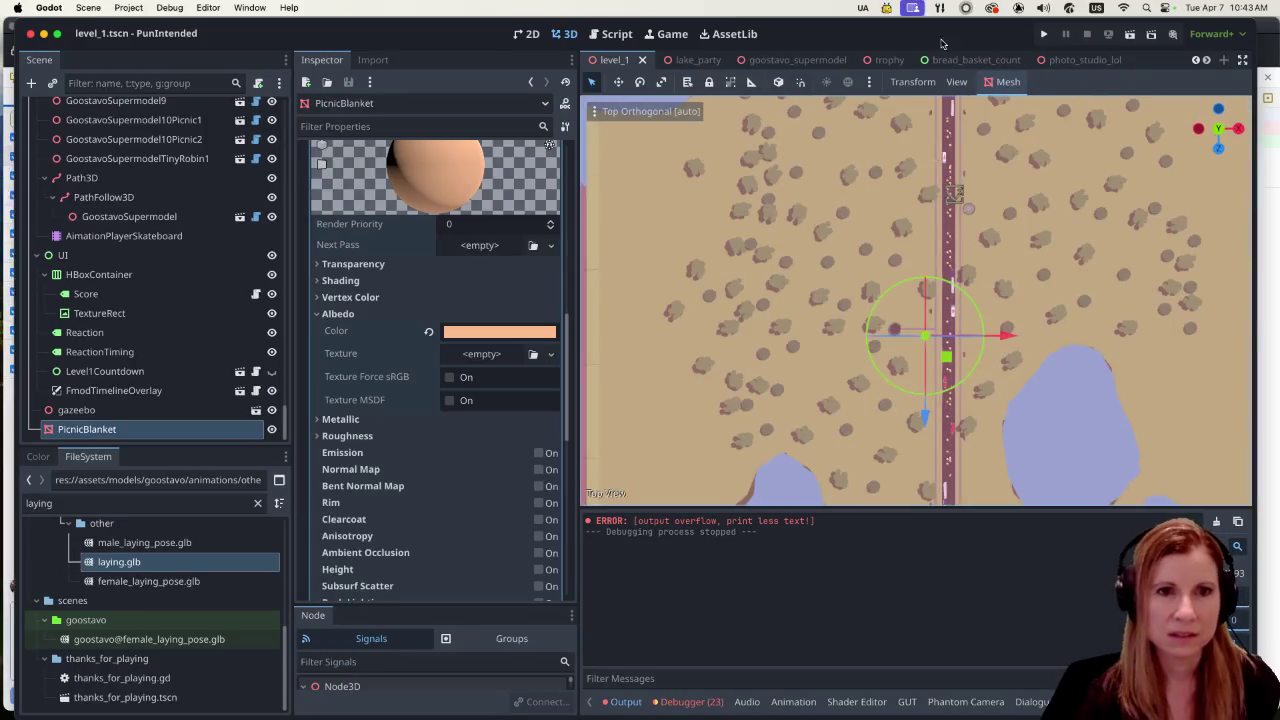
pyautogui.scroll(-5, 1055, 316)
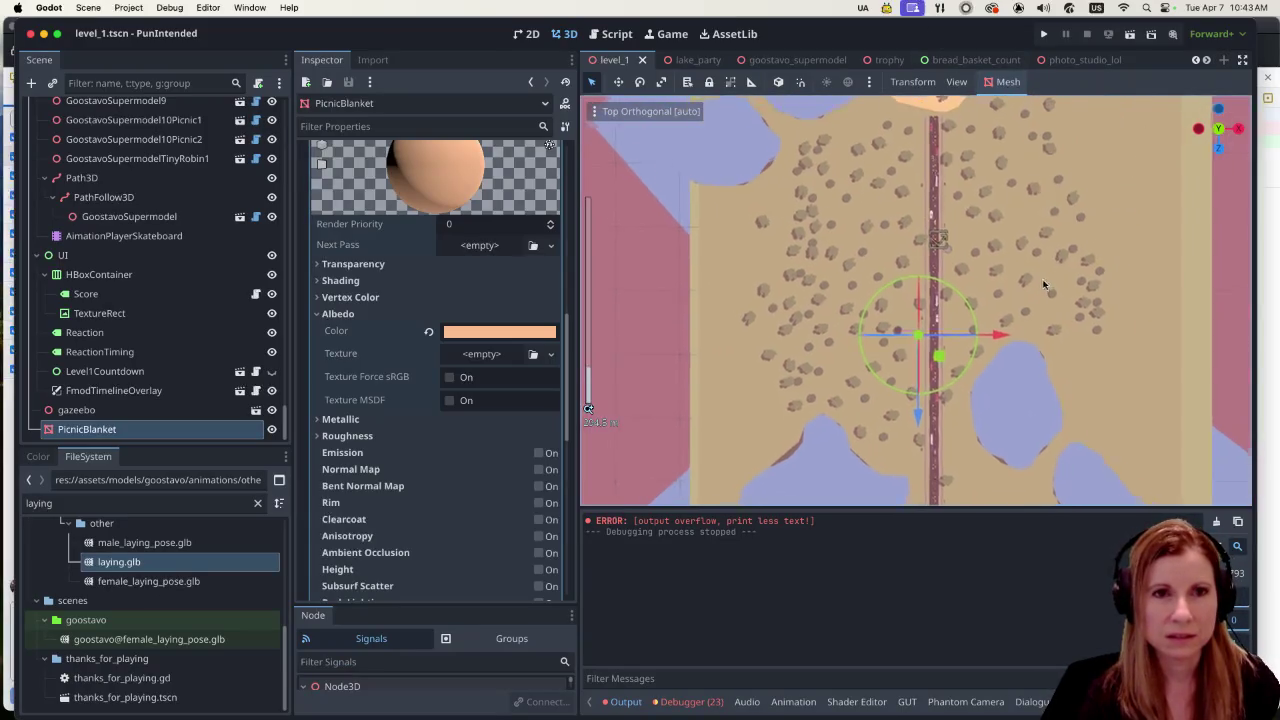
pyautogui.scroll(3, 925, 273)
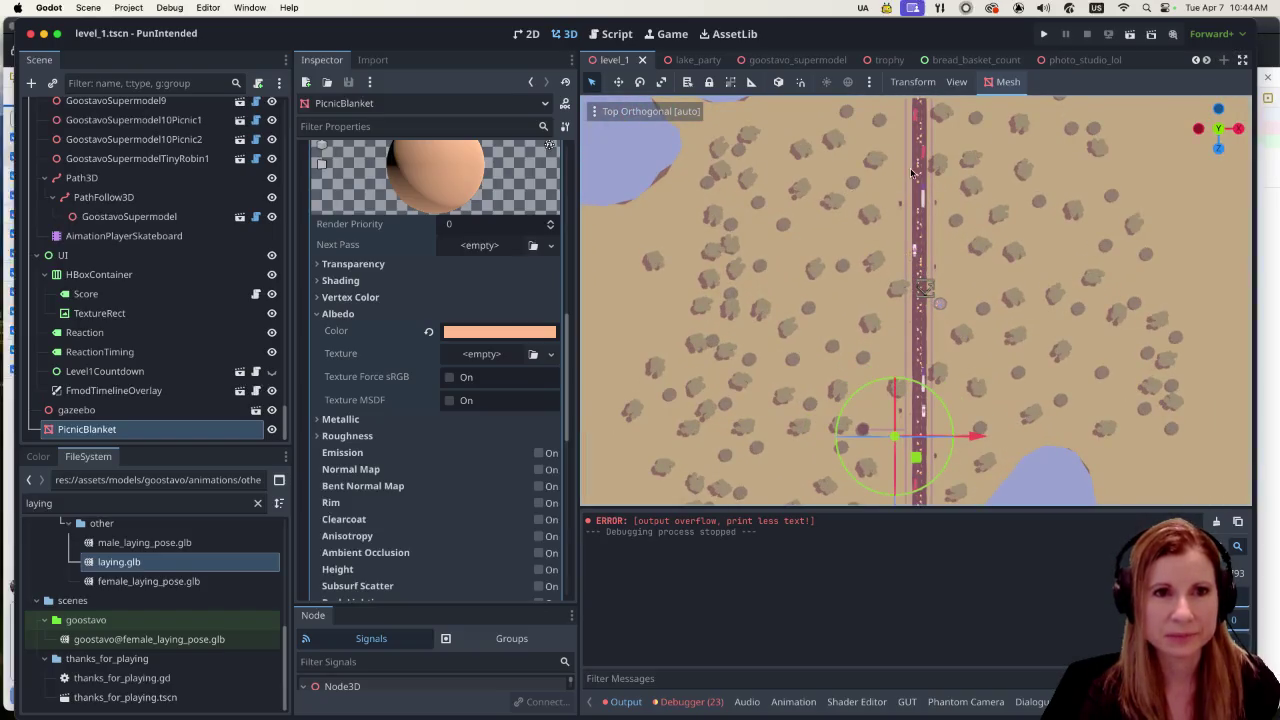
pyautogui.scroll(5, 900, 260)
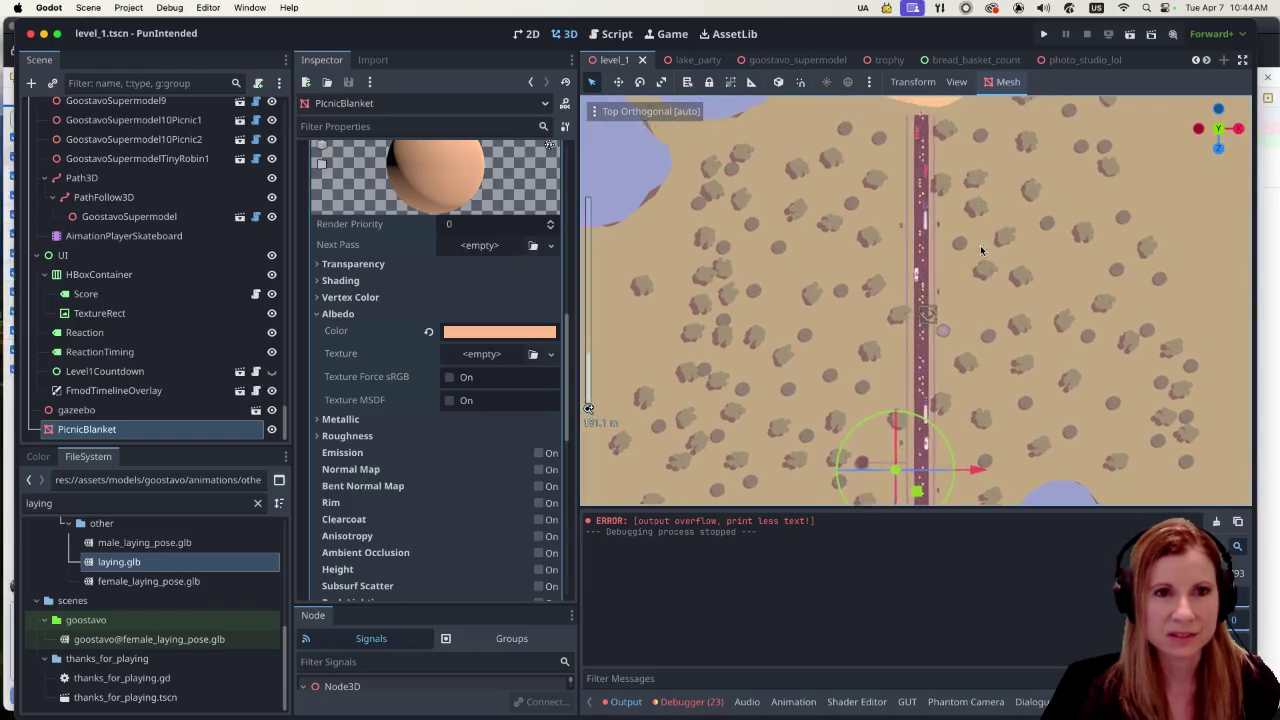
pyautogui.scroll(3, 887, 330)
pyautogui.click(890, 315)
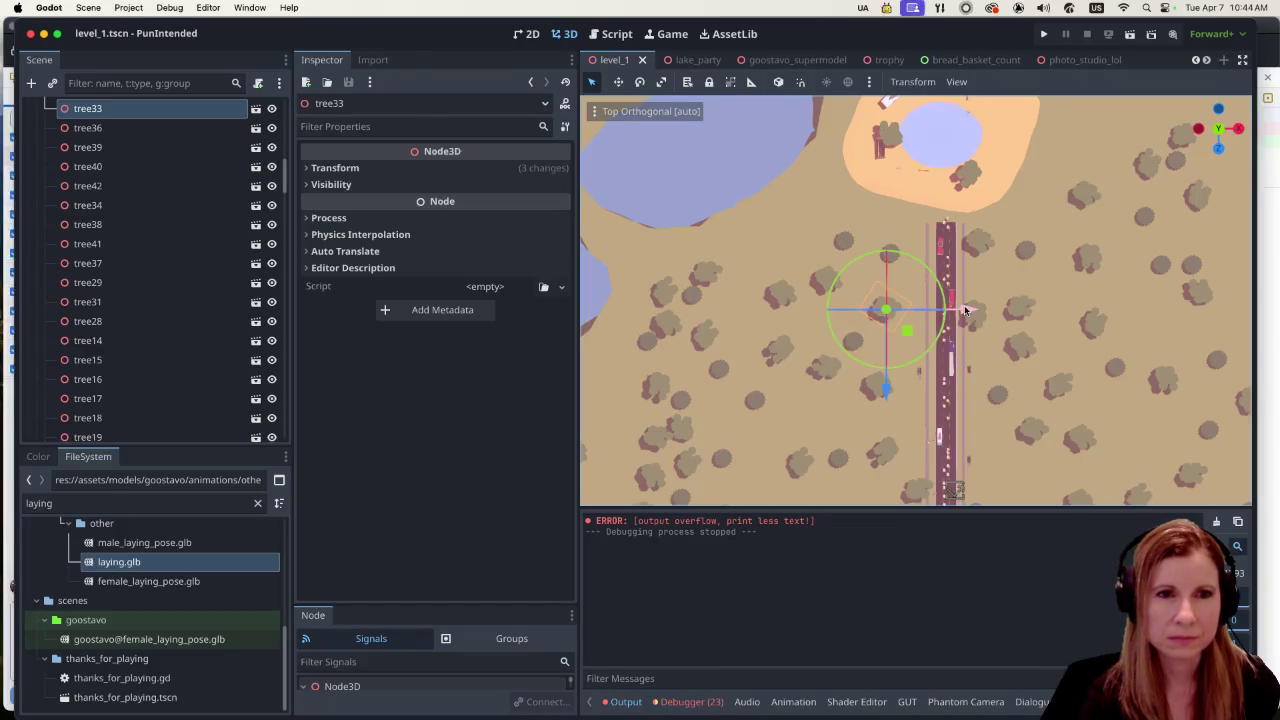
pyautogui.moveTo(966, 311); pyautogui.dragTo(814, 320)
pyautogui.moveTo(731, 388); pyautogui.dragTo(731, 311)
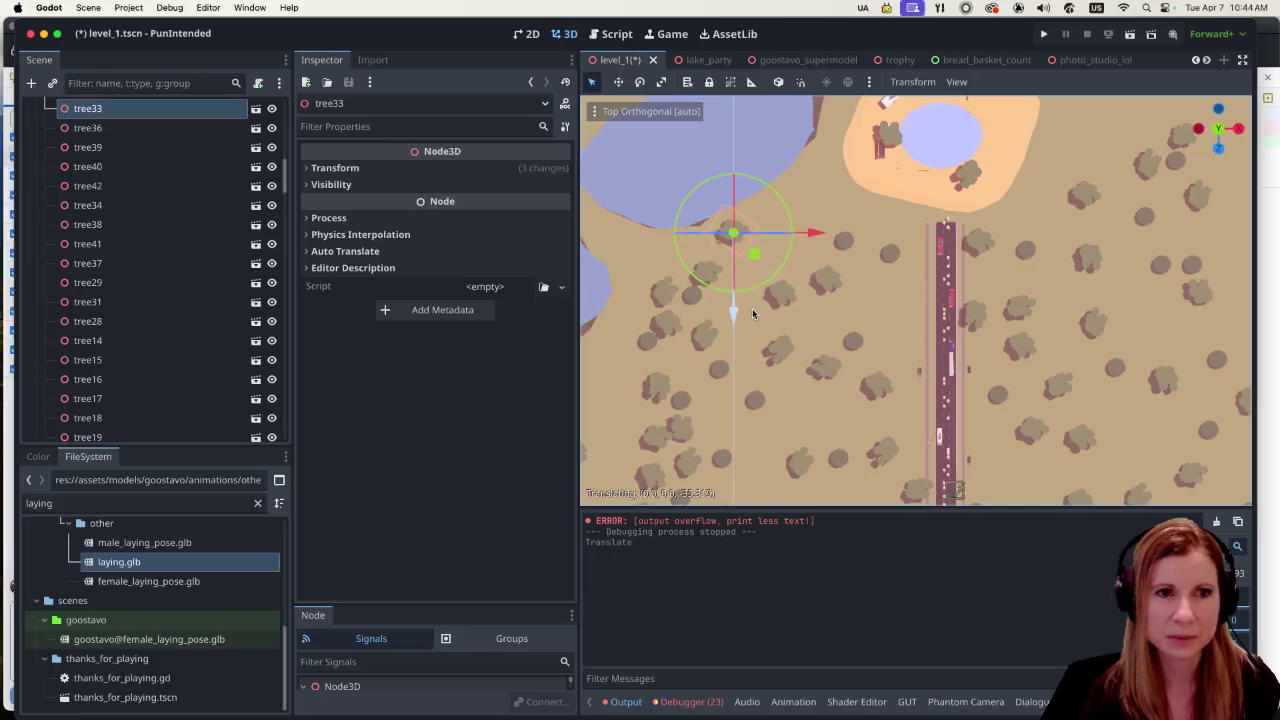
pyautogui.moveTo(822, 236); pyautogui.dragTo(867, 247)
# Step: Box-select all 28 picnic area nodes, including the ground patch beneath them
pyautogui.scroll(-5, 978, 370)
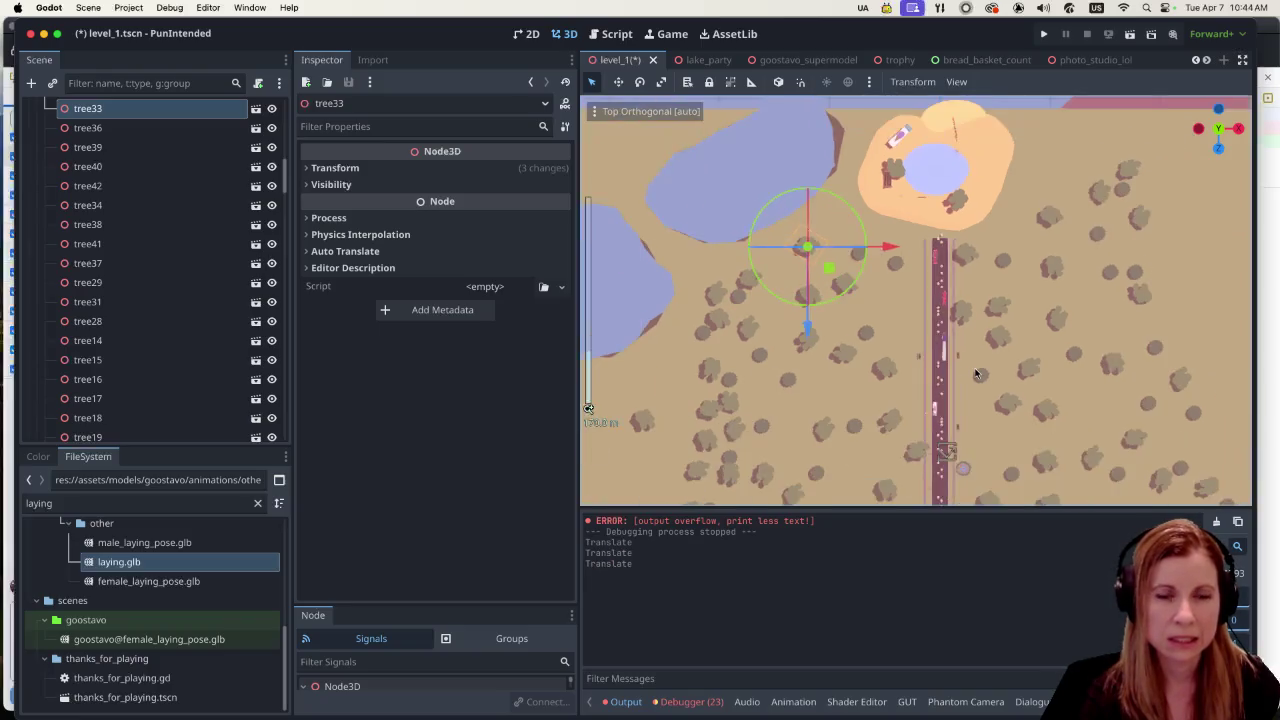
pyautogui.scroll(5, 1048, 378)
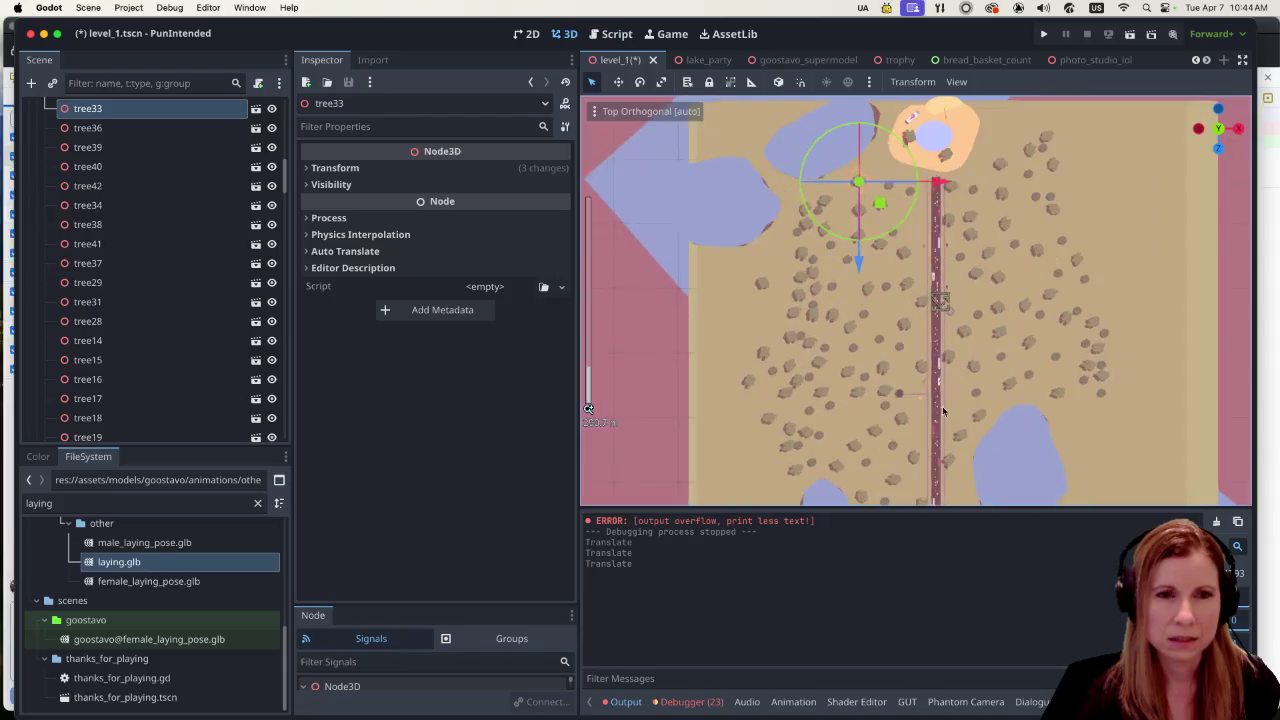
pyautogui.scroll(10, 971, 362)
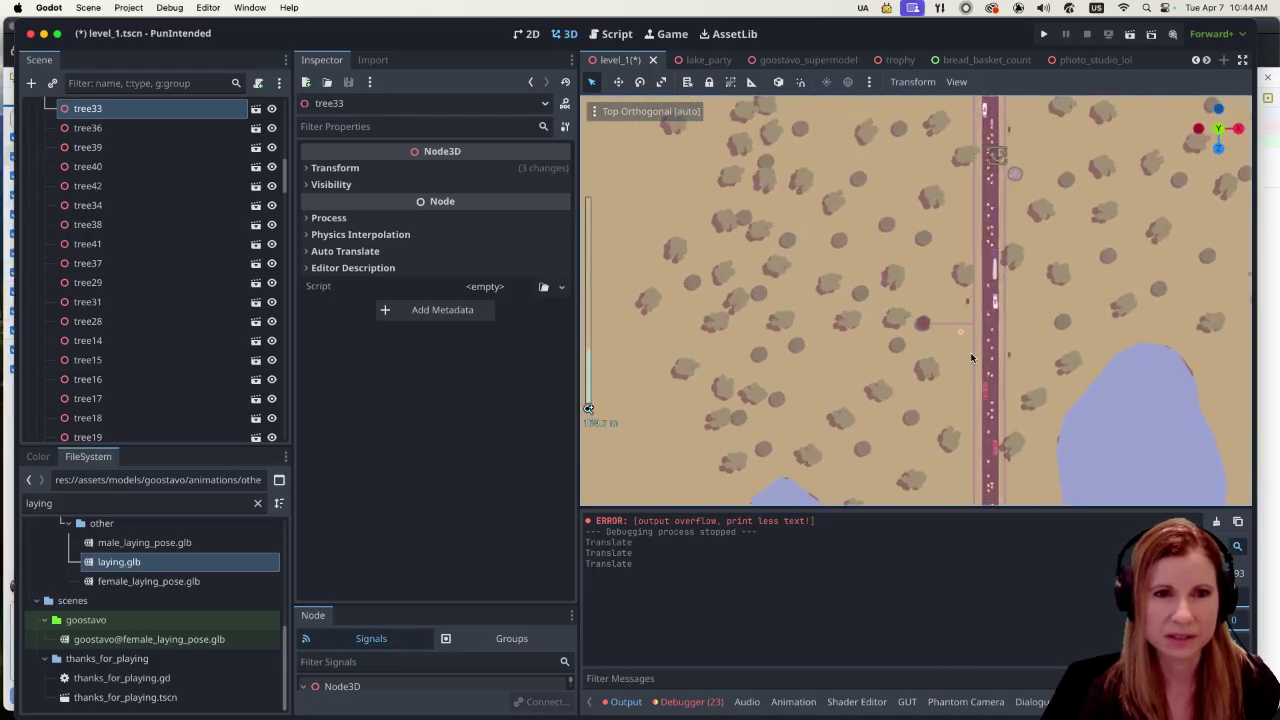
pyautogui.hscroll(5, 1097, 415)
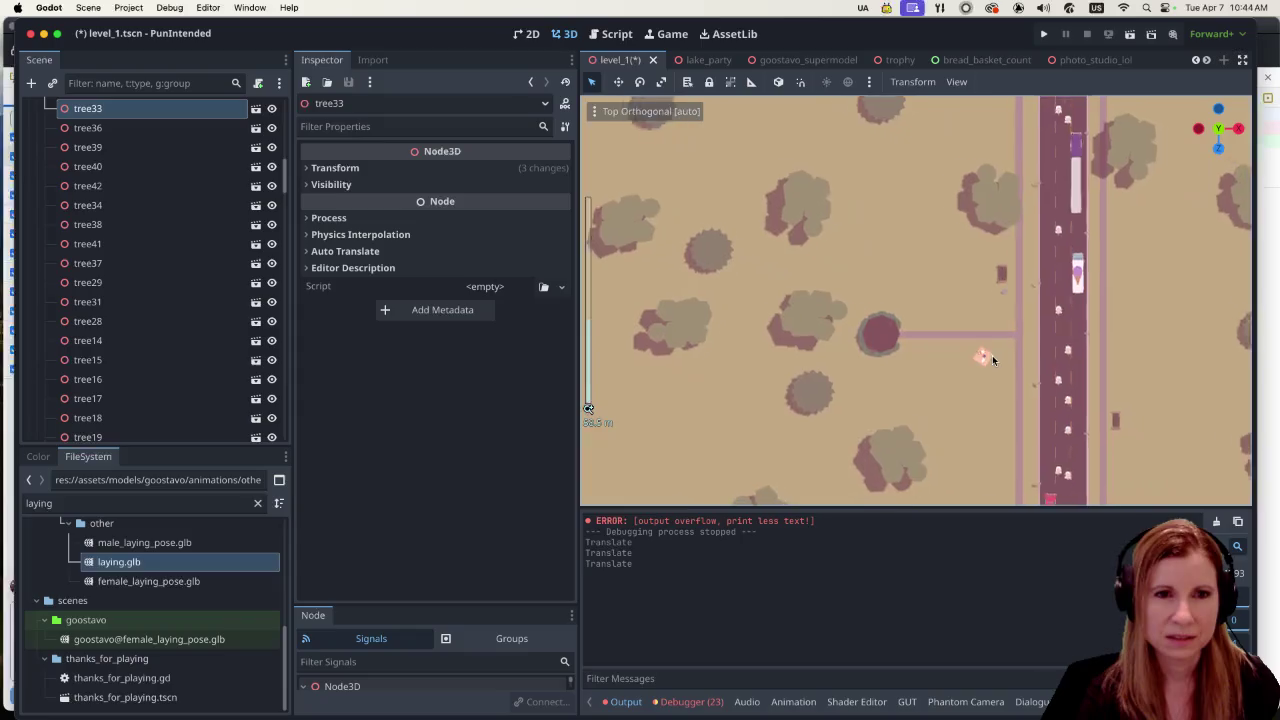
pyautogui.moveTo(750, 231); pyautogui.dragTo(921, 410)
pyautogui.scroll(2, 906, 388)
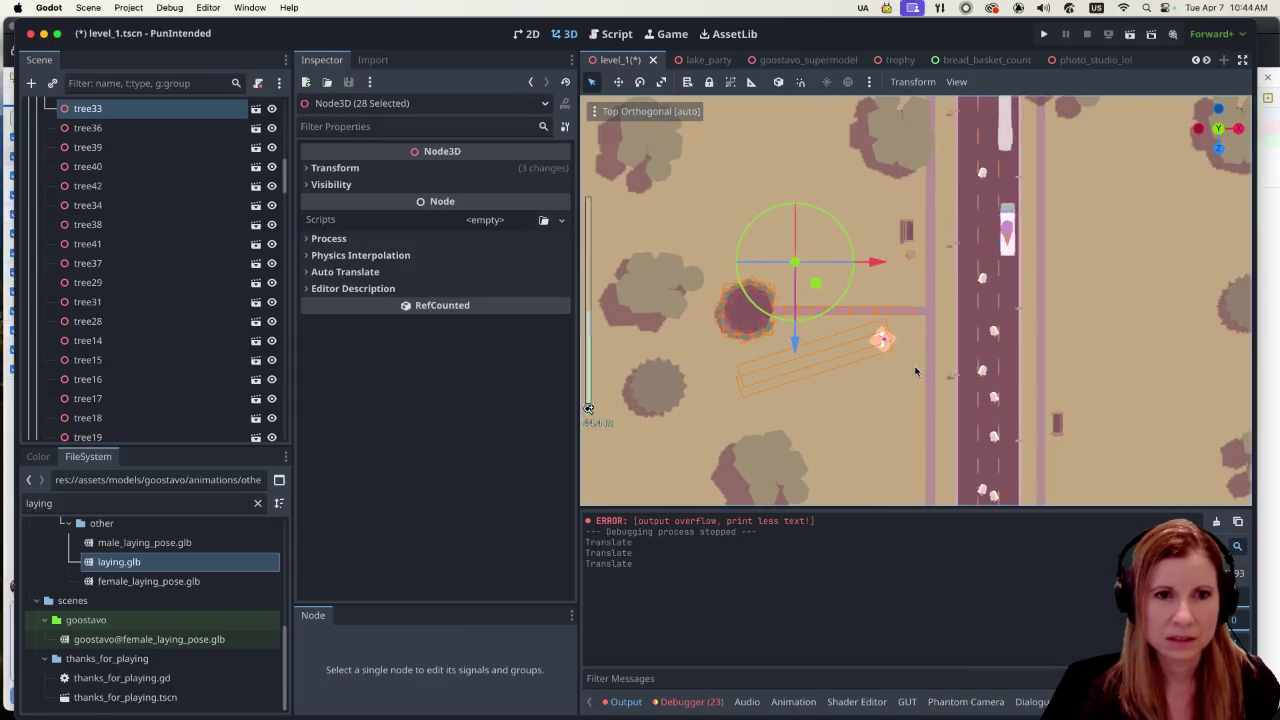
pyautogui.click(879, 423)
pyautogui.moveTo(716, 268); pyautogui.dragTo(920, 381)
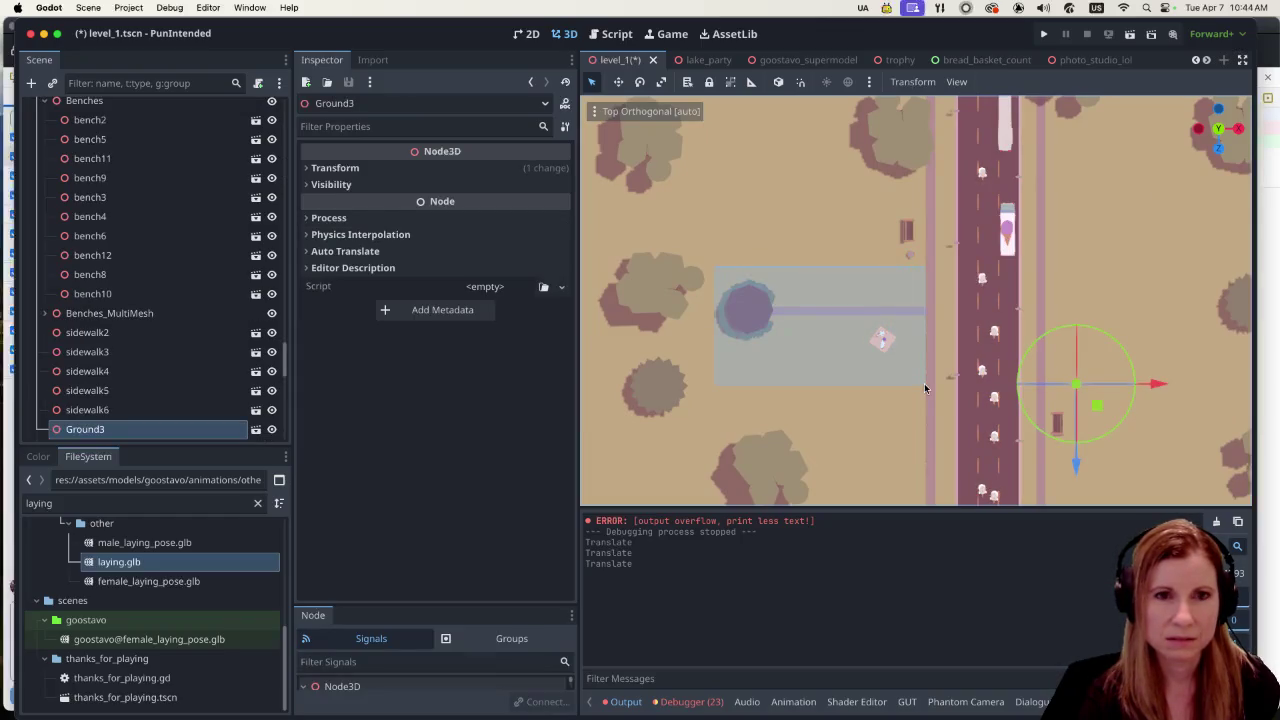
pyautogui.moveTo(924, 389); pyautogui.dragTo(924, 389)
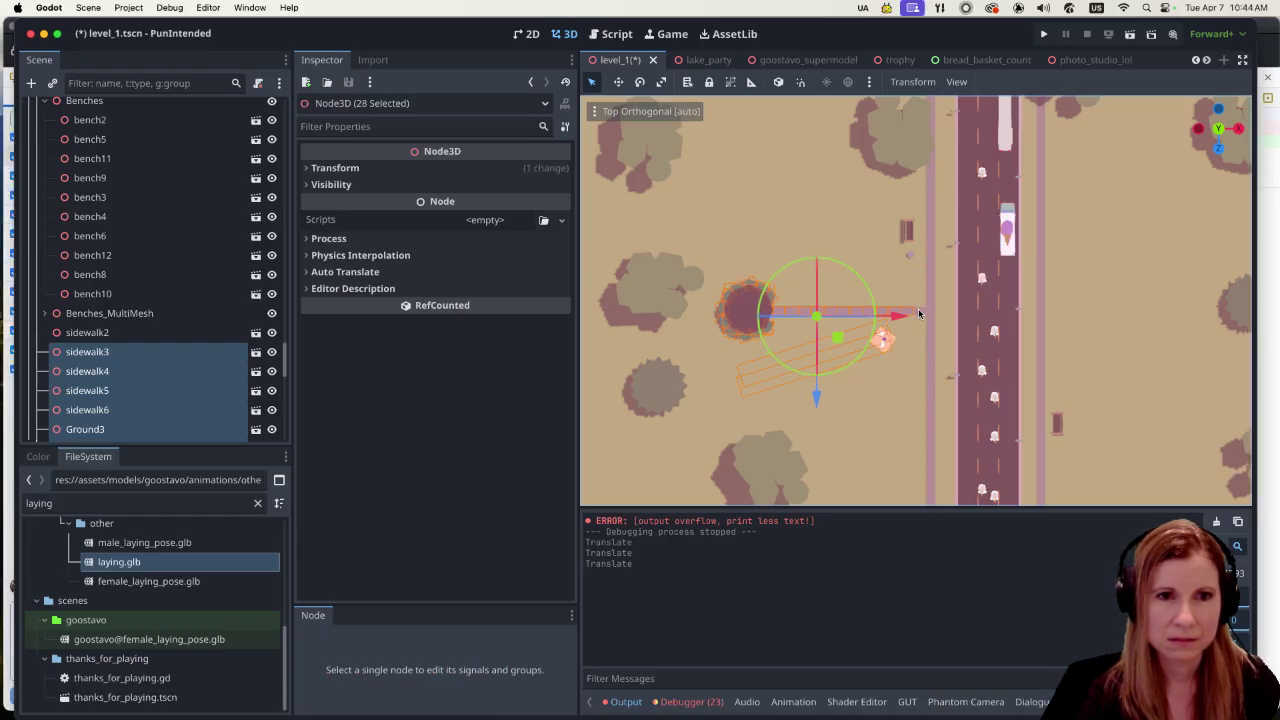
# Step: Drag the picnic group up along the road's Z axis, then back down slightly
pyautogui.moveTo(816, 395)
pyautogui.mouseDown()
pyautogui.moveTo(835, 295)
pyautogui.moveTo(815, 280)
pyautogui.mouseUp()
pyautogui.scroll(-5, 923, 323)
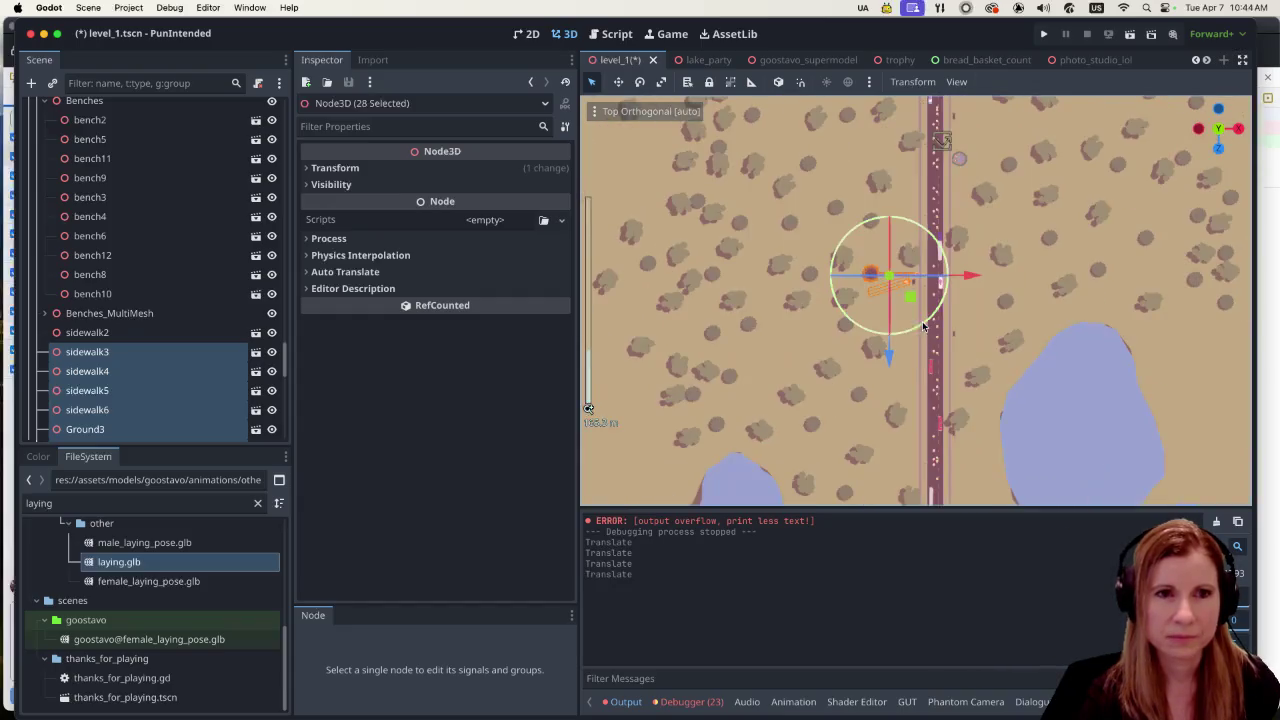
pyautogui.scroll(-3, 936, 345)
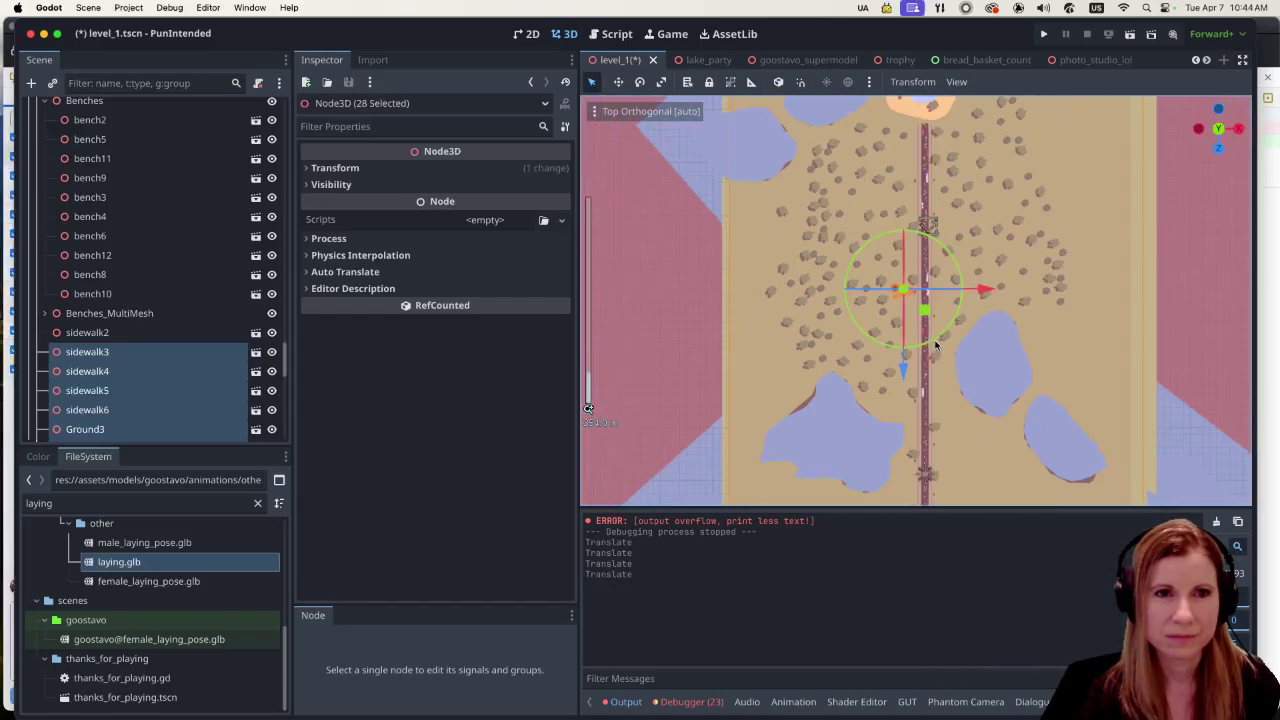
pyautogui.moveTo(903, 366); pyautogui.dragTo(897, 223)
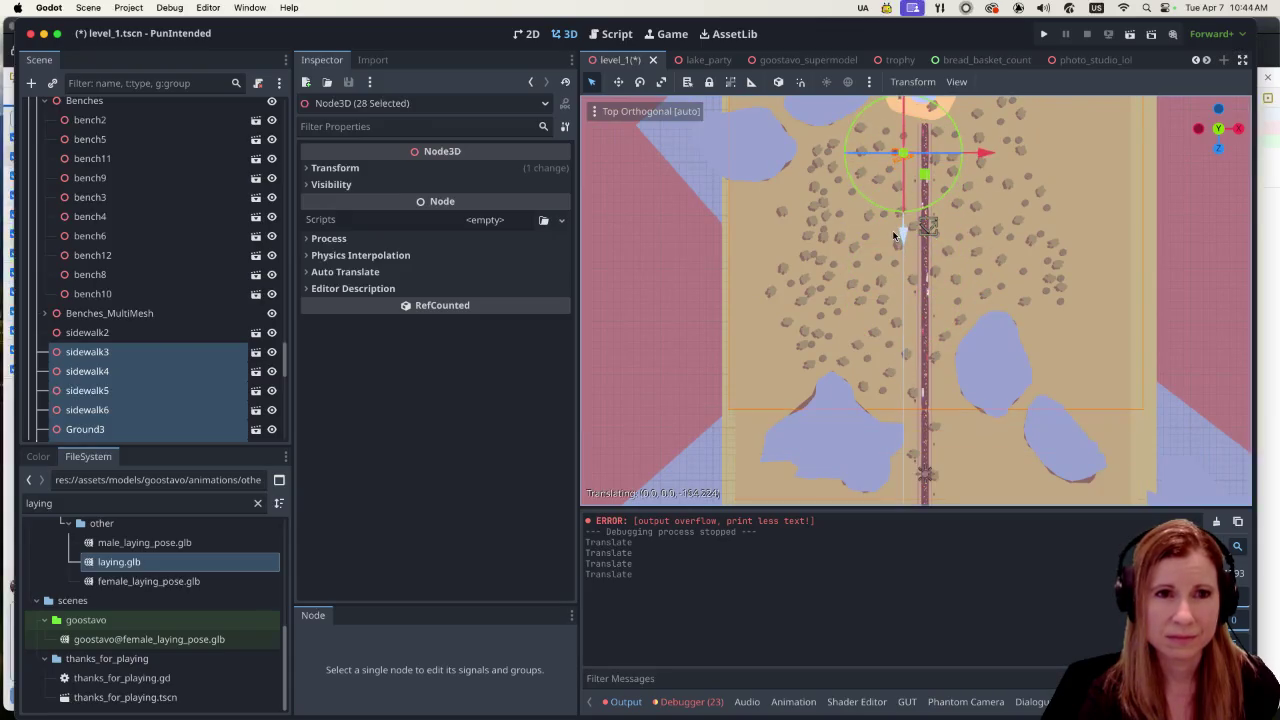
pyautogui.scroll(1, 938, 205)
pyautogui.scroll(5, 1010, 197)
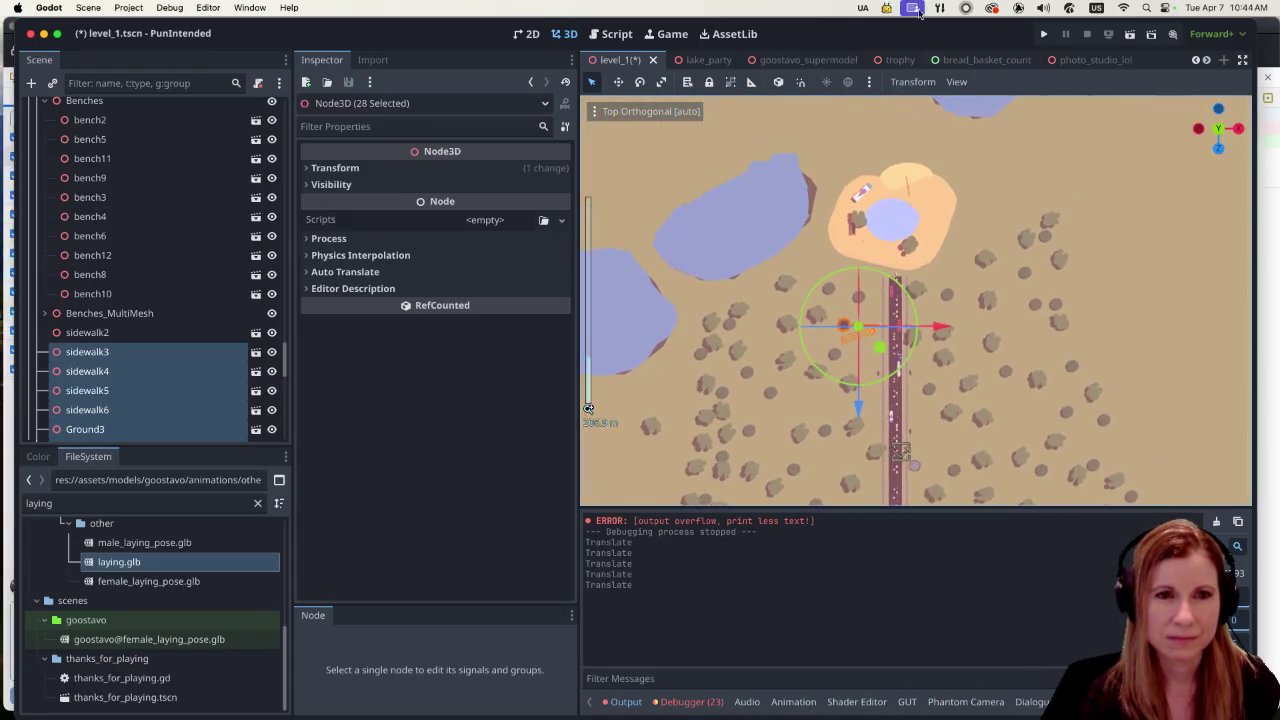
pyautogui.scroll(3, 945, 370)
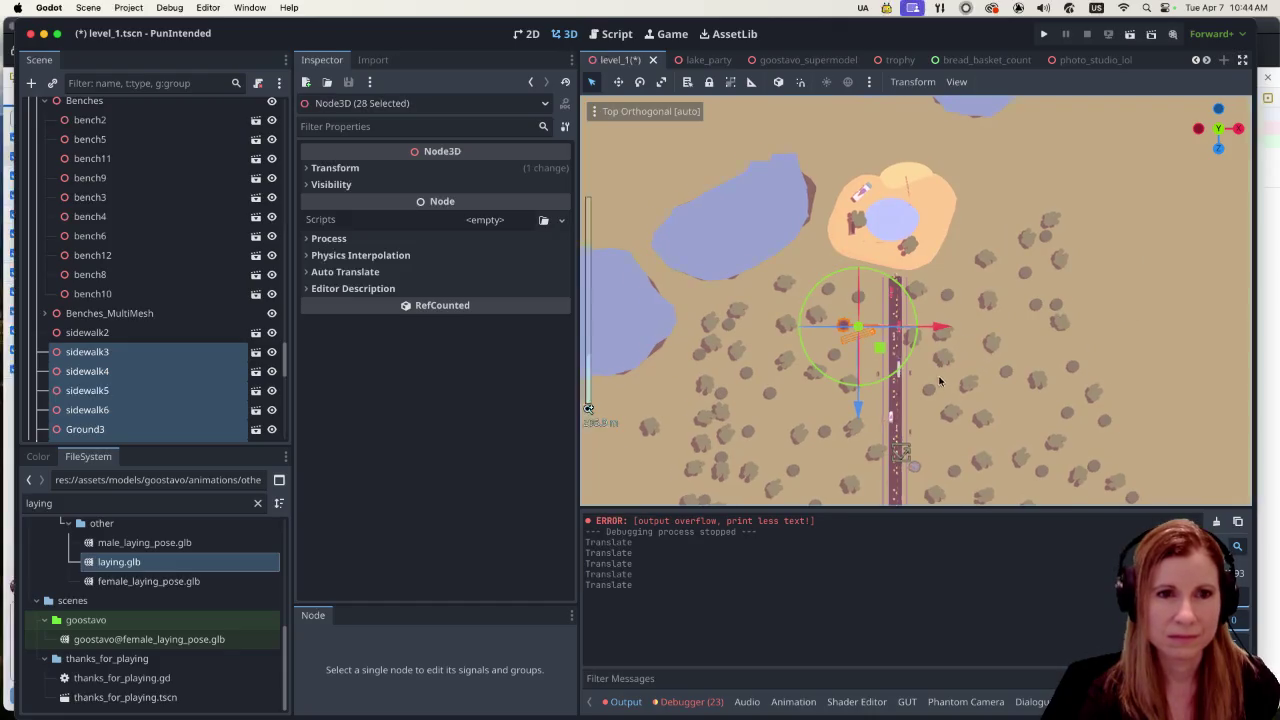
pyautogui.scroll(1, 917, 397)
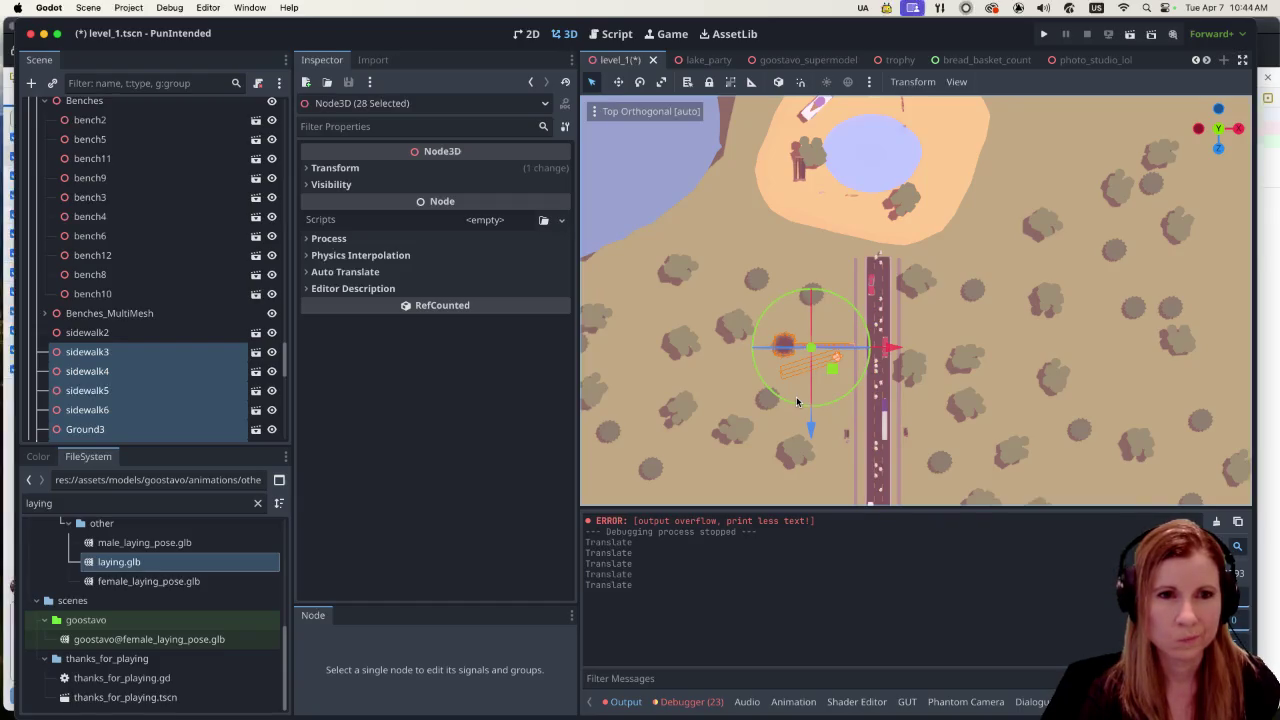
pyautogui.scroll(-2, 797, 401)
pyautogui.moveTo(834, 425); pyautogui.dragTo(833, 434)
# Step: Tilt the view to inspect the picnic placement beside the road in perspective
pyautogui.scroll(5, 833, 400)
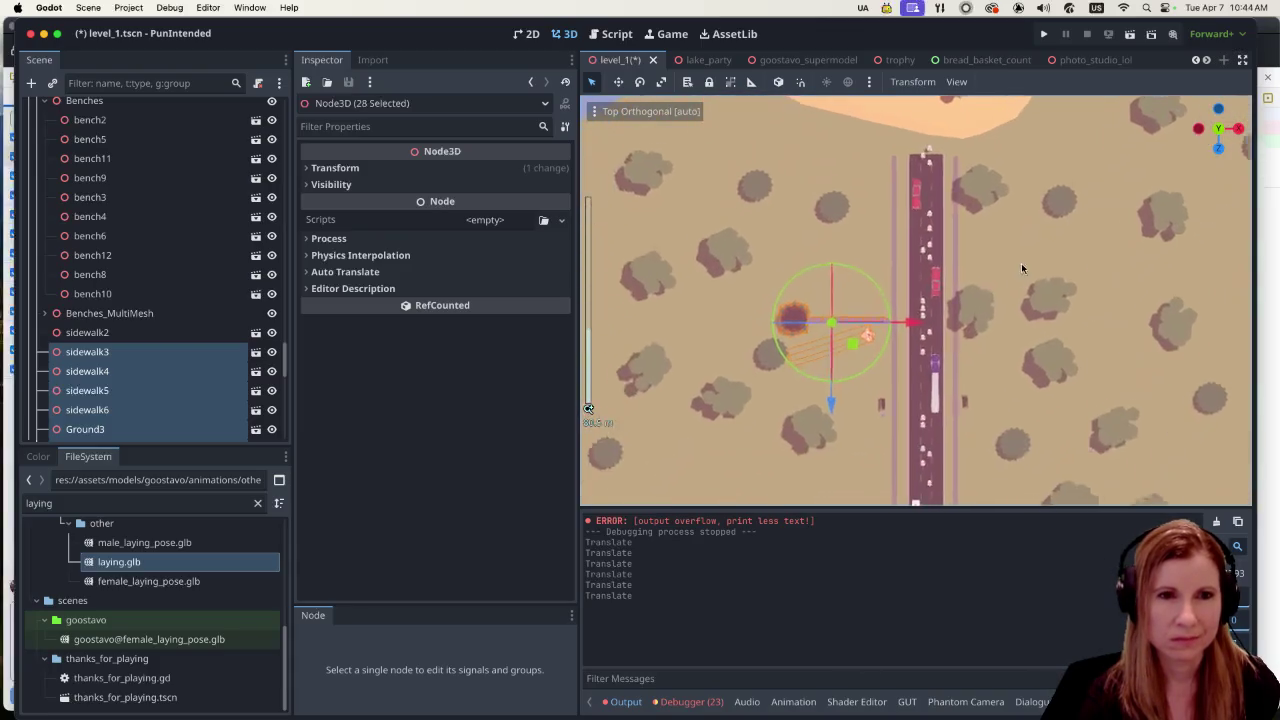
pyautogui.hscroll(-5, 1021, 263)
pyautogui.scroll(-3, 1021, 263)
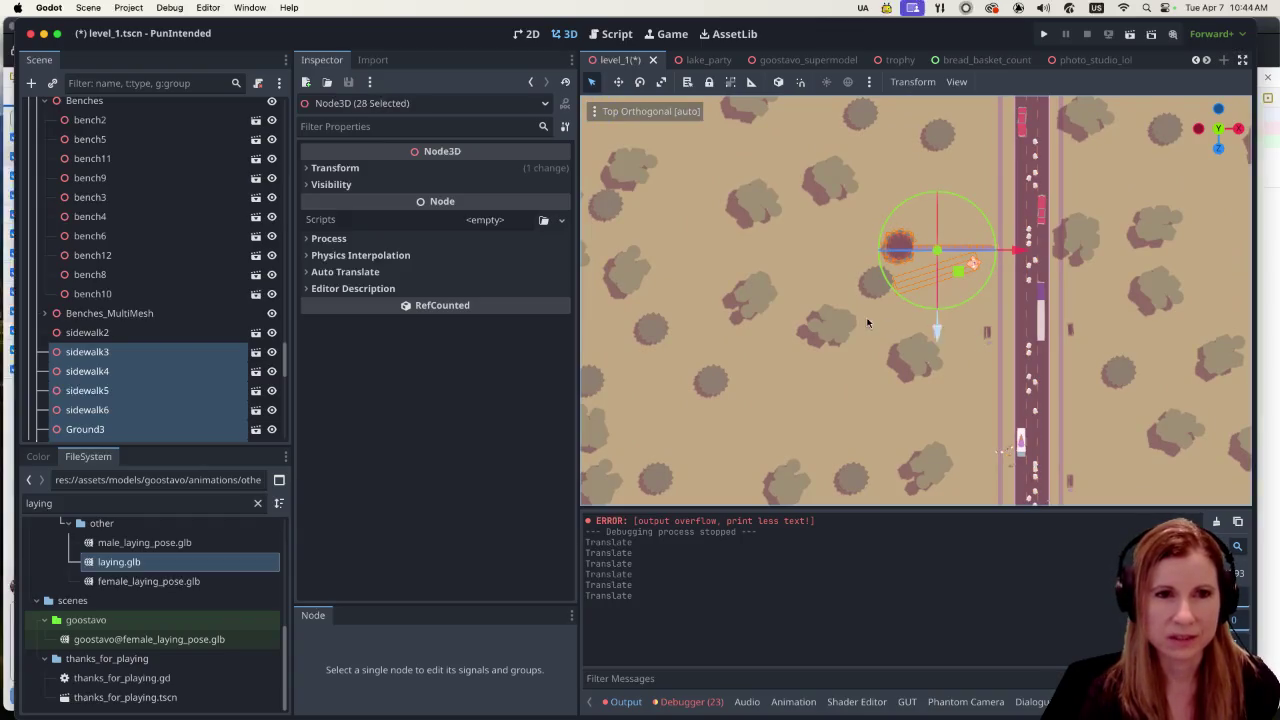
pyautogui.hscroll(5, 1039, 343)
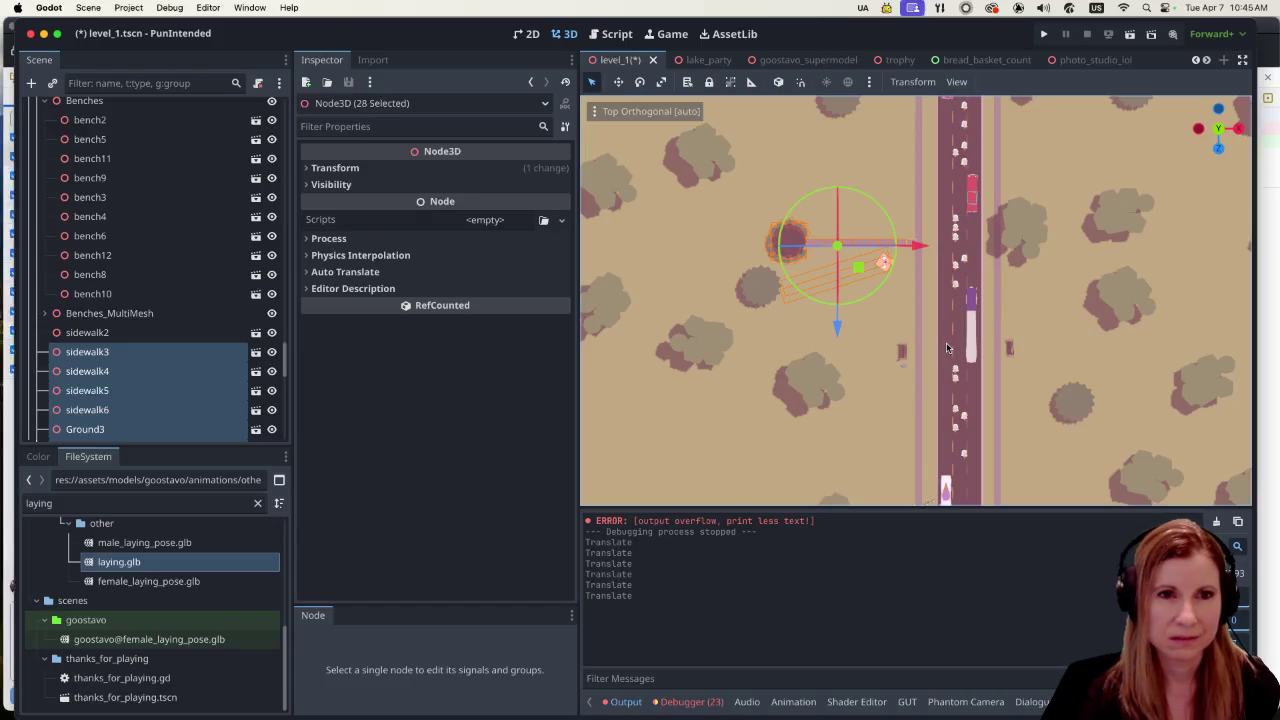
pyautogui.scroll(-3, 948, 348)
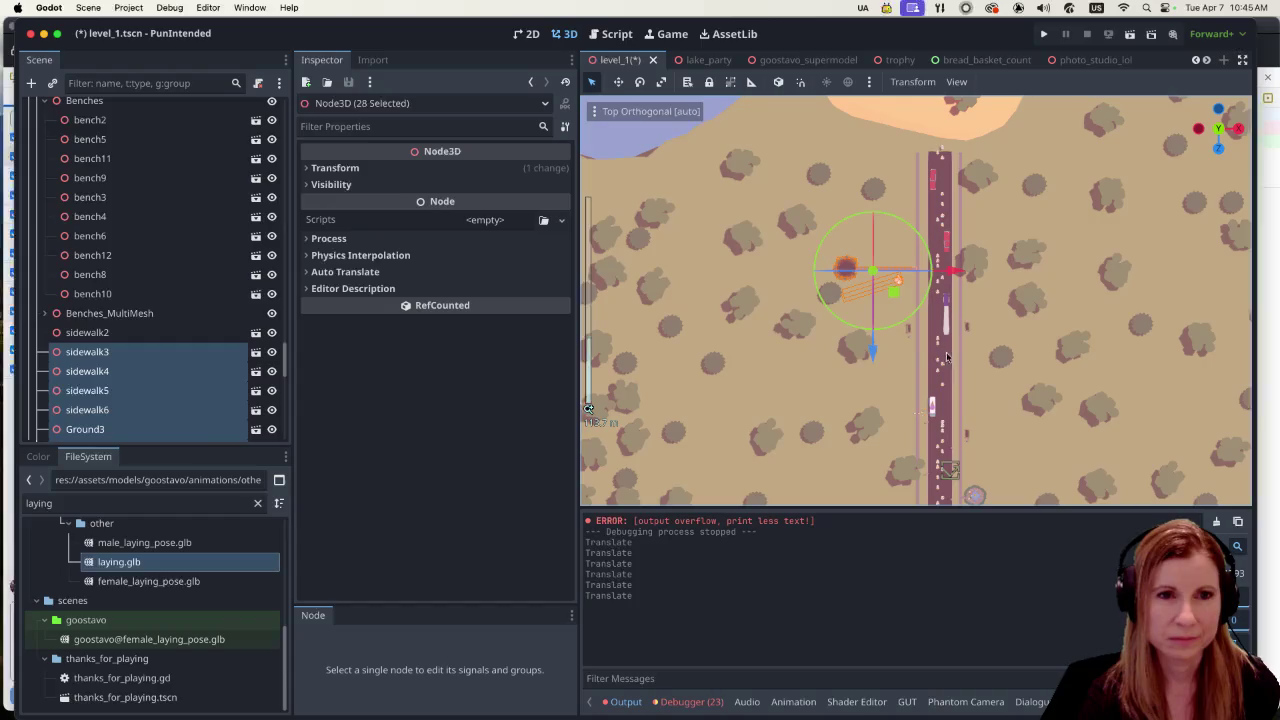
pyautogui.scroll(5, 868, 364)
pyautogui.scroll(-3, 1000, 280)
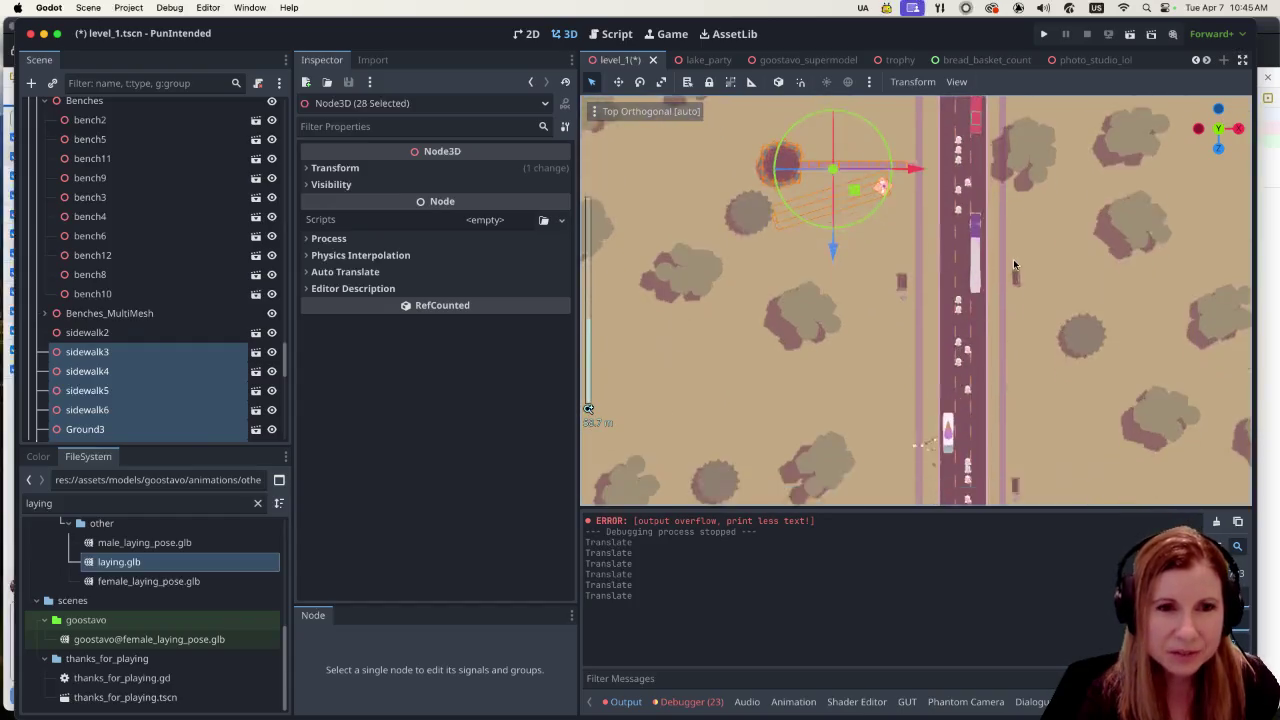
pyautogui.scroll(5, 1020, 256)
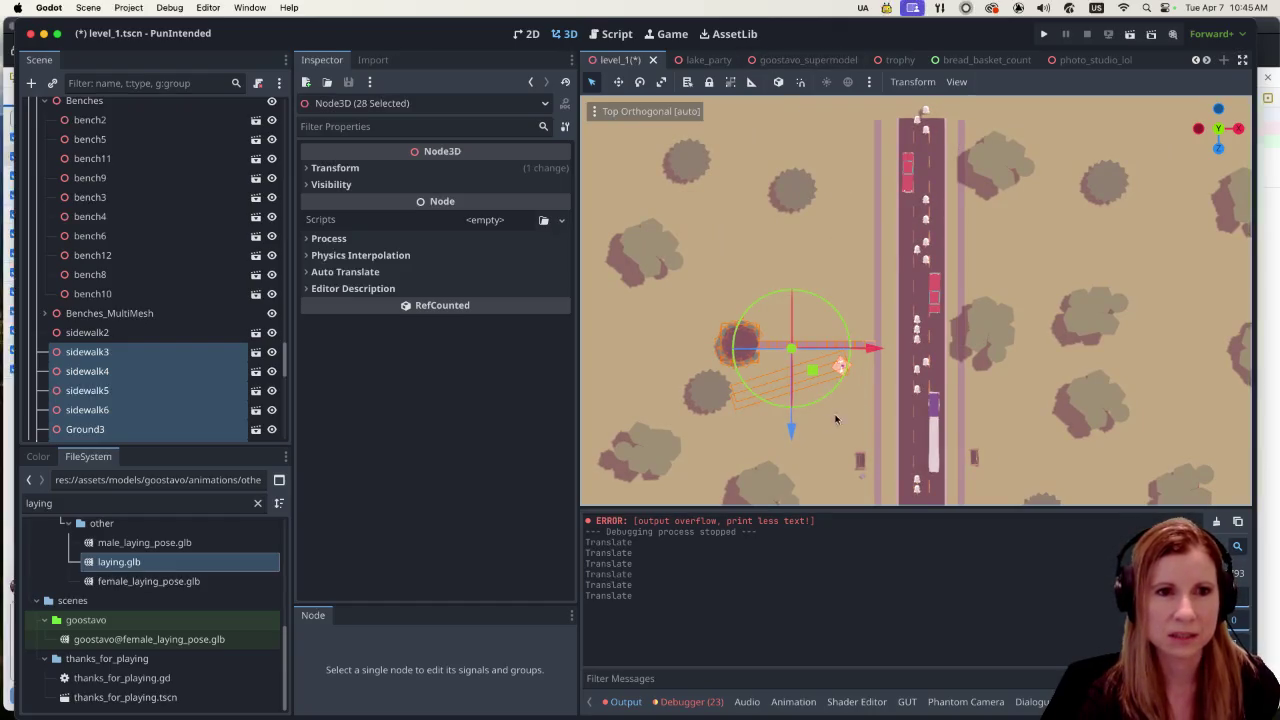
pyautogui.moveTo(885, 319); pyautogui.dragTo(800, 350)
pyautogui.scroll(-2, 793, 356)
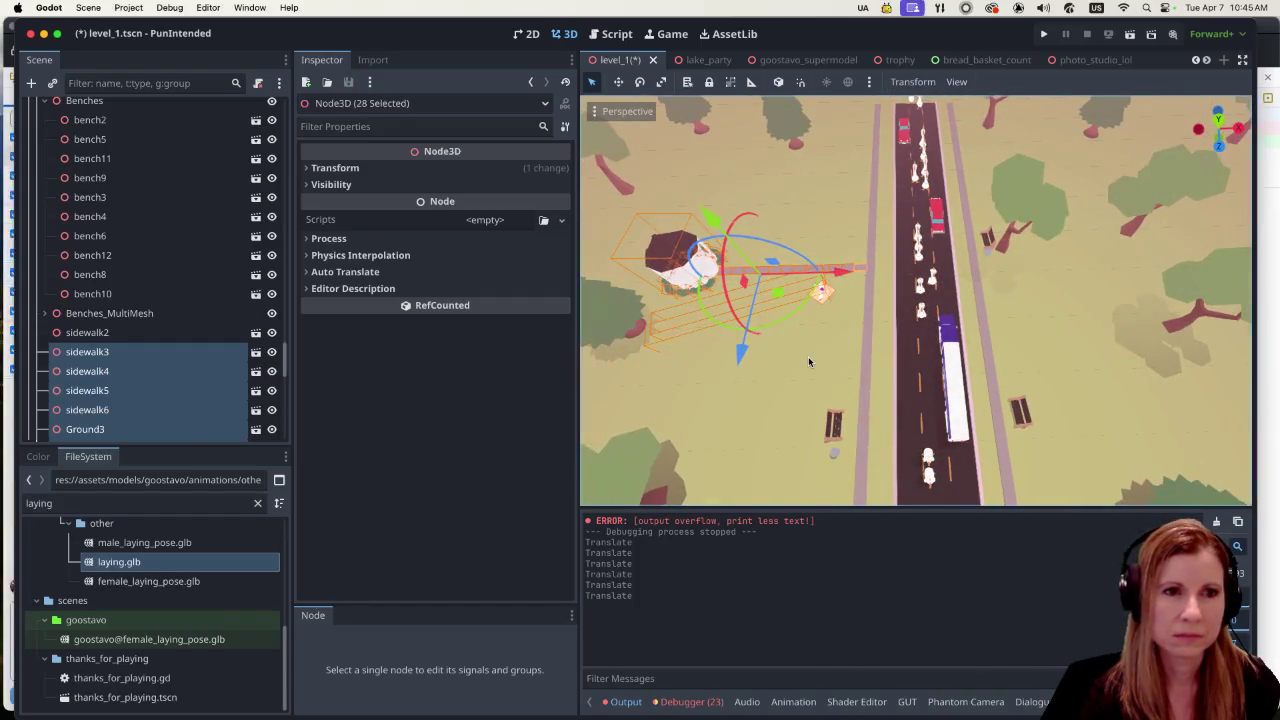
# Step: Save the level_1 scene with Cmd+S, then save it again with Ctrl+S
pyautogui.scroll(-3, 800, 205)
pyautogui.press('super+s')
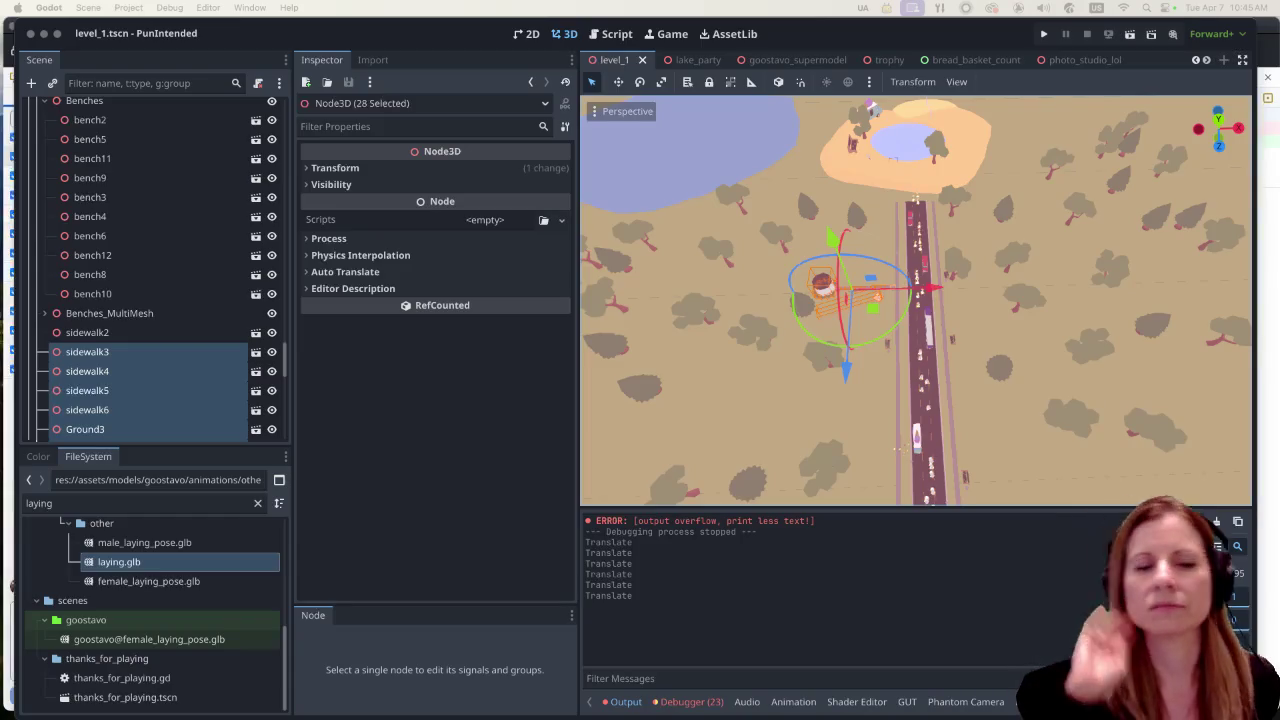
pyautogui.scroll(-5, 1008, 333)
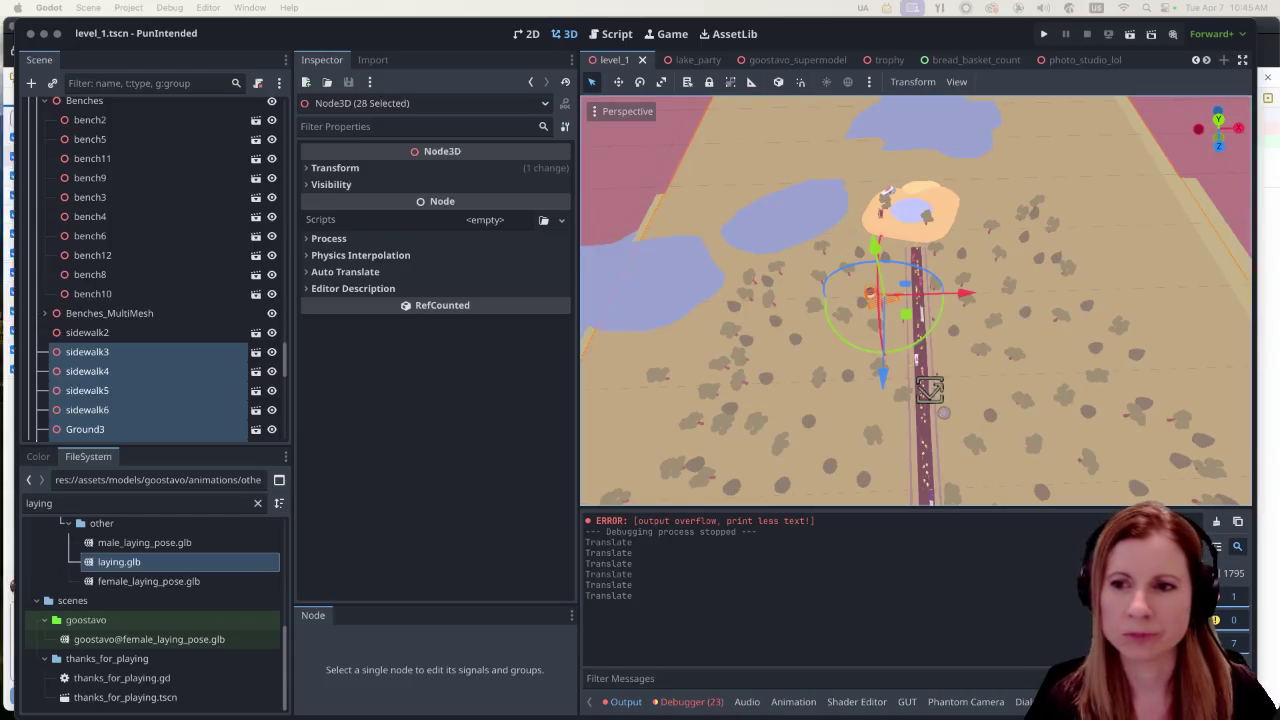
pyautogui.hotkey('ctrl', 's')
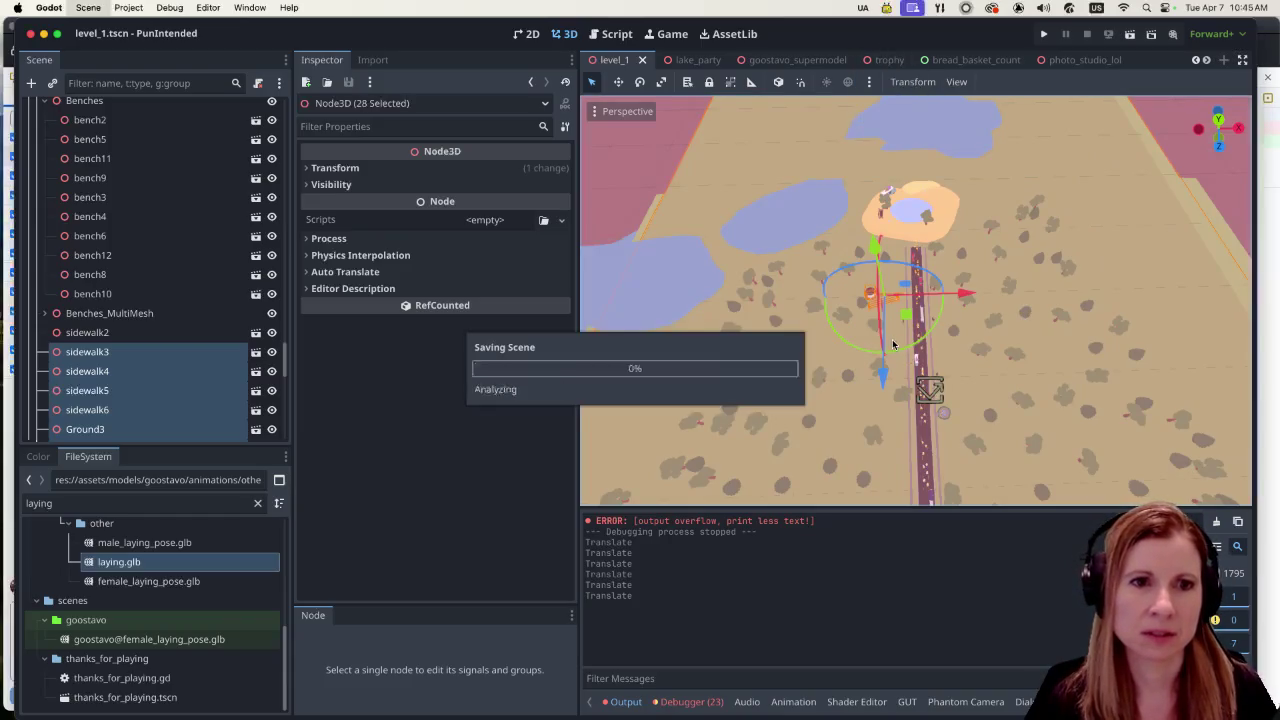
# Step: Start the project in a debug run with the Run Project button
pyautogui.scroll(-8, 1010, 328)
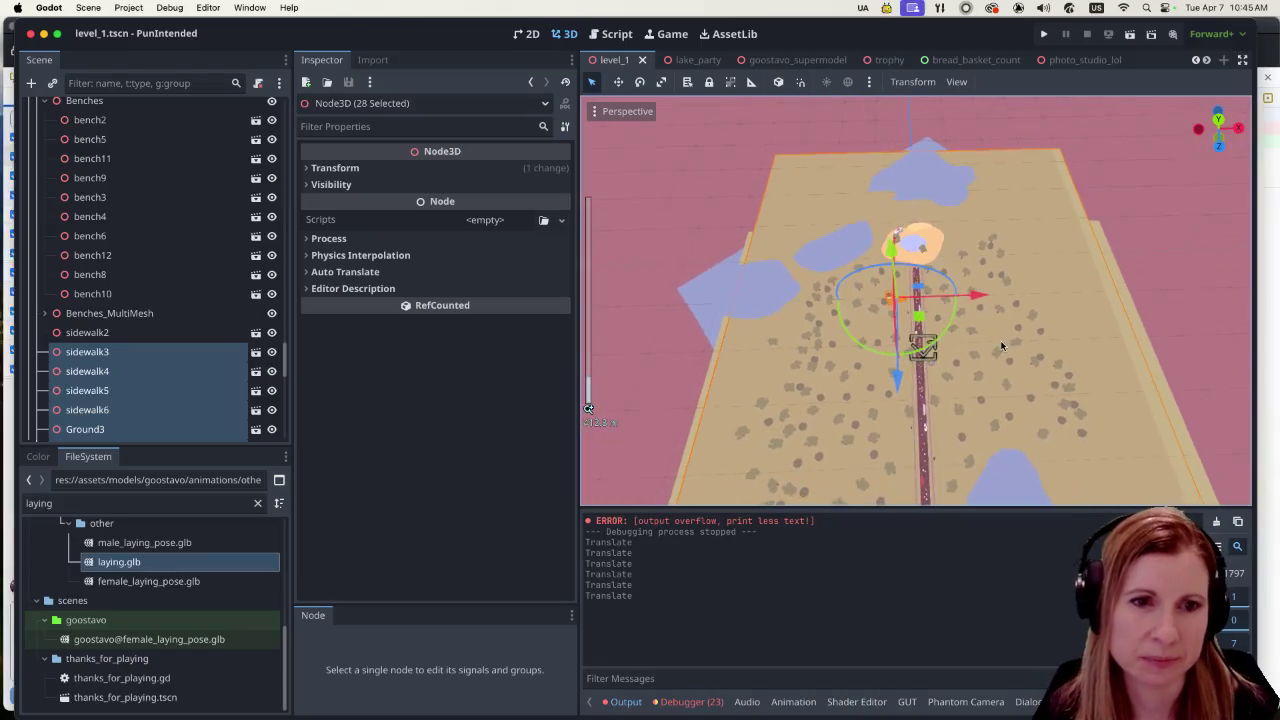
pyautogui.click(1046, 36)
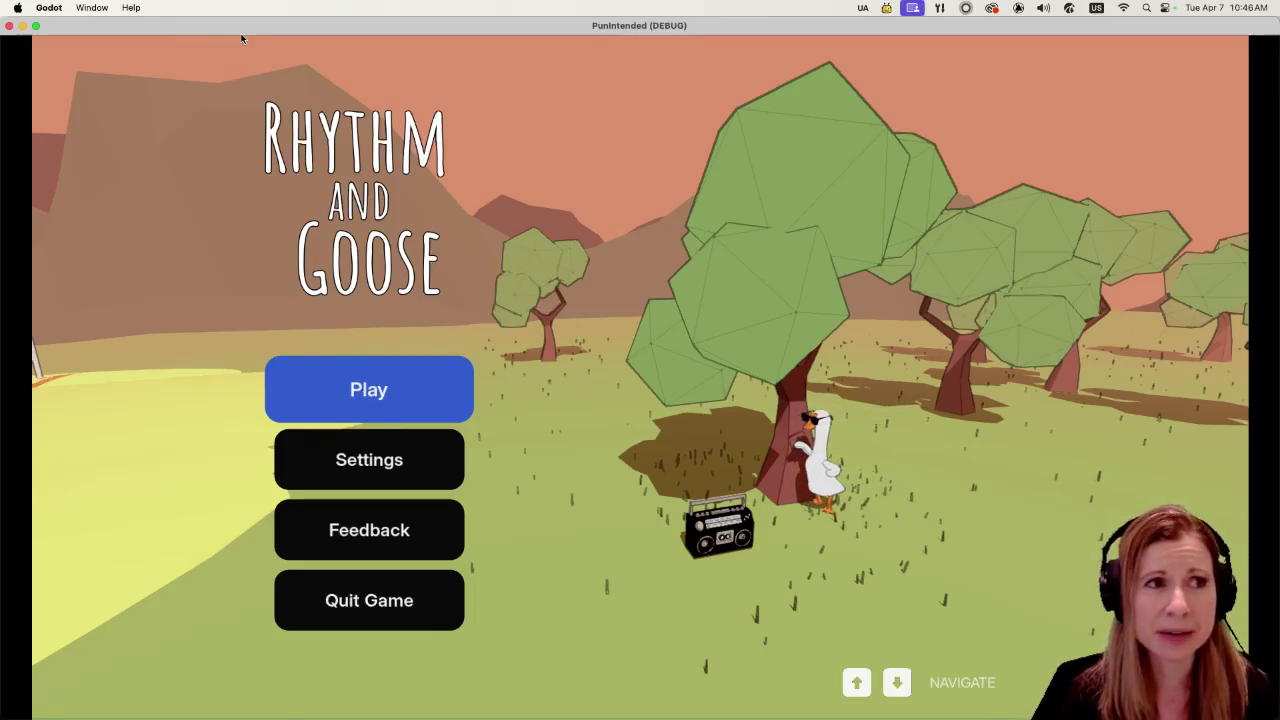
# Step: Lower the game volume to 0% in Settings, then choose Play from the main menu
pyautogui.press('Down')
pyautogui.press('Return')
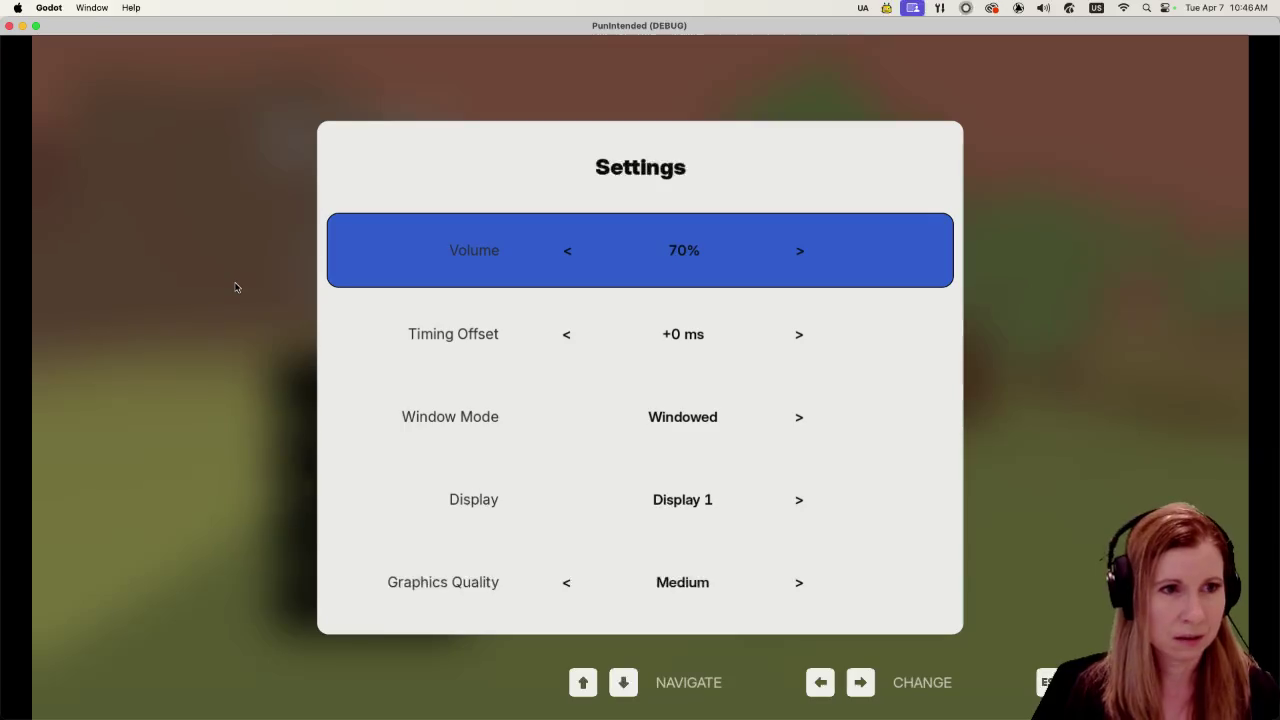
pyautogui.press('Left')
pyautogui.press('Left')
pyautogui.press('Left')
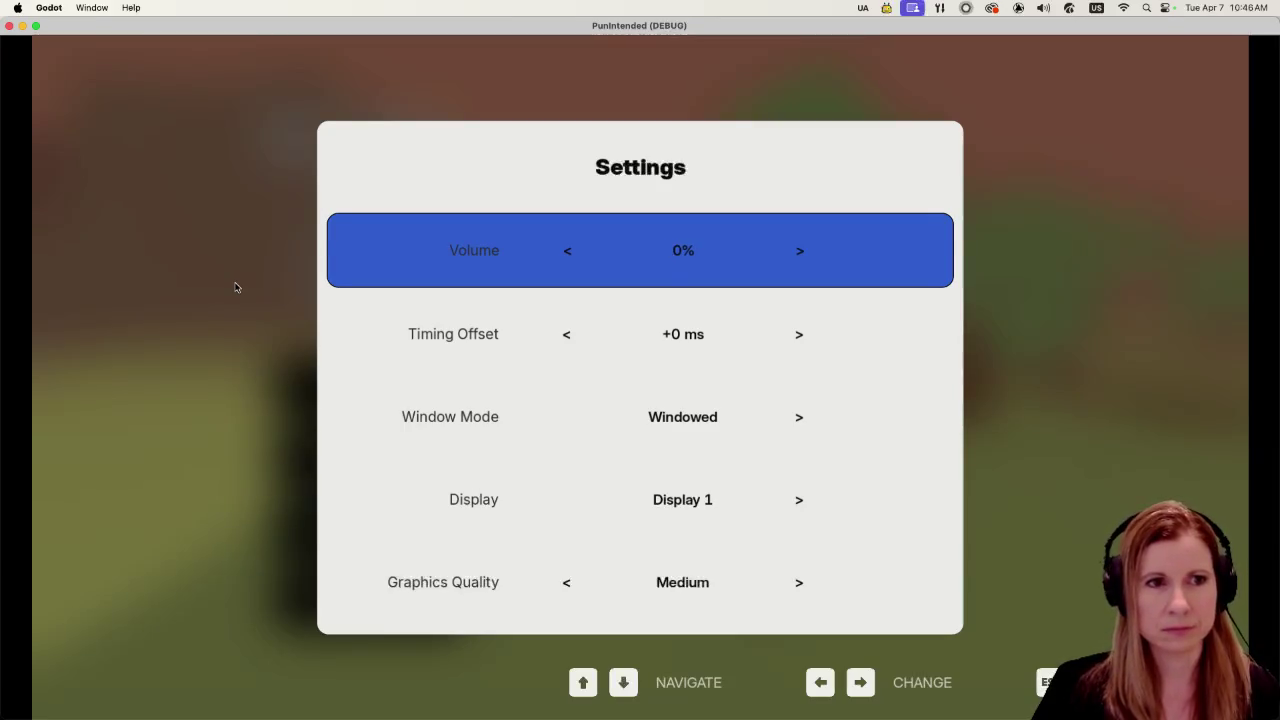
pyautogui.press('`')
pyautogui.press('`')
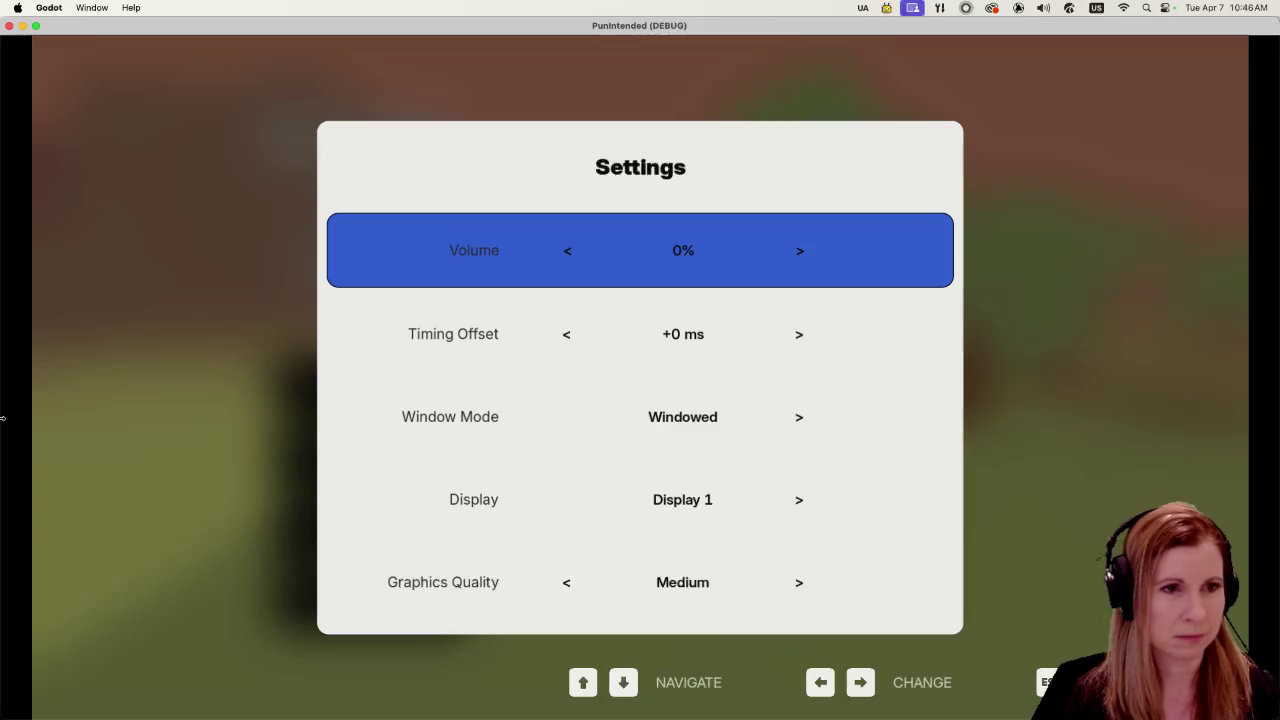
pyautogui.press('Escape')
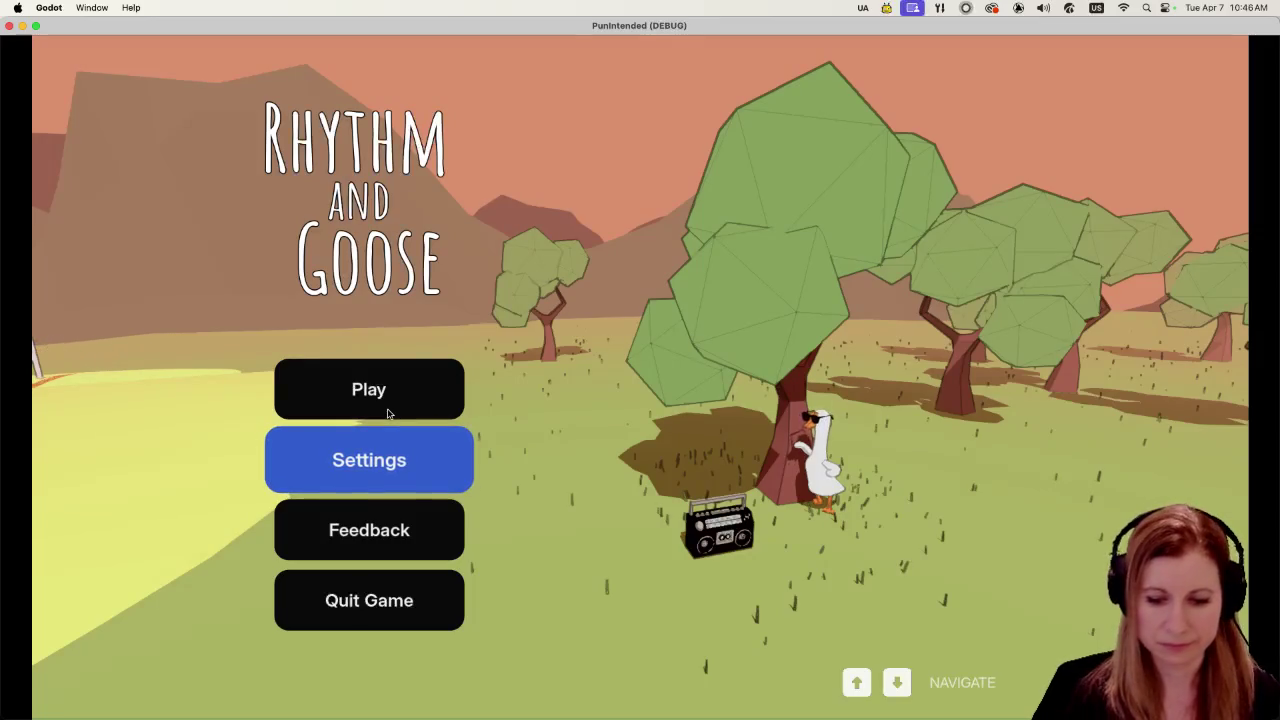
pyautogui.press('Up')
pyautogui.press('Return')
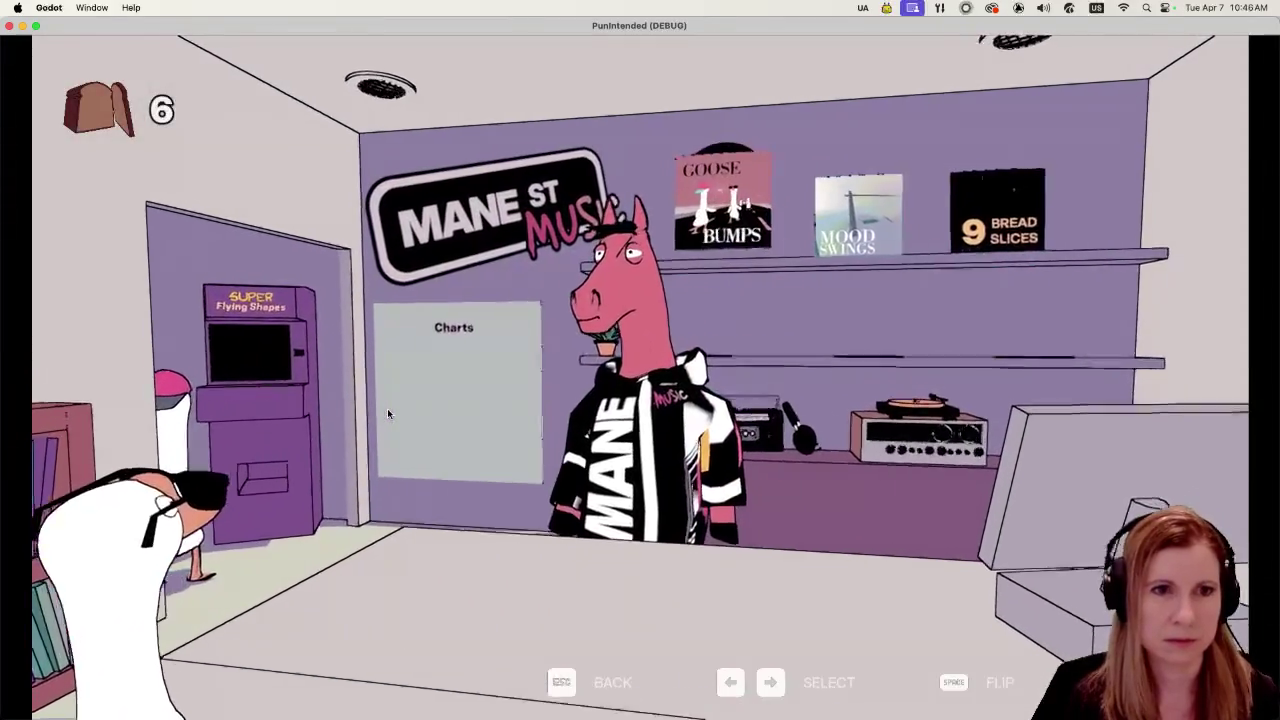
# Step: Select the Goose Bumps record on the shelf to start the road level
pyautogui.press('Return')
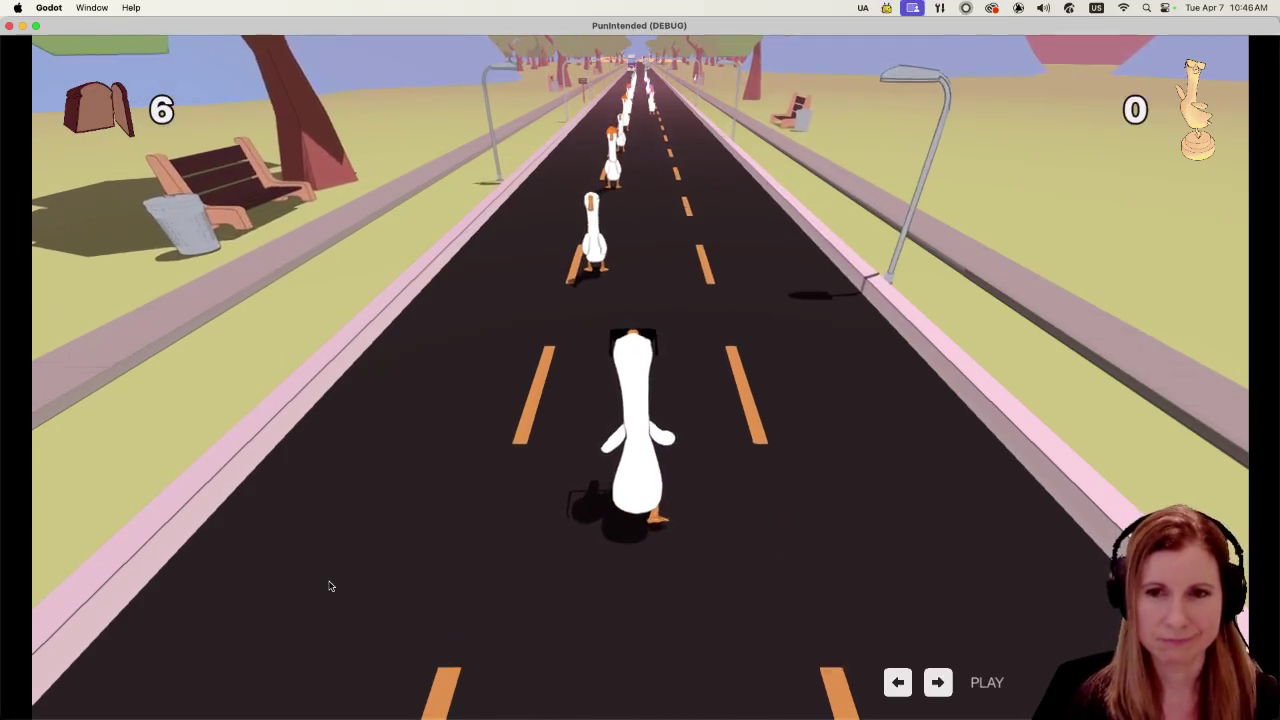
# Step: Hit the opening beats with the Left and Right arrows, including the first Up HOLD note
pyautogui.press('Left')
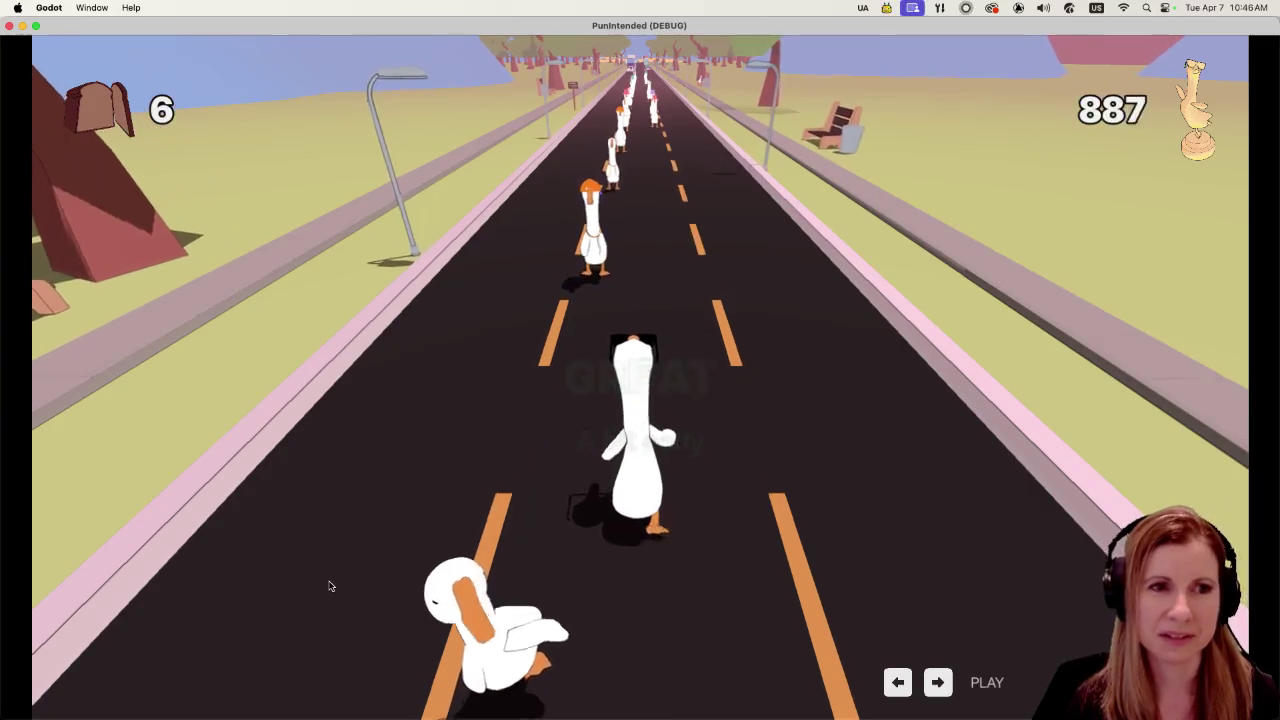
pyautogui.press('Left')
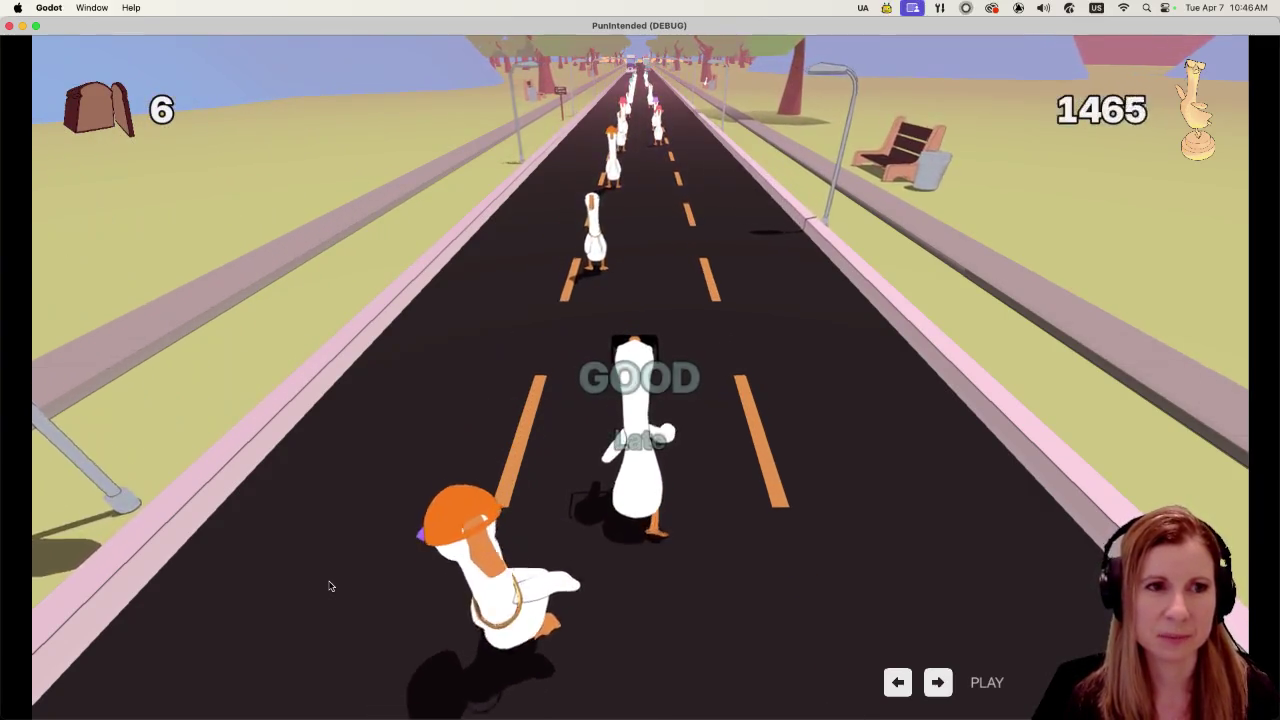
pyautogui.press('Left')
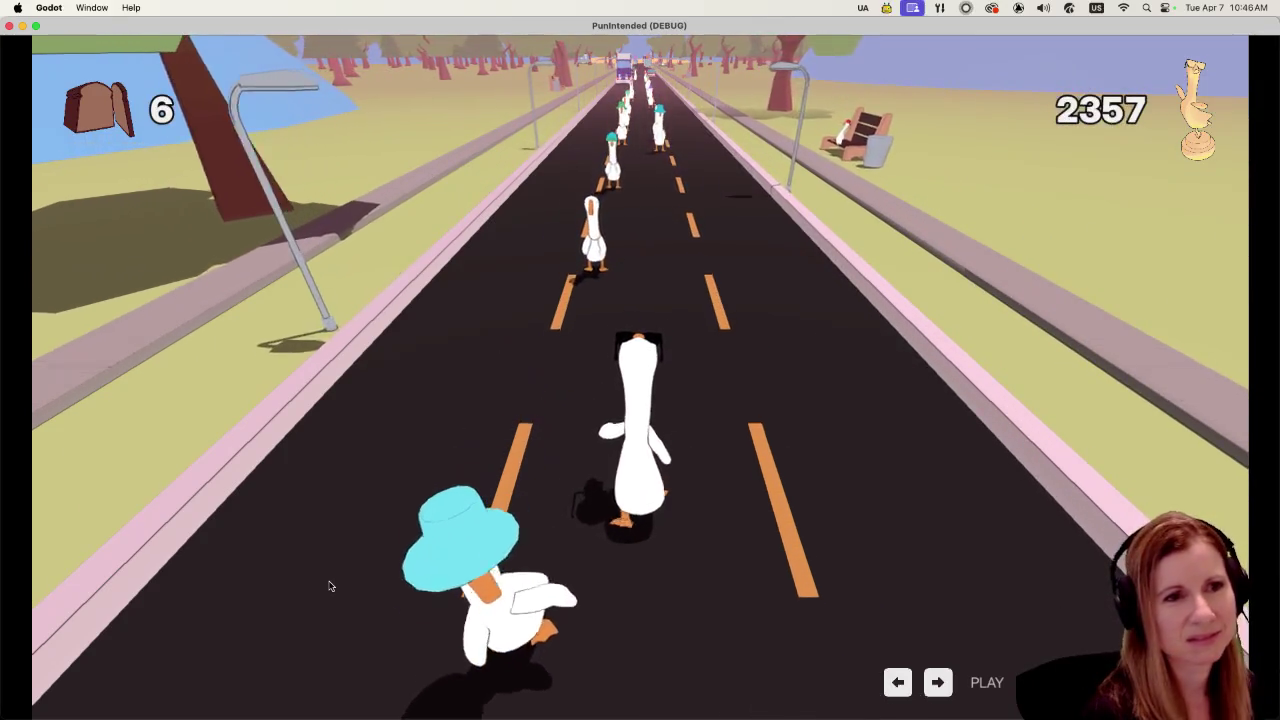
pyautogui.press('Left')
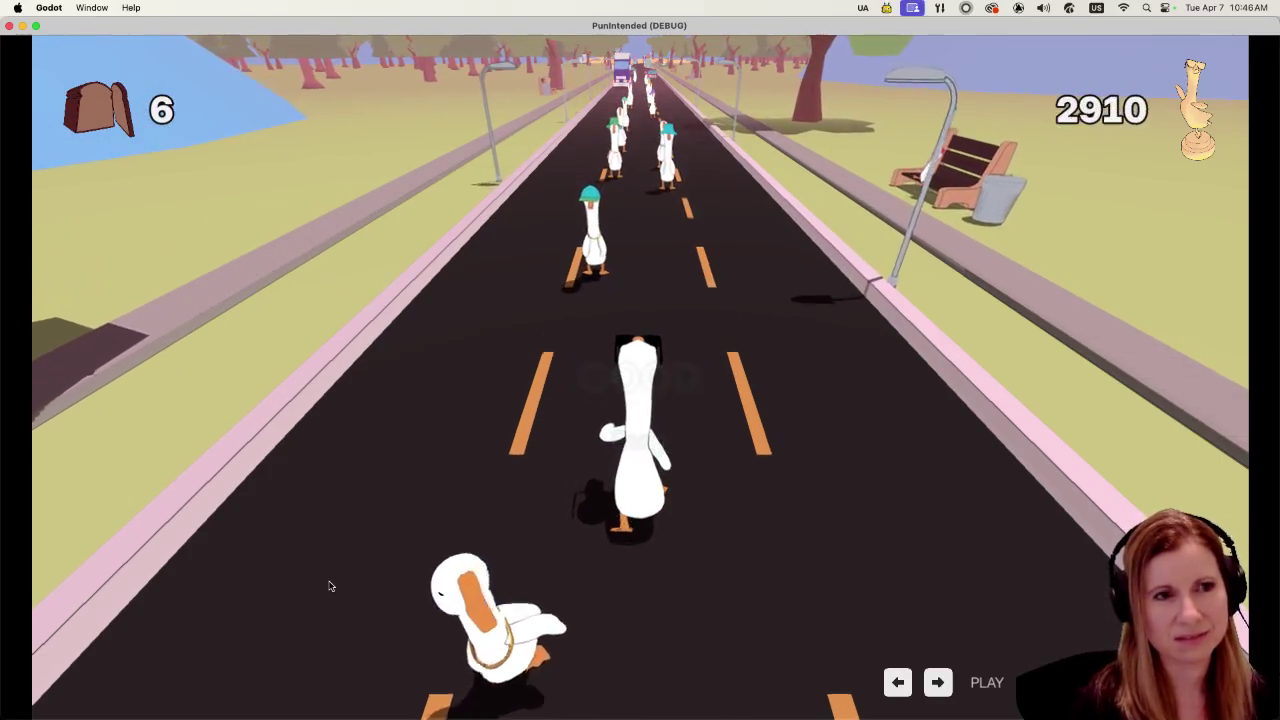
pyautogui.press('Left')
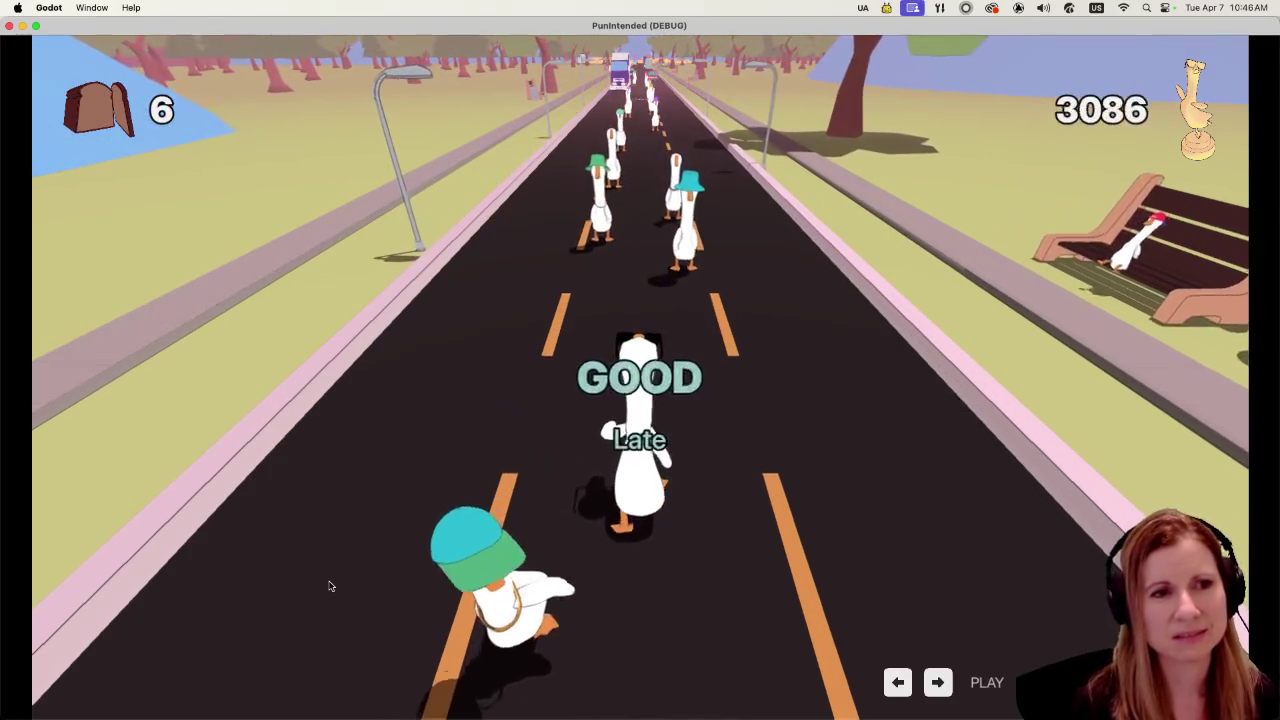
pyautogui.press('Right')
pyautogui.press('Left')
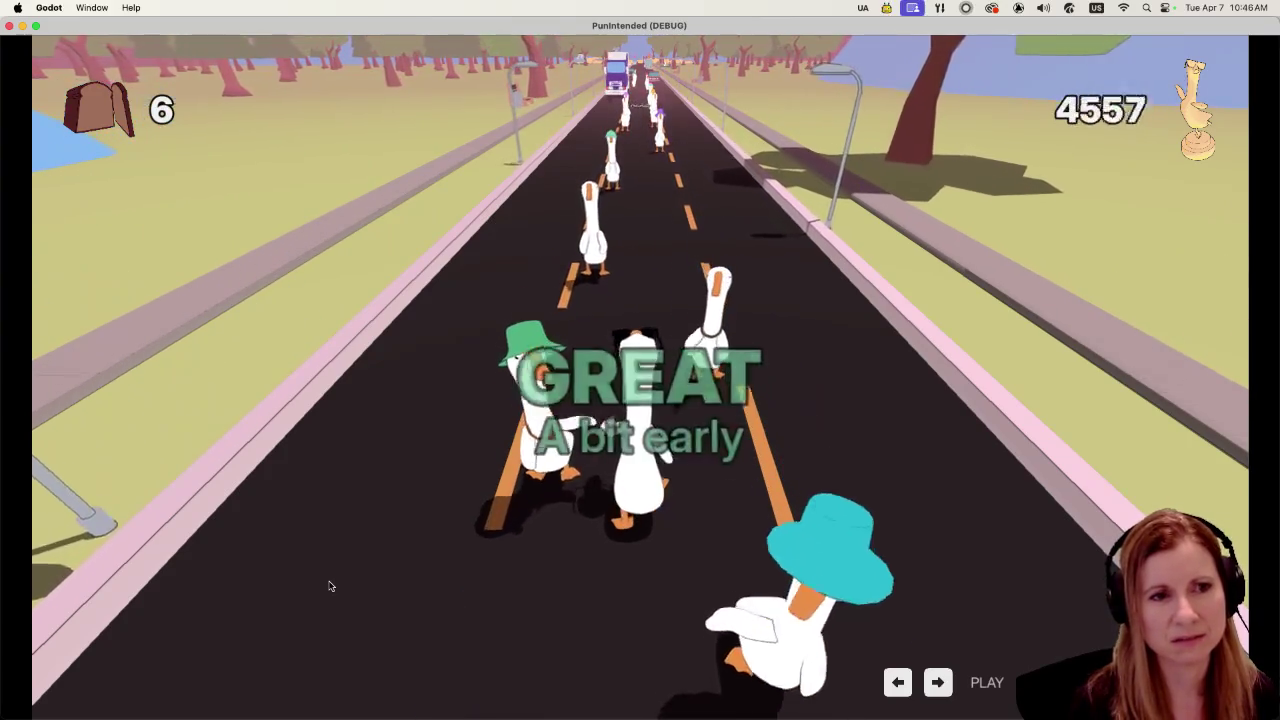
pyautogui.press('Right')
pyautogui.press('Left')
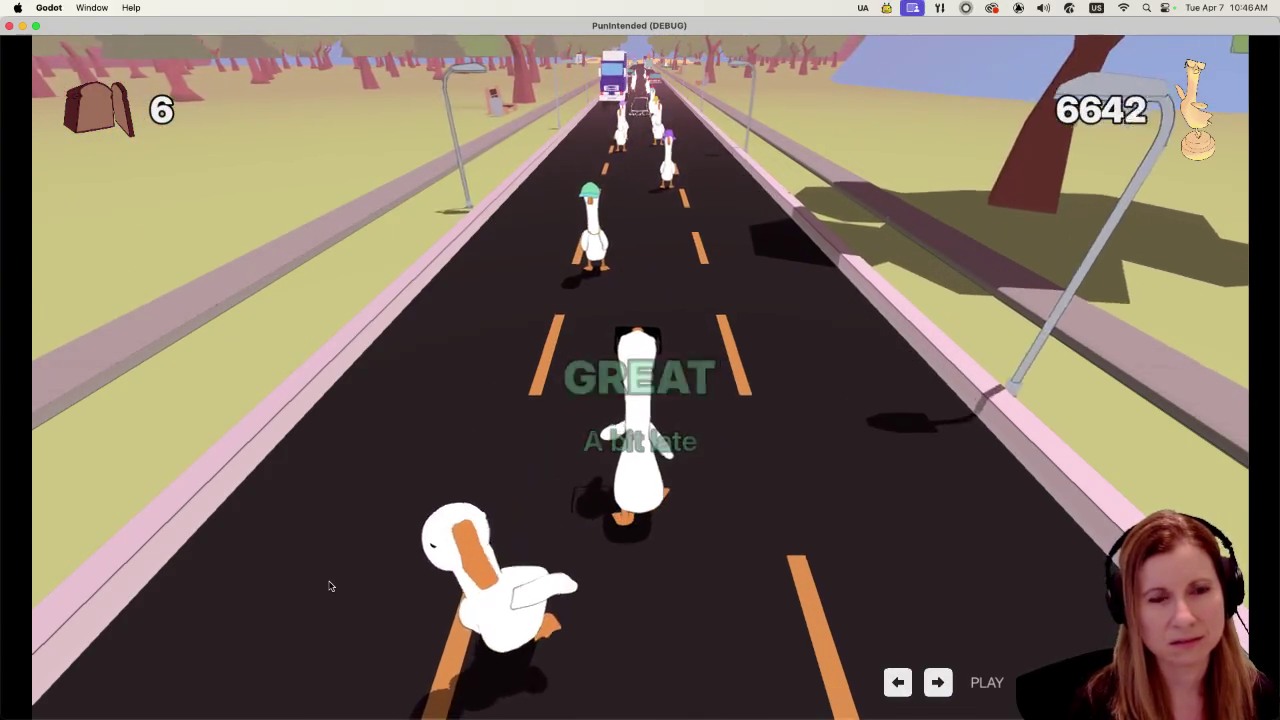
pyautogui.press('Left')
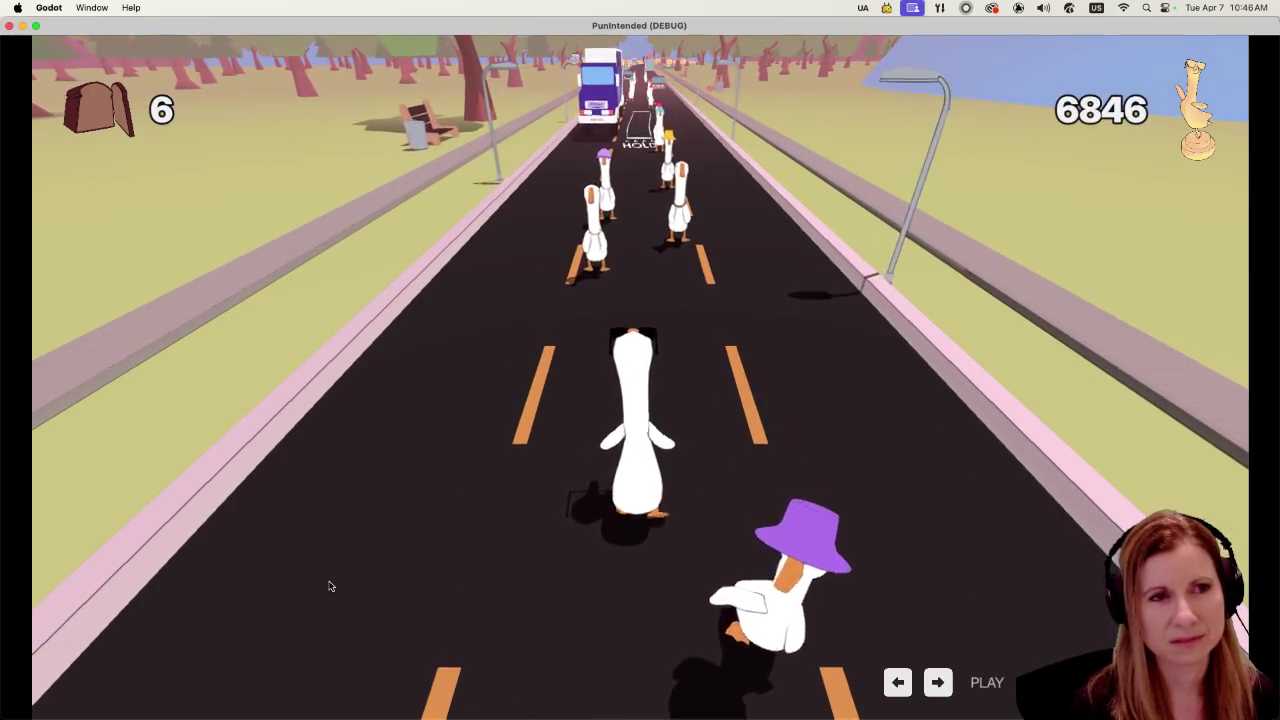
pyautogui.press('Left')
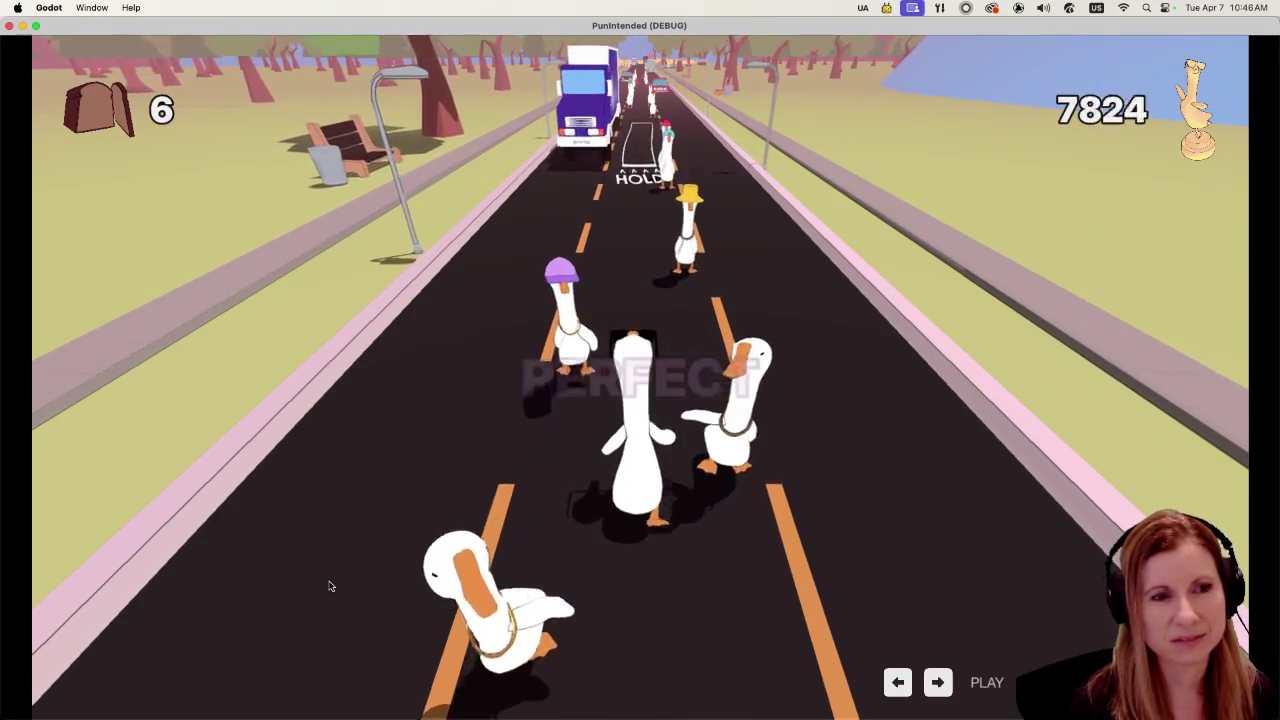
pyautogui.press('Left')
pyautogui.press('Right')
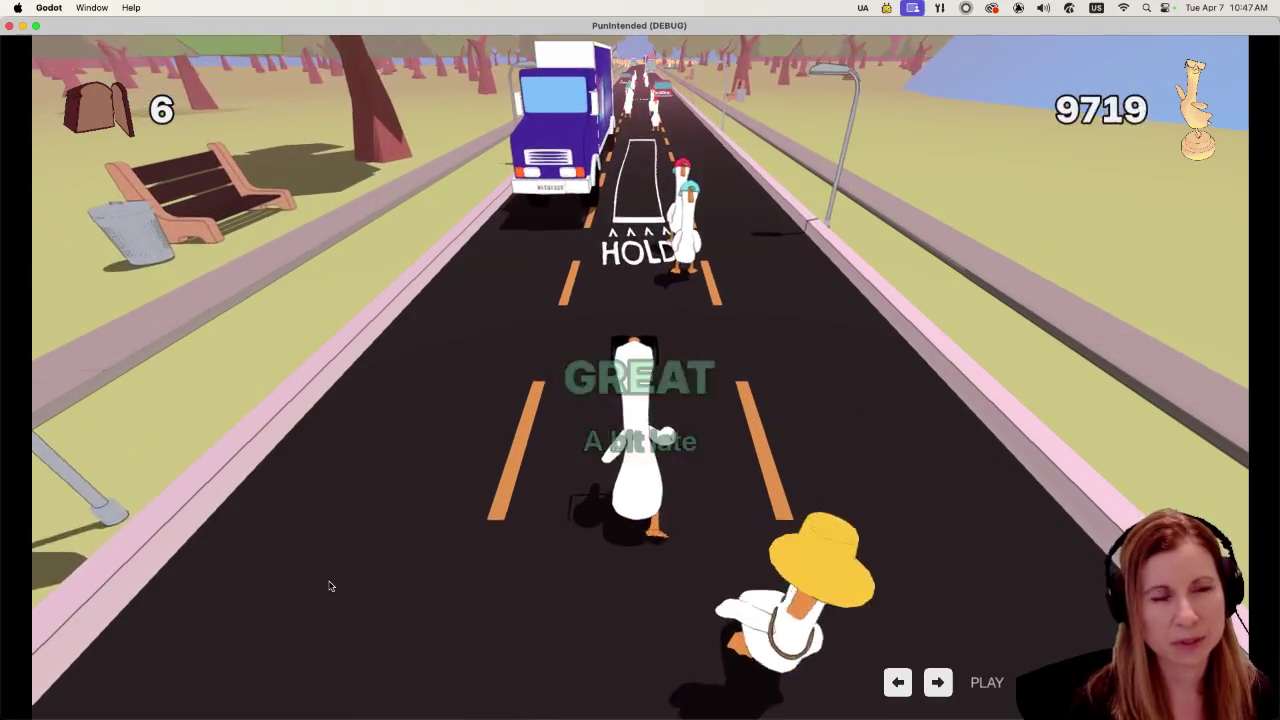
pyautogui.press('Up')
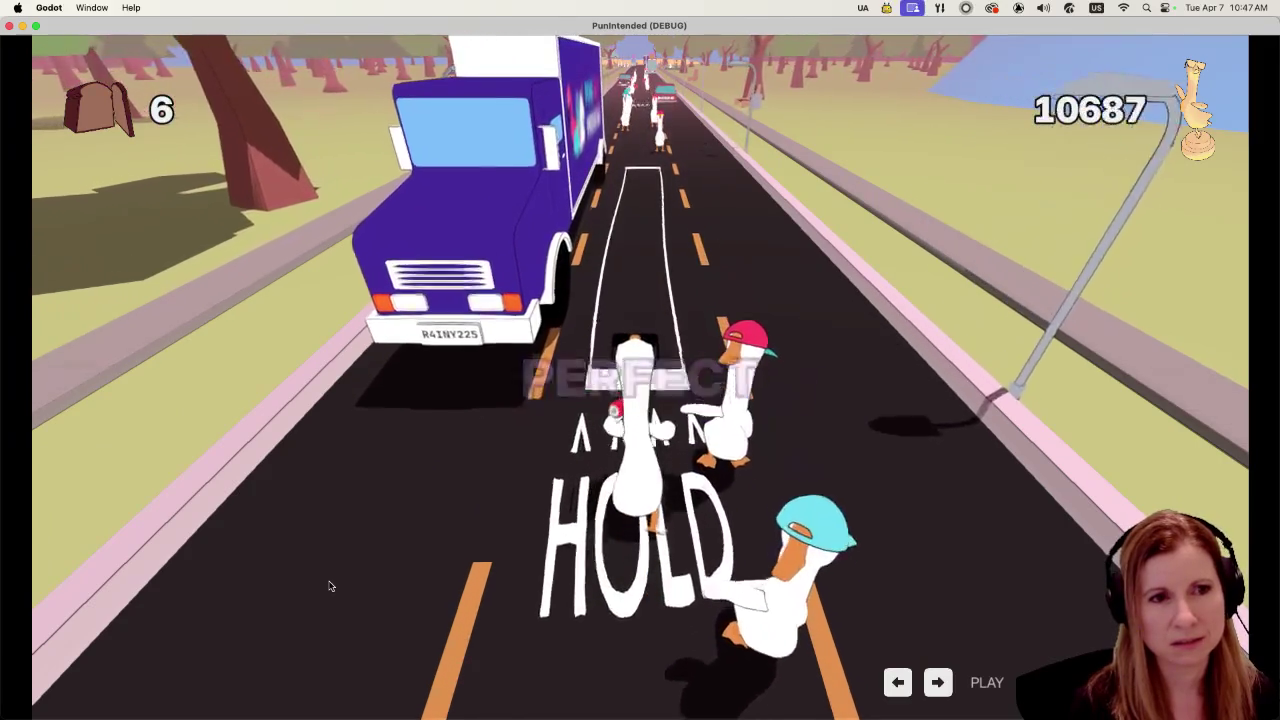
pyautogui.press('Up')
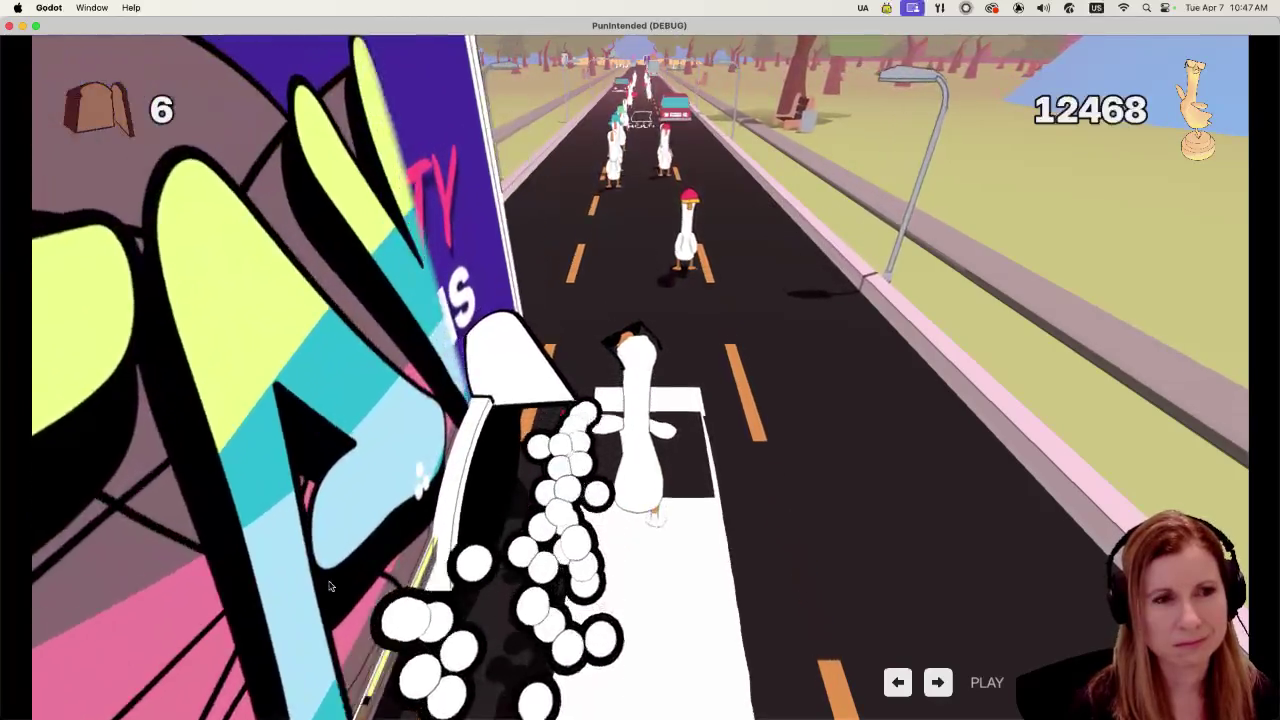
pyautogui.press('Right')
pyautogui.press('Right')
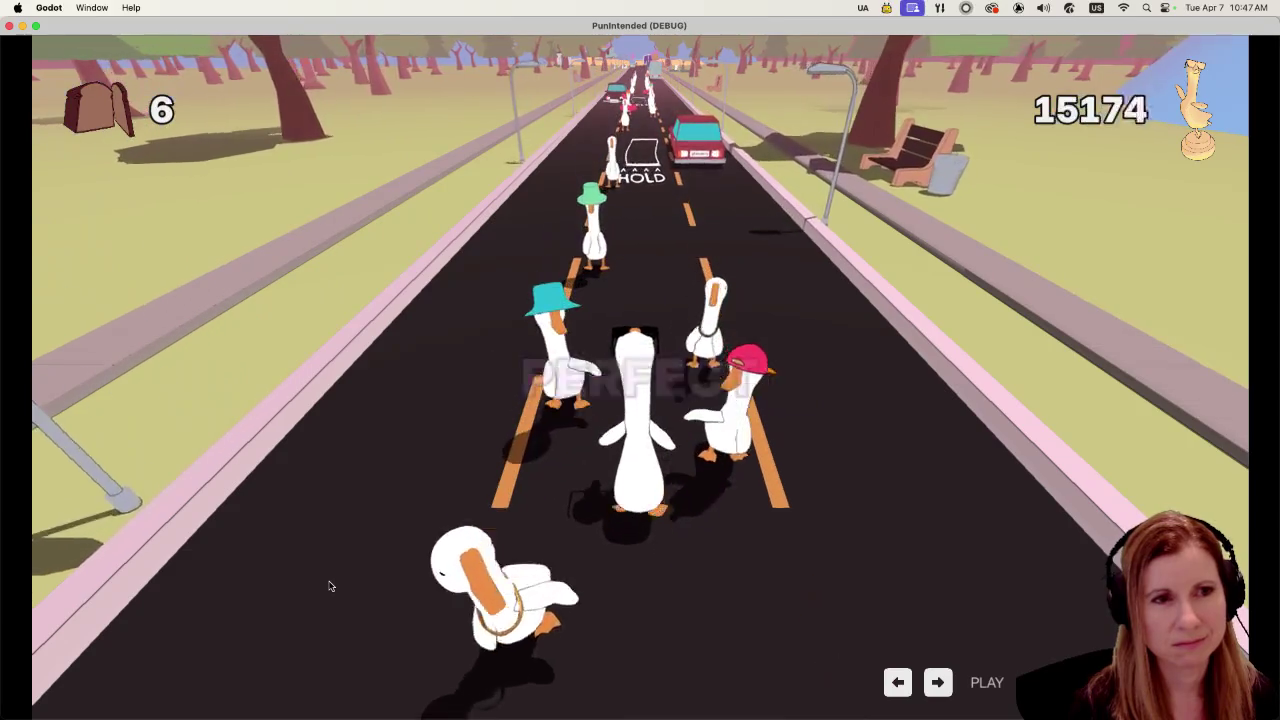
pyautogui.press('Right')
pyautogui.press('Left')
pyautogui.press('Left')
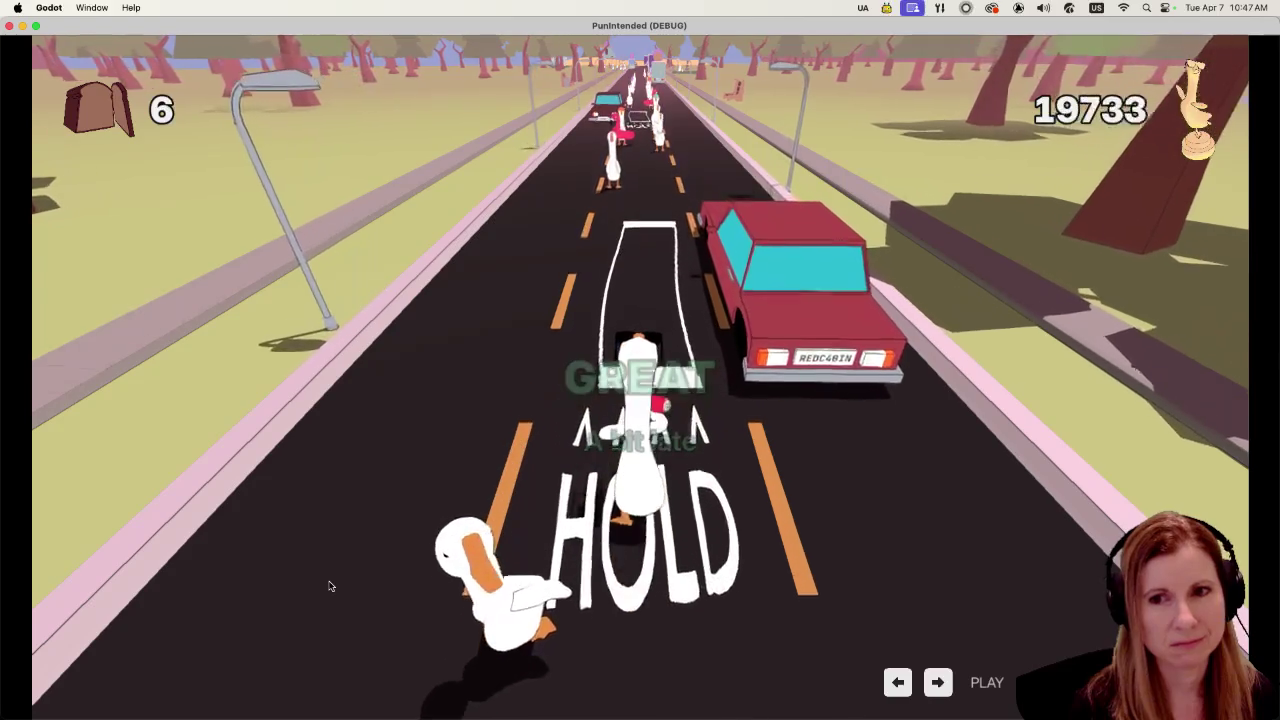
# Step: Keep hitting beats and HOLD notes through the middle of the goose road
pyautogui.press('space')
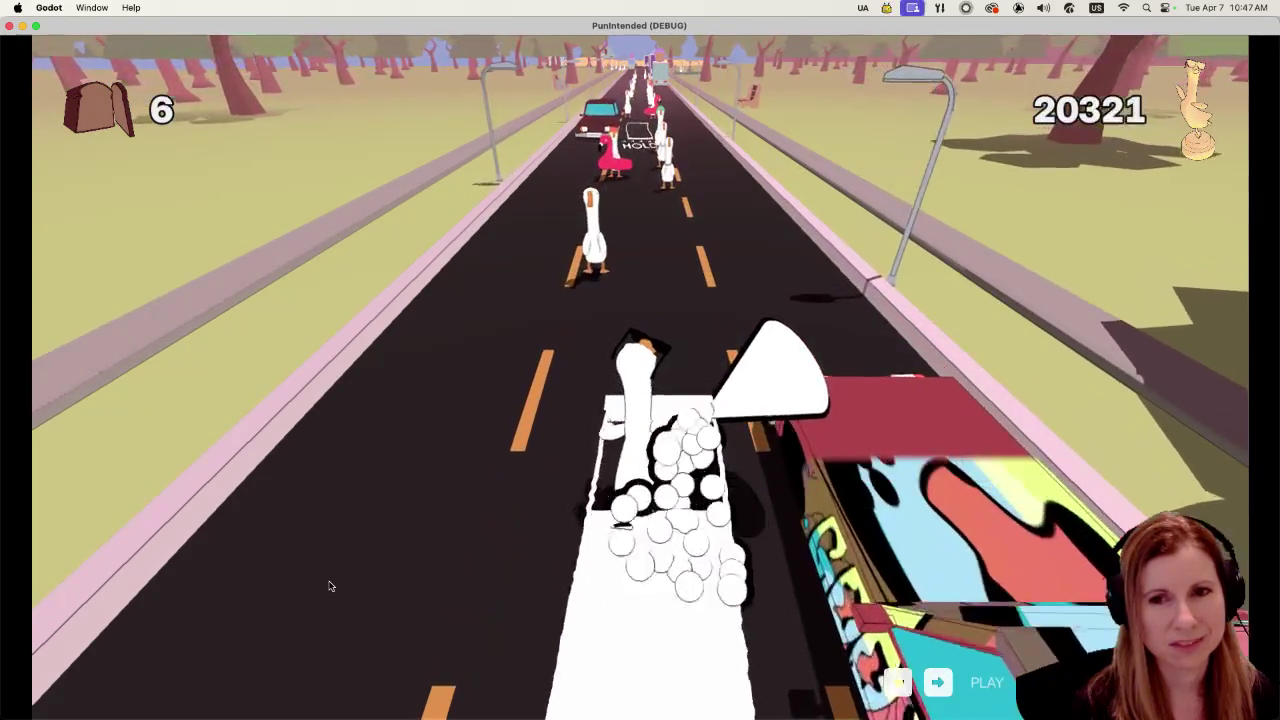
pyautogui.press('Left')
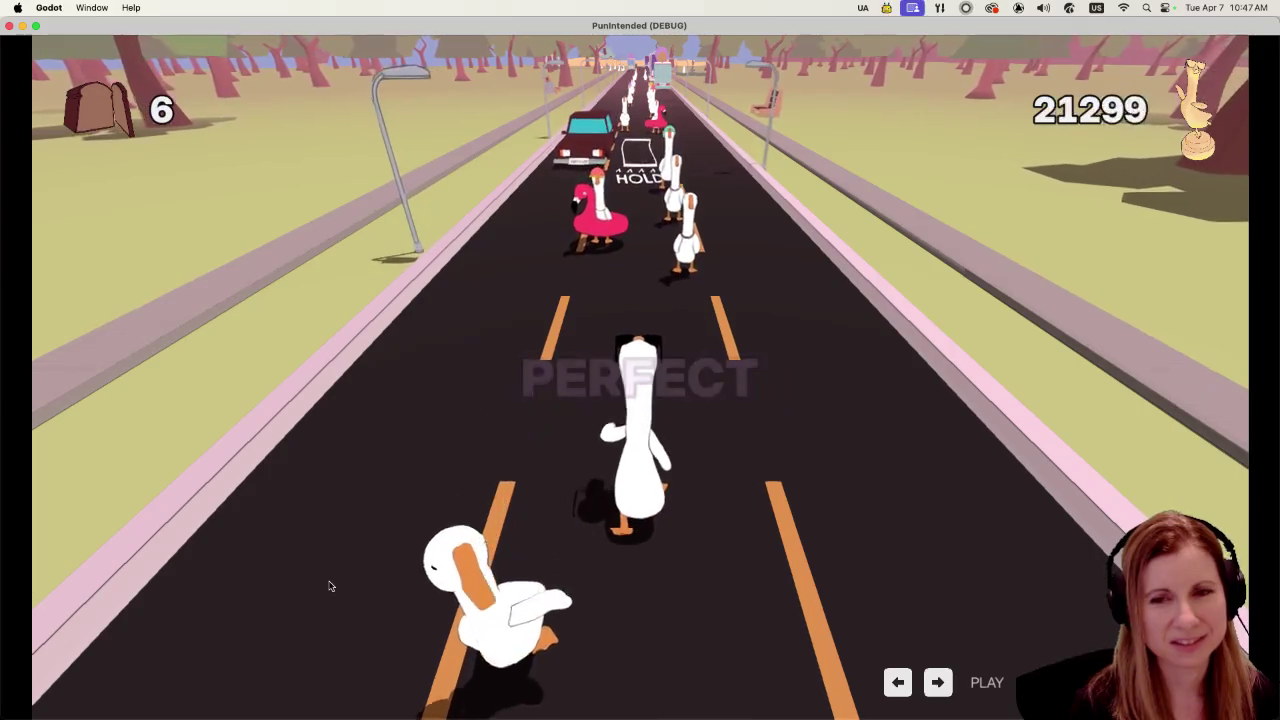
pyautogui.press('Right')
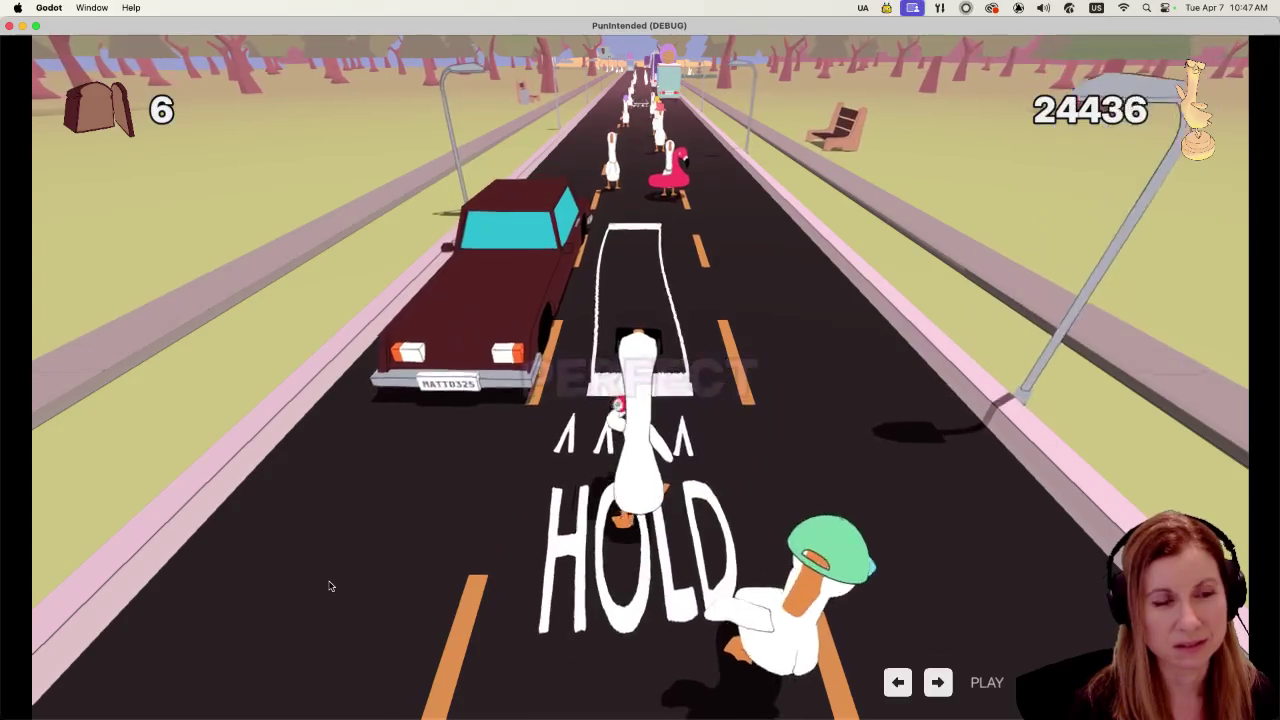
pyautogui.press('space')
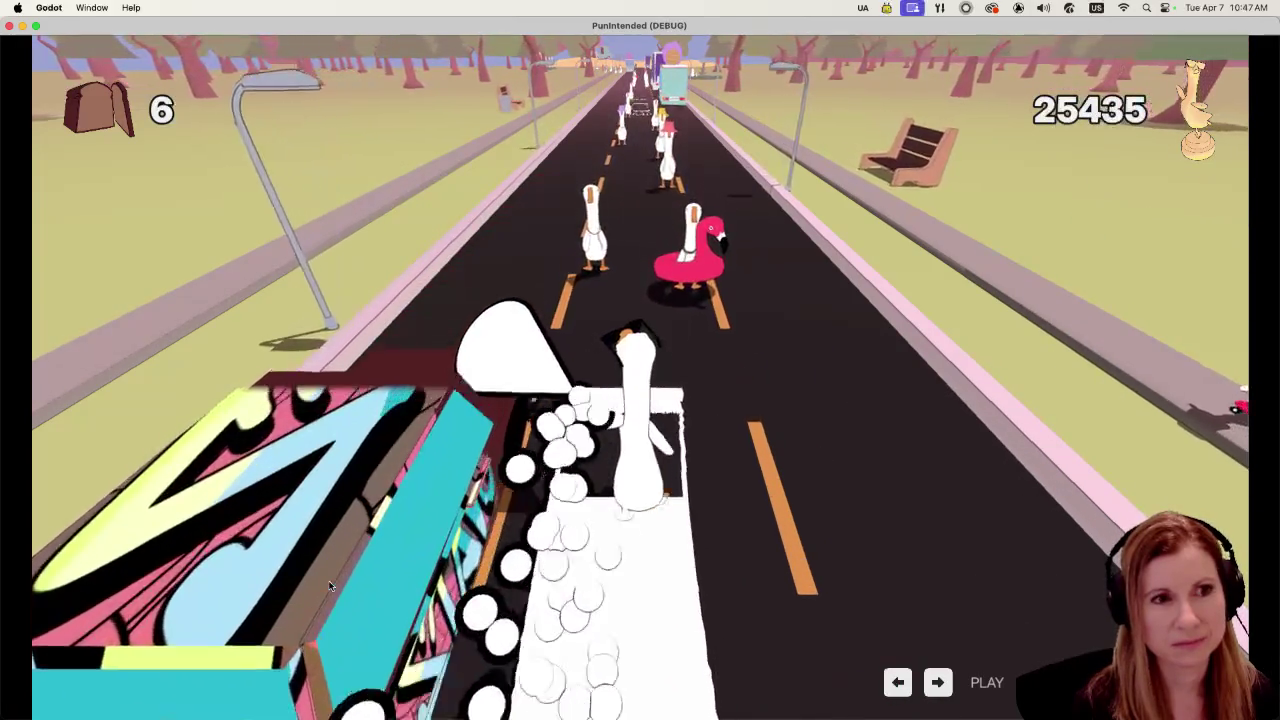
pyautogui.press('space')
pyautogui.press('Right')
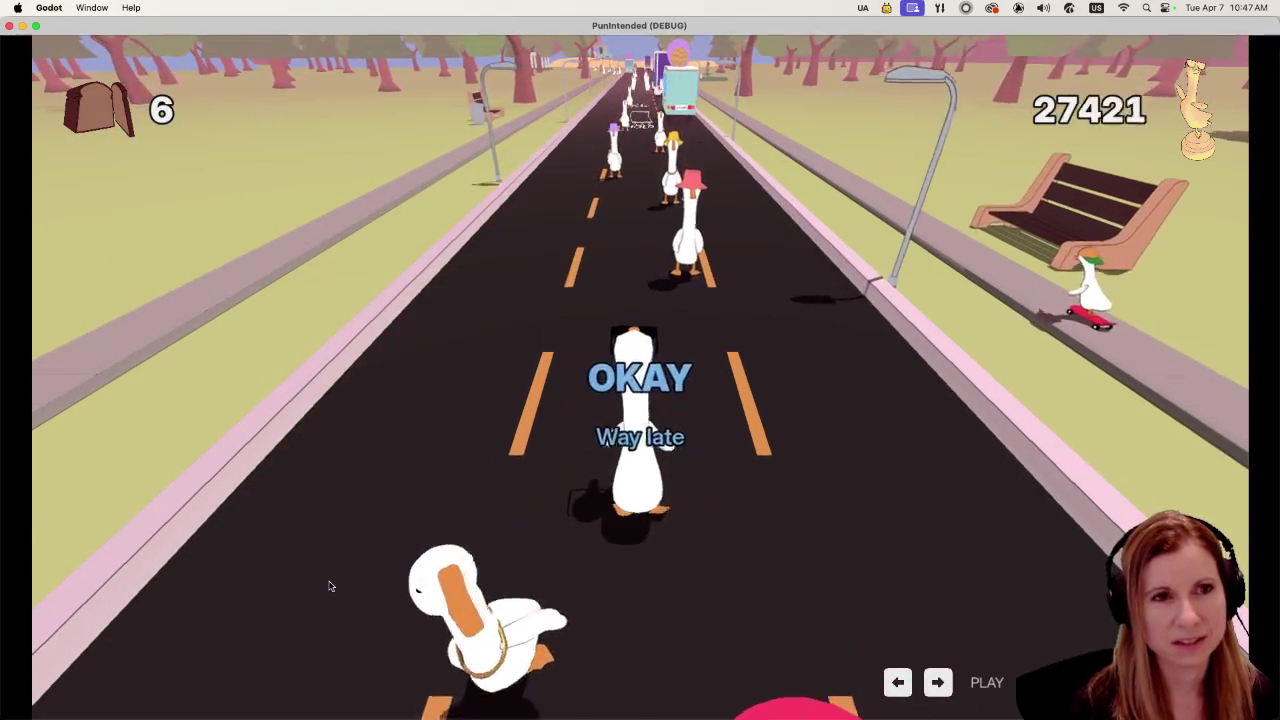
pyautogui.press('Right')
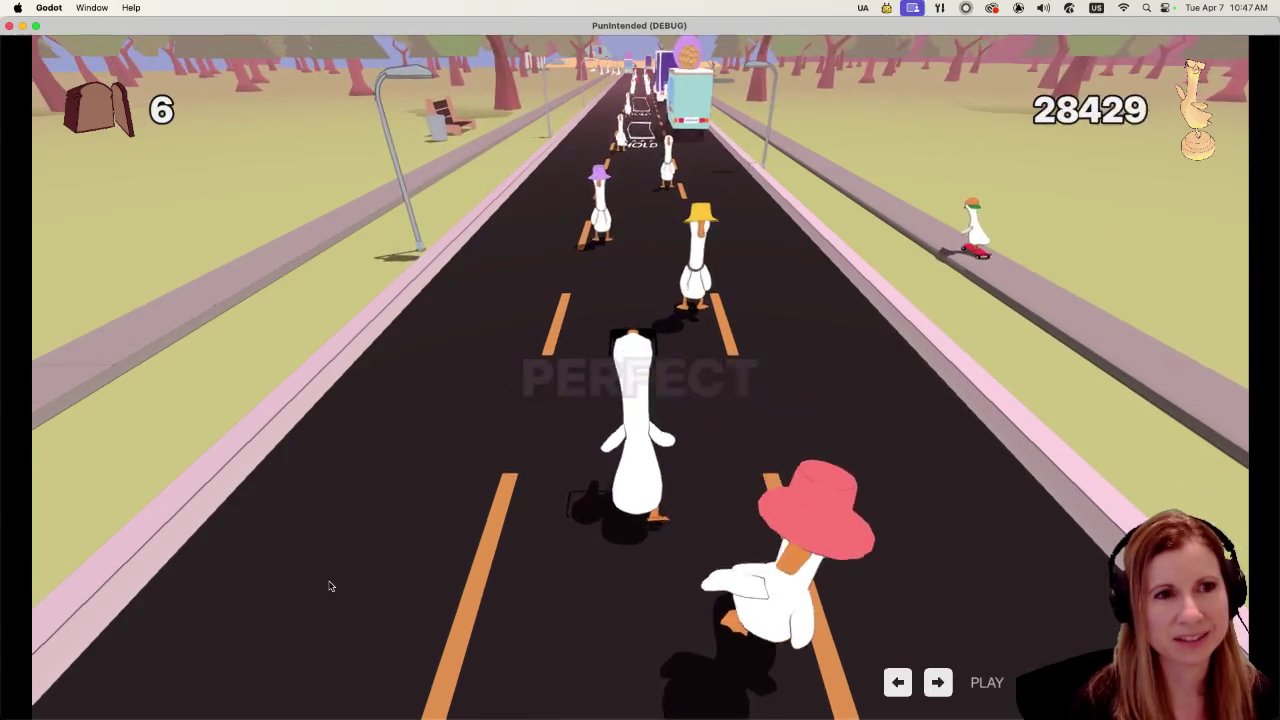
pyautogui.press('Right')
pyautogui.press('Left')
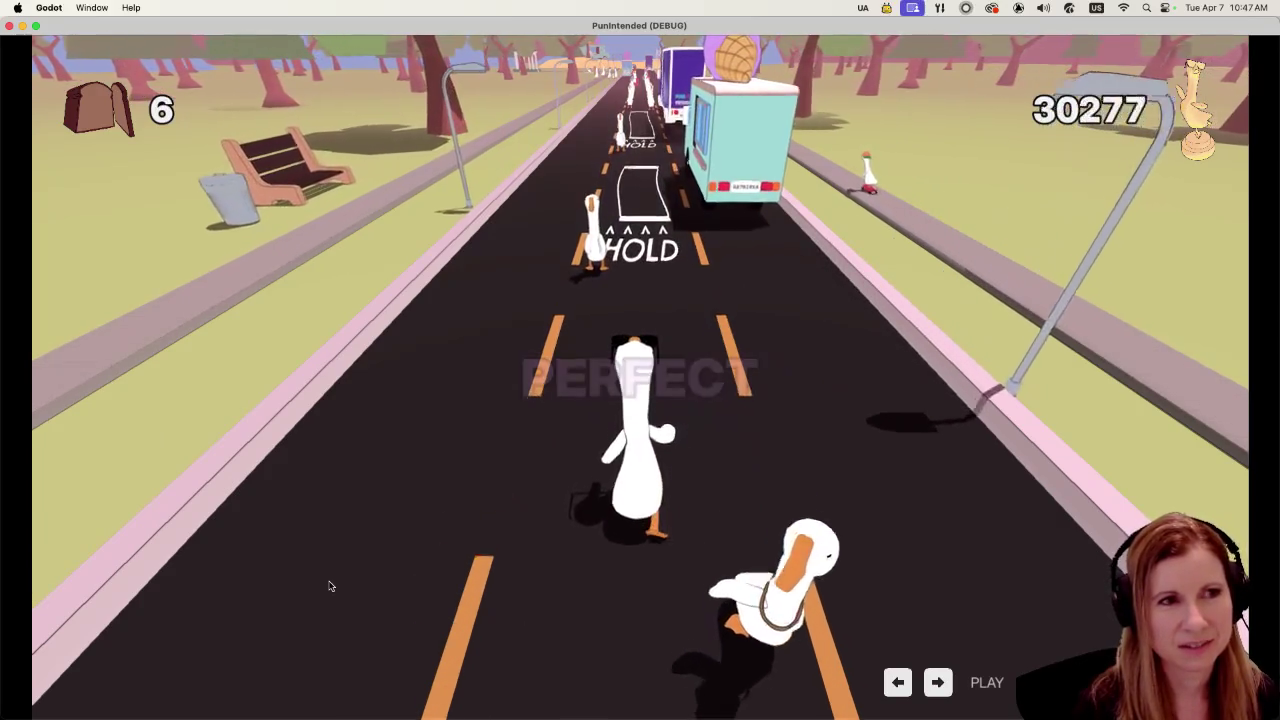
pyautogui.press('Left')
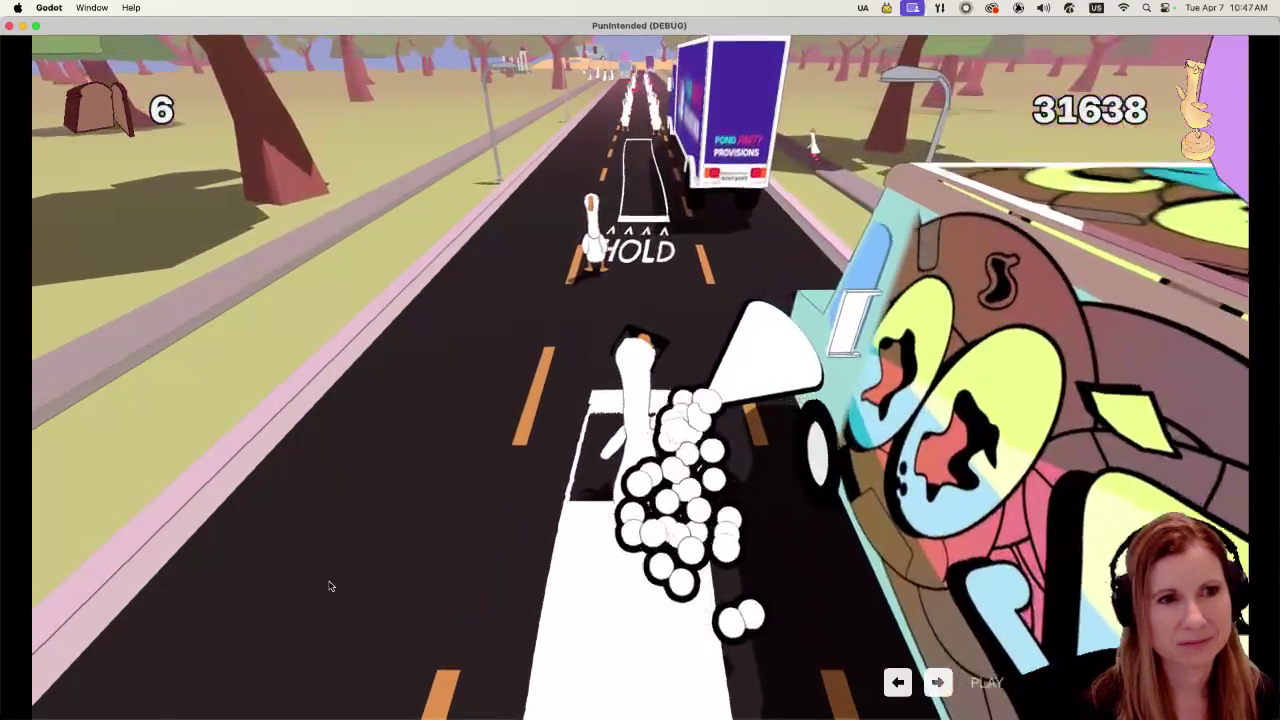
pyautogui.press('Left')
pyautogui.press('Left')
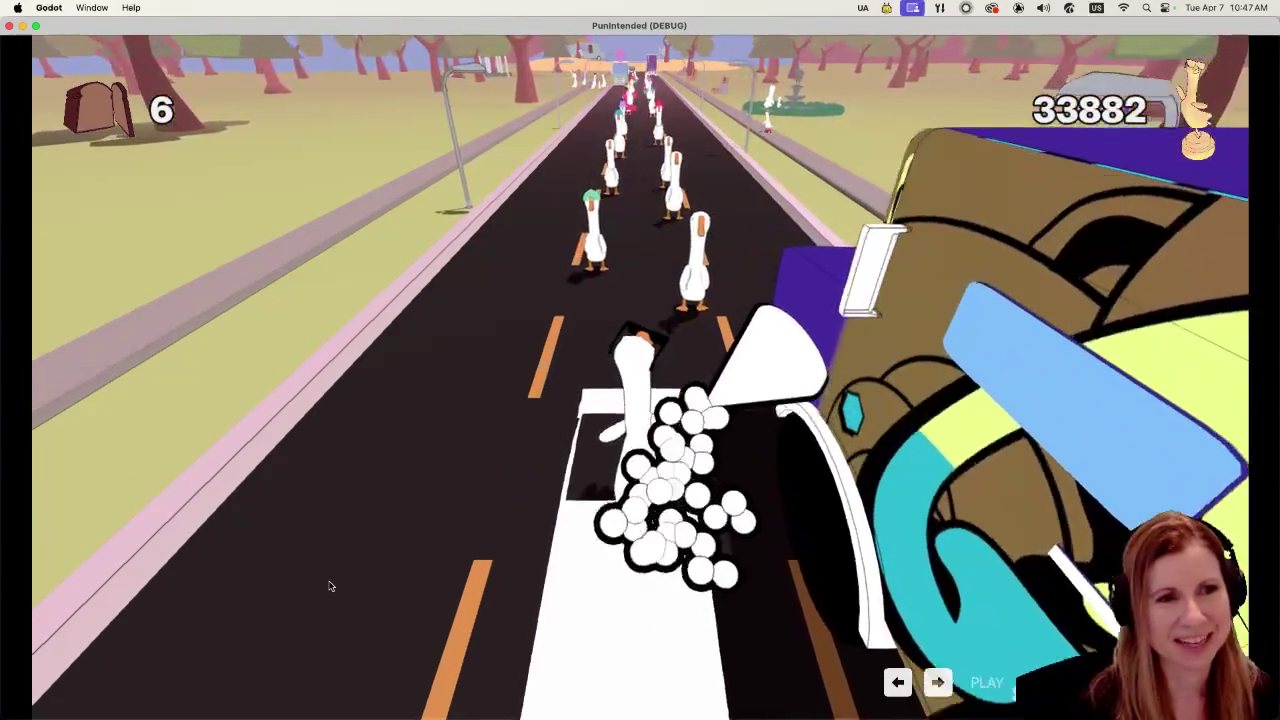
pyautogui.press('Left')
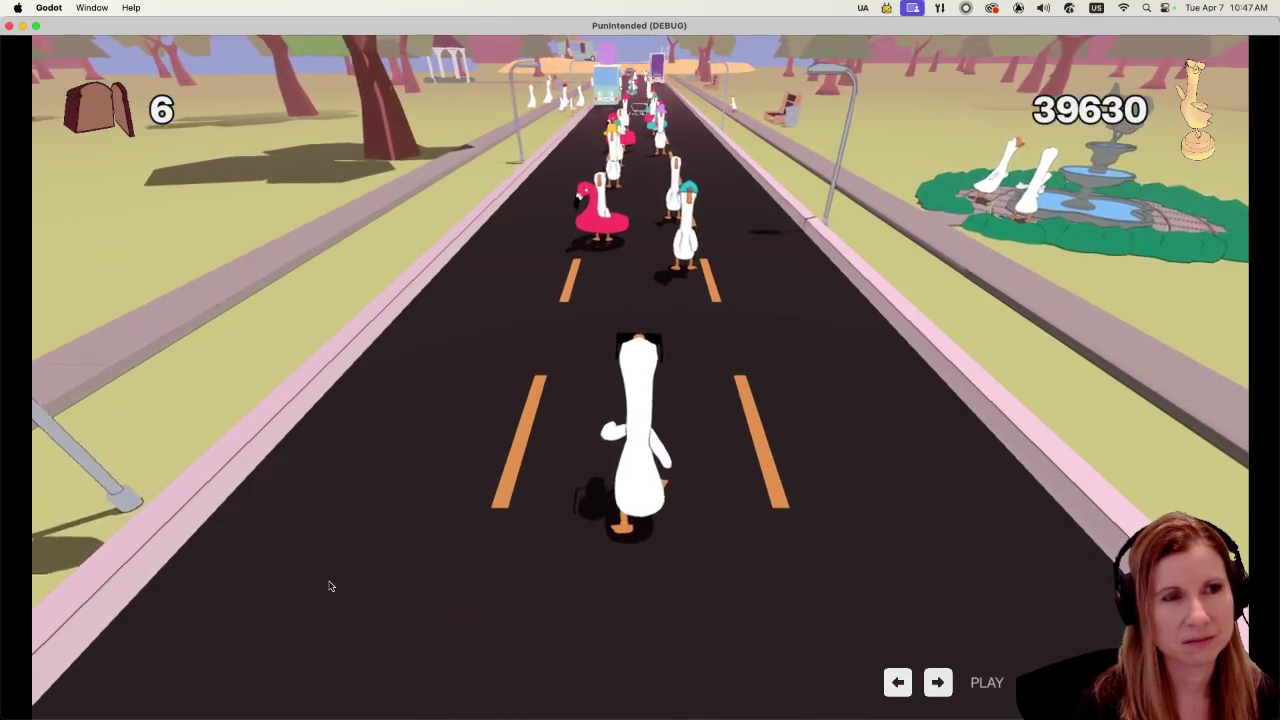
pyautogui.press('Right')
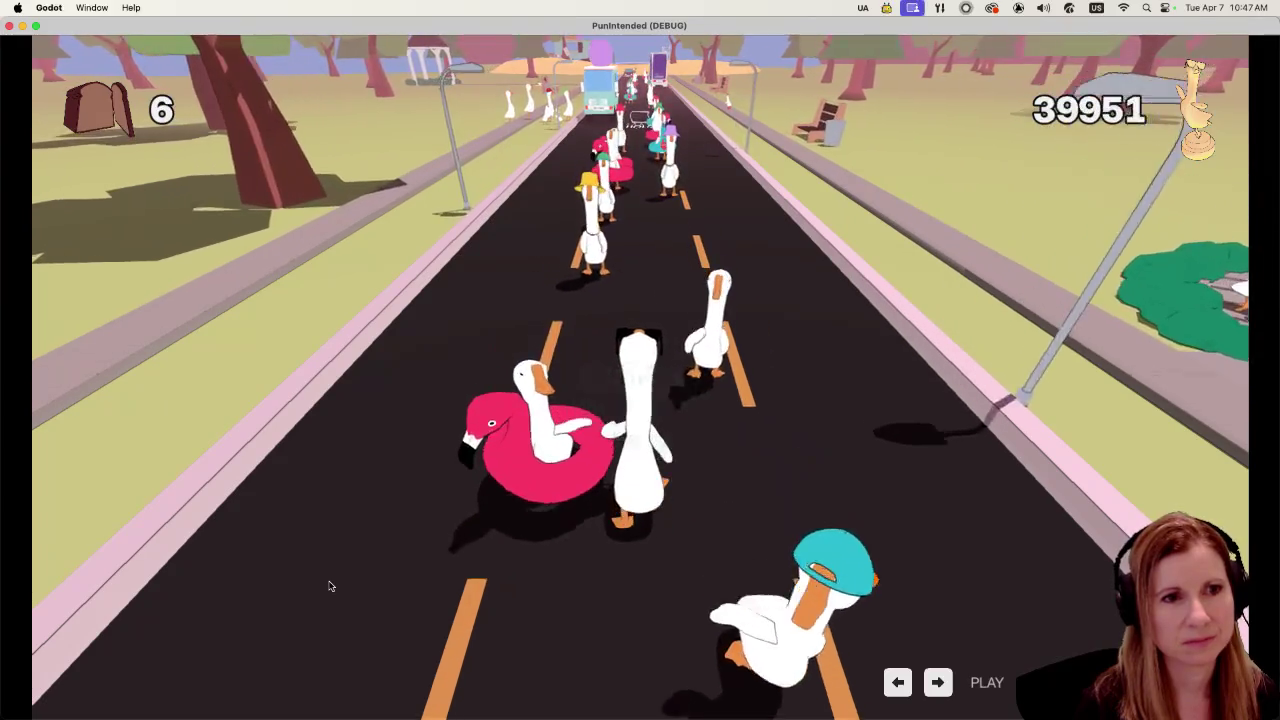
pyautogui.press('Right')
pyautogui.press('Right')
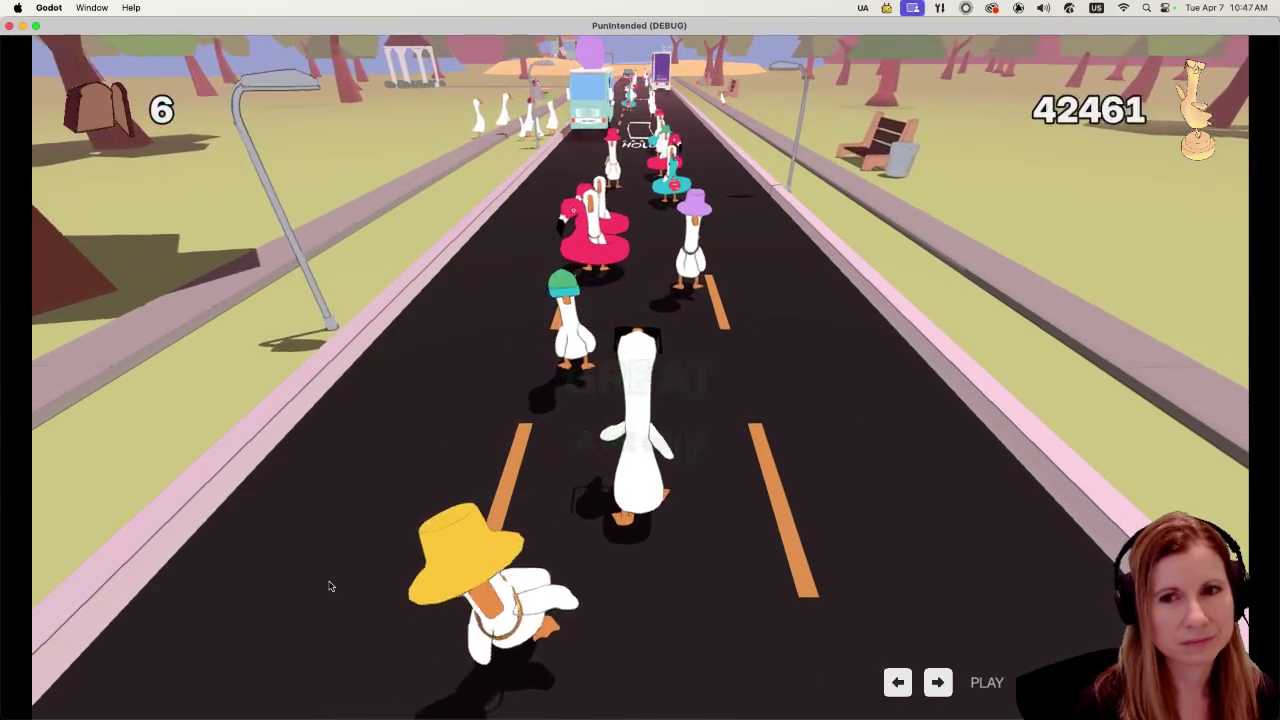
pyautogui.press('Right')
pyautogui.press('Right')
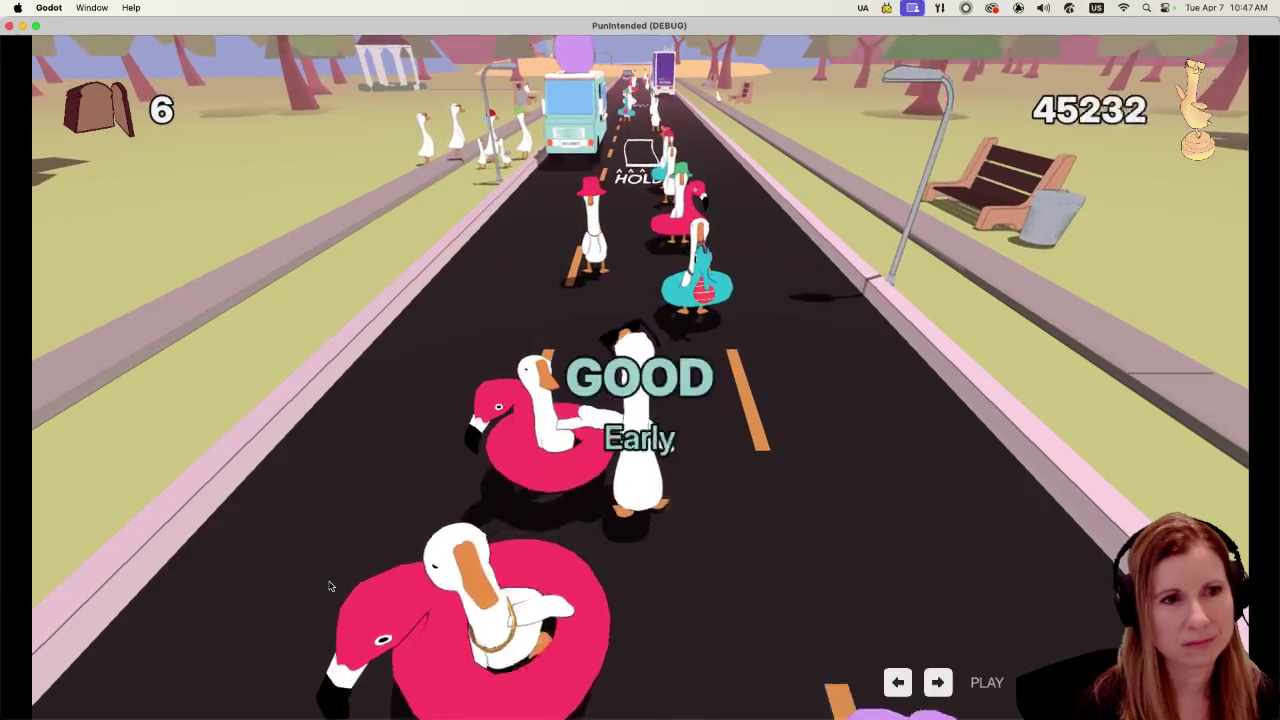
pyautogui.press('Right')
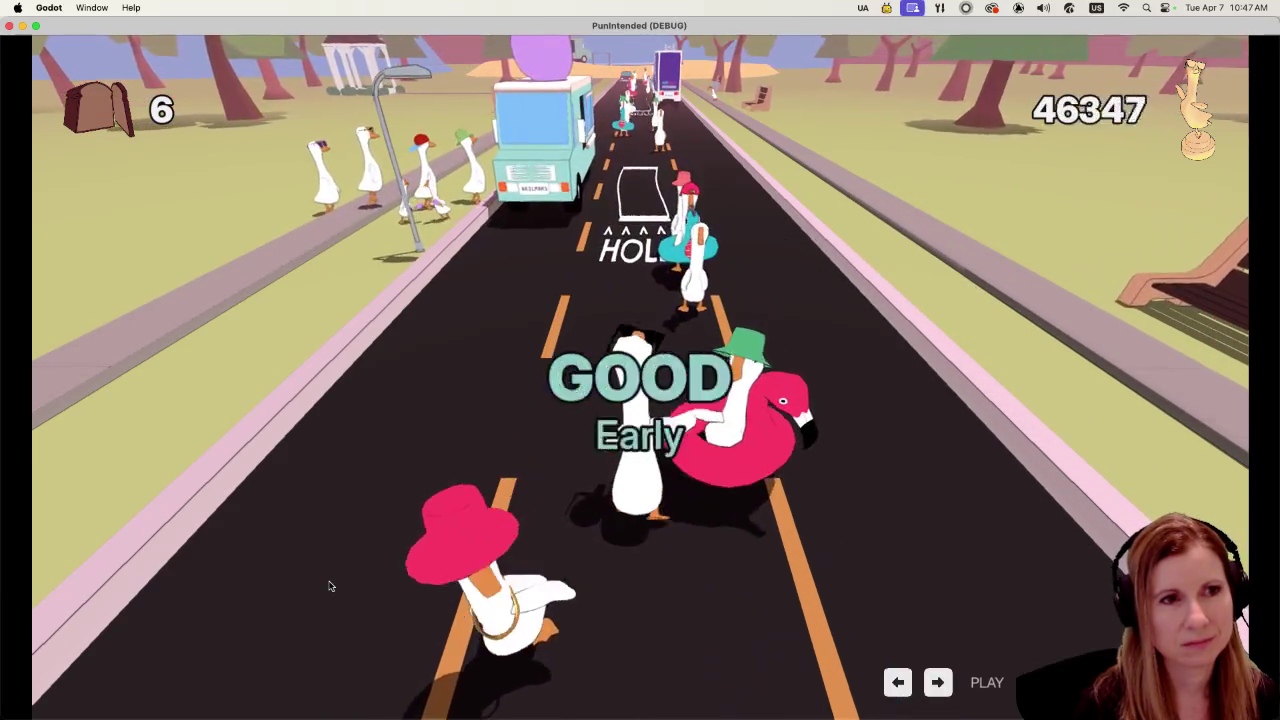
pyautogui.press('Right')
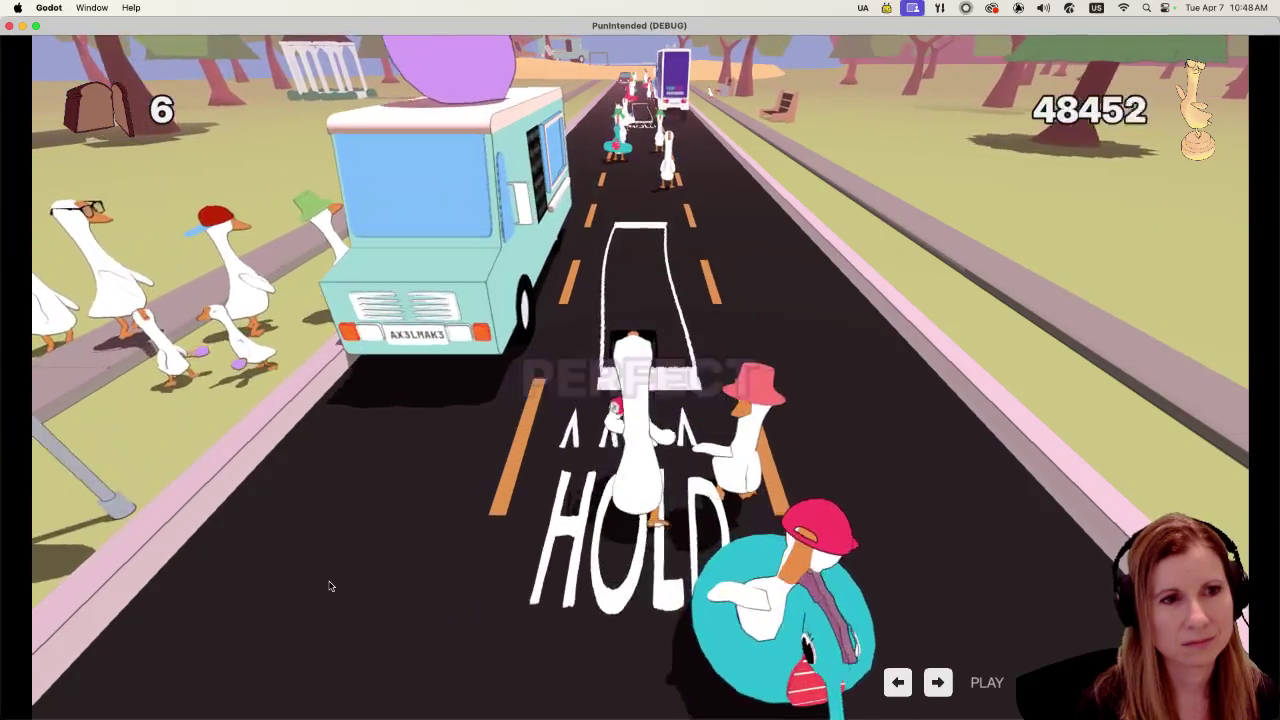
pyautogui.press('Right')
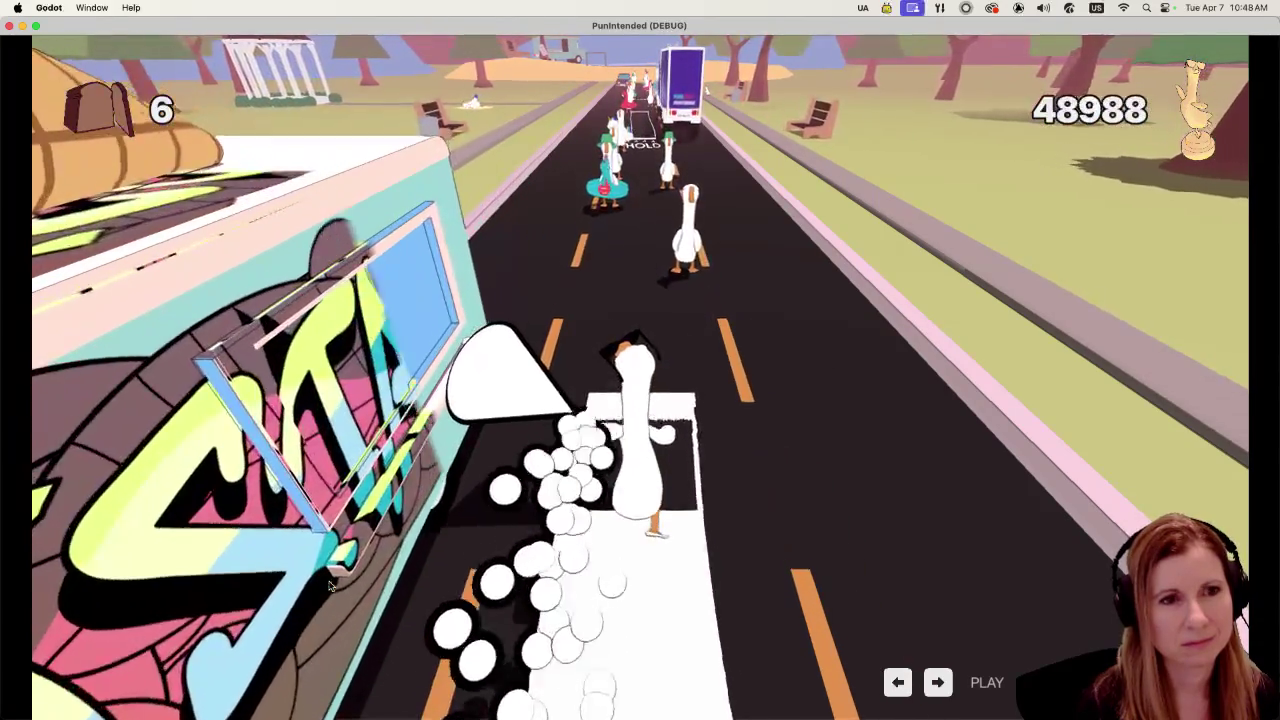
# Step: Hit the final beats and holds to finish the level, then quit the game
pyautogui.press('Right')
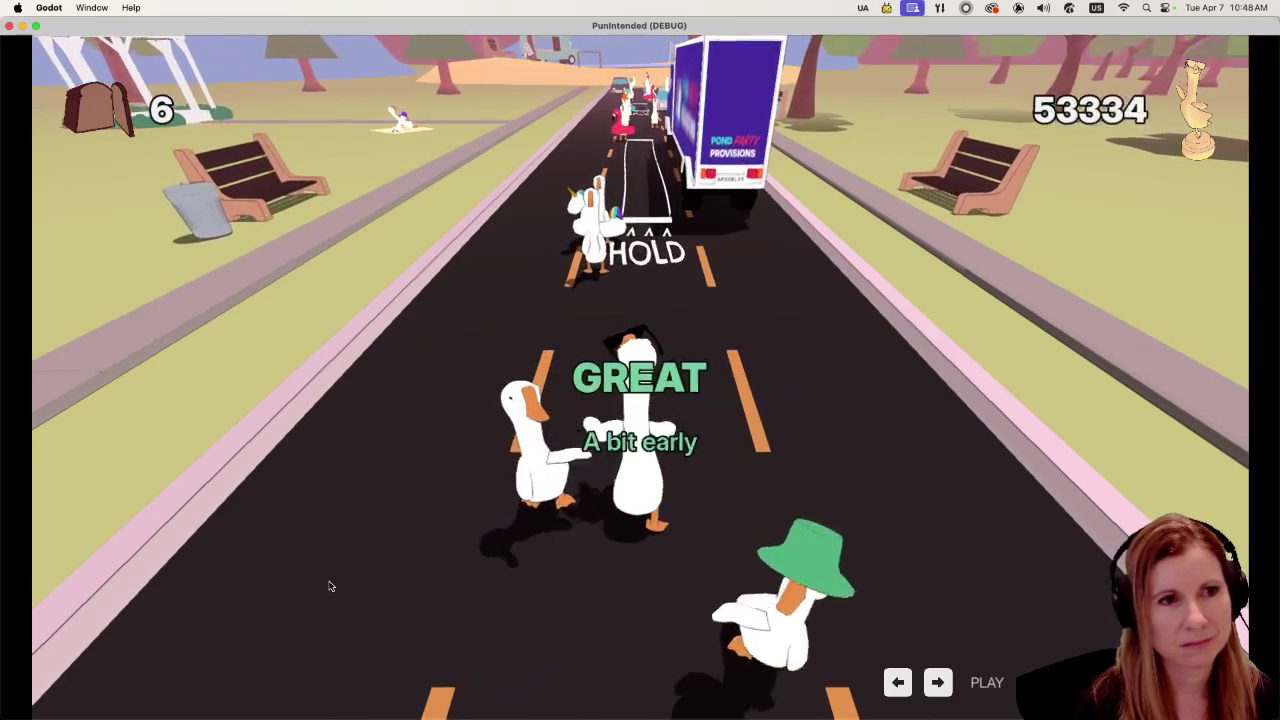
pyautogui.press('Right')
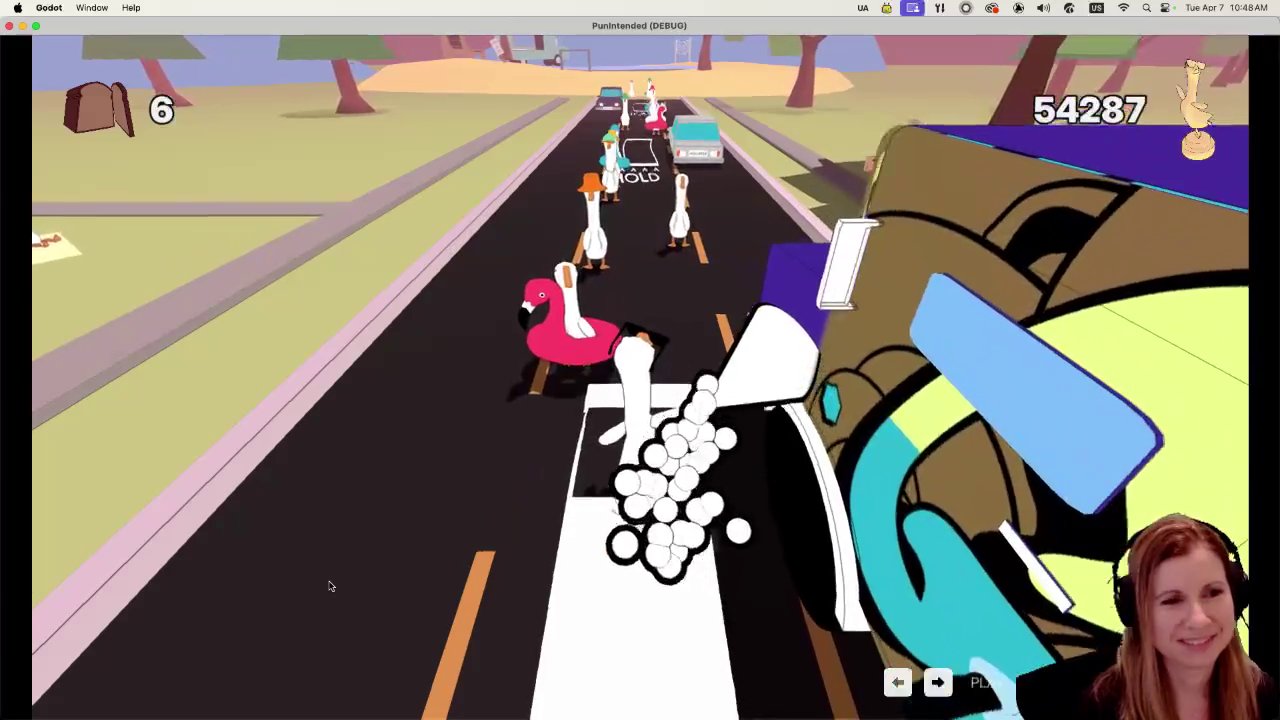
pyautogui.press('Right')
pyautogui.press('Right')
pyautogui.press('Right')
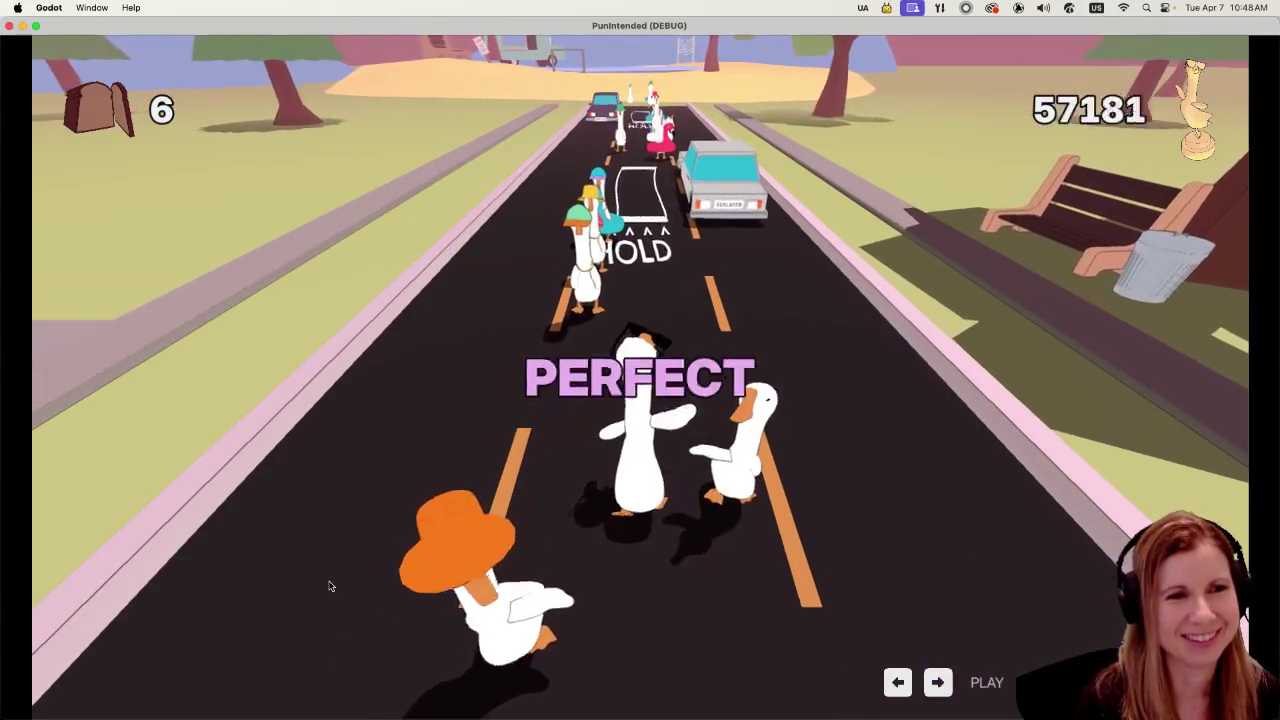
pyautogui.press('Right')
pyautogui.press('Right')
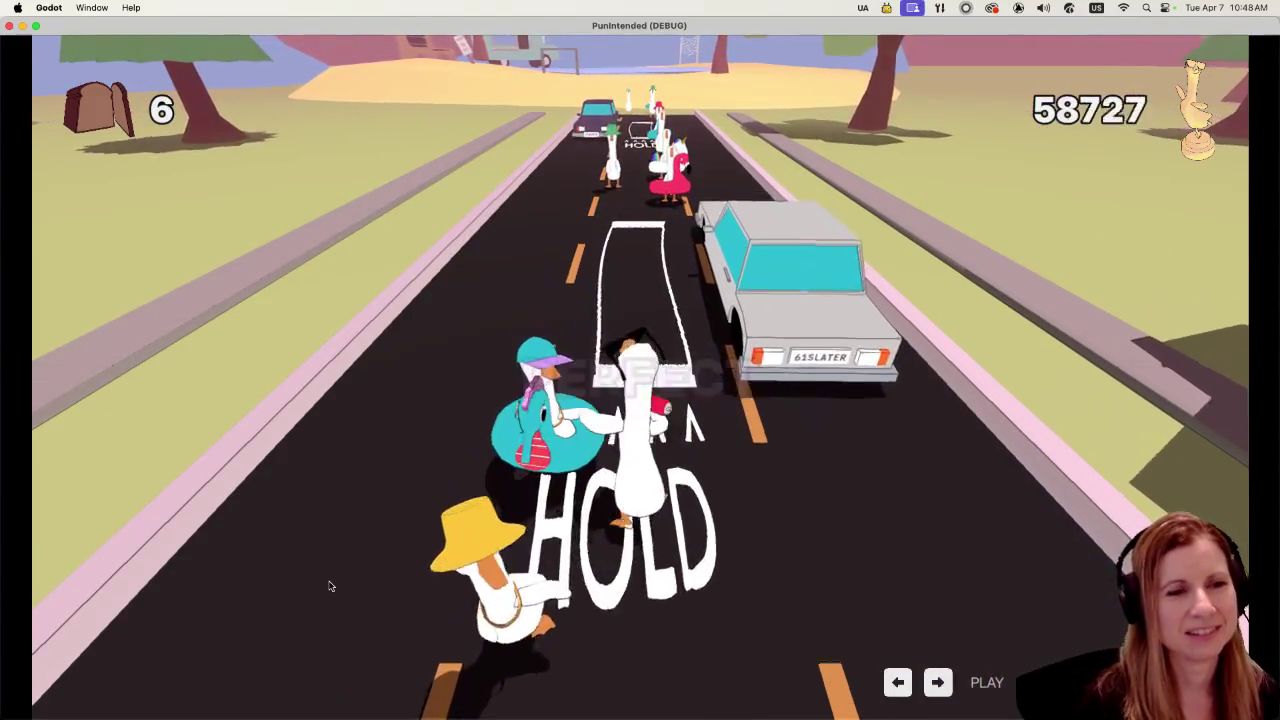
pyautogui.press('Right')
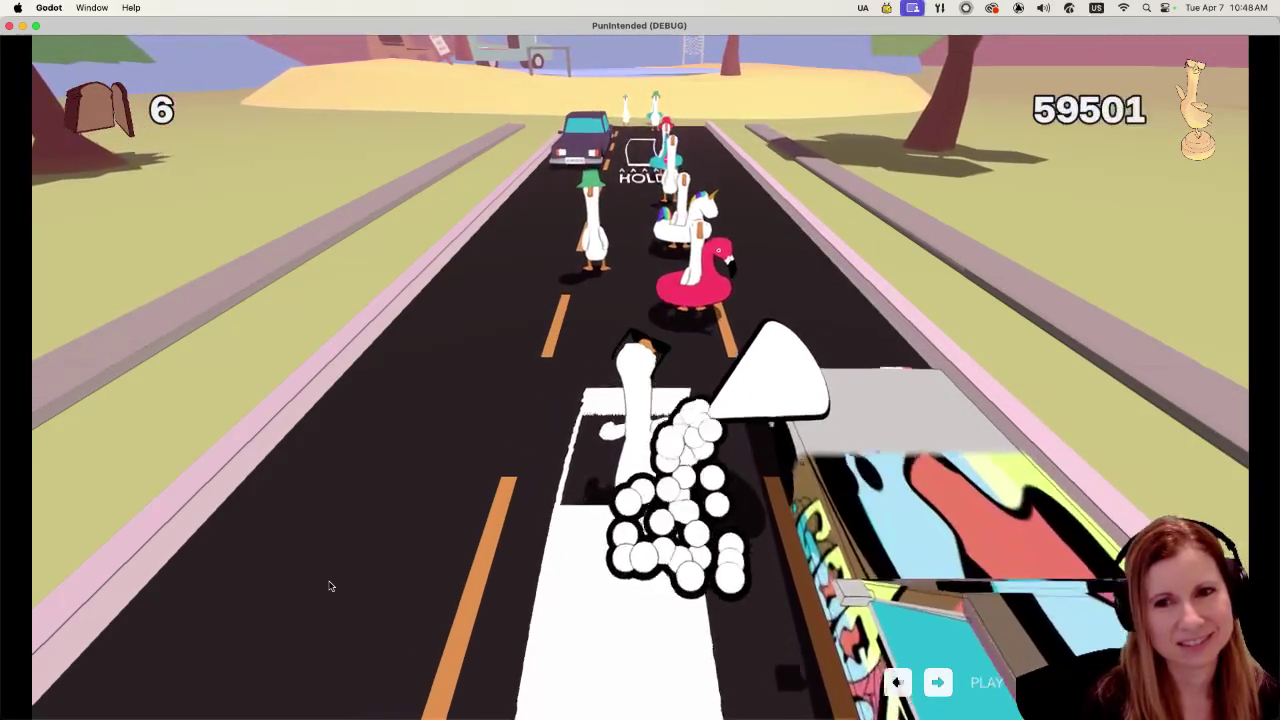
pyautogui.press('Left')
pyautogui.press('Right')
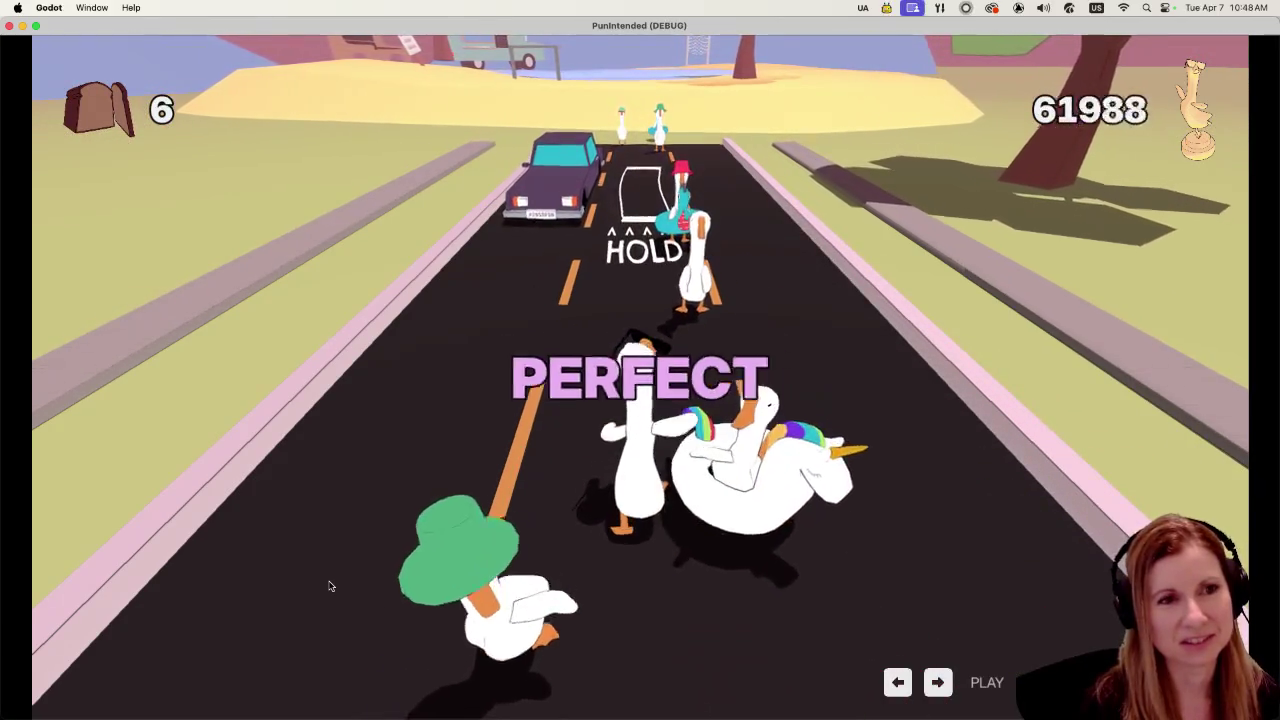
pyautogui.press('Right')
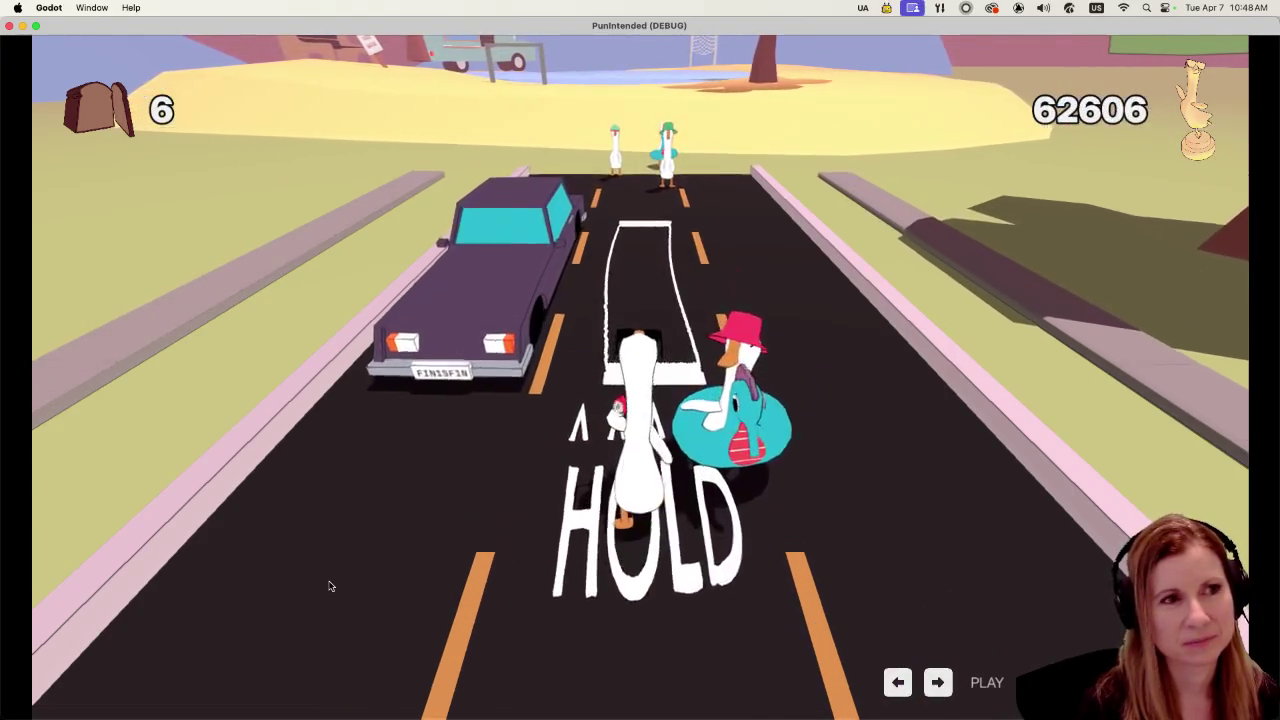
pyautogui.press('Right')
pyautogui.press('Right')
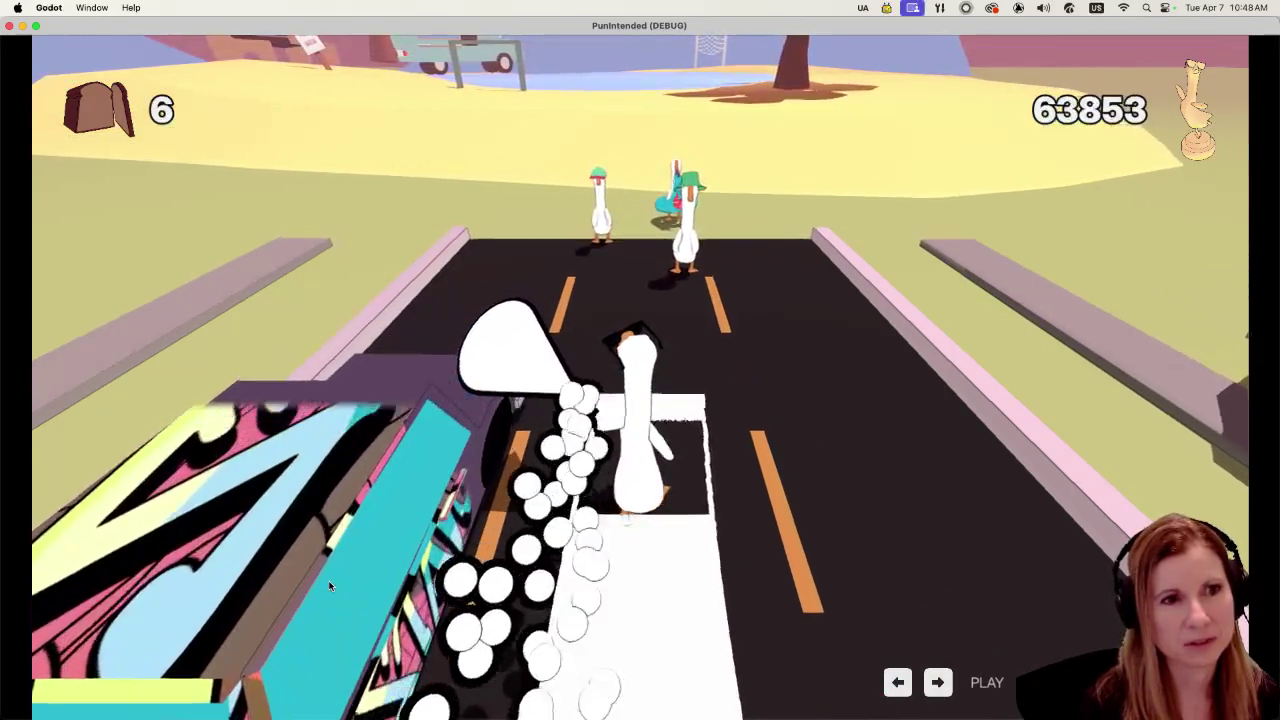
pyautogui.press('Right')
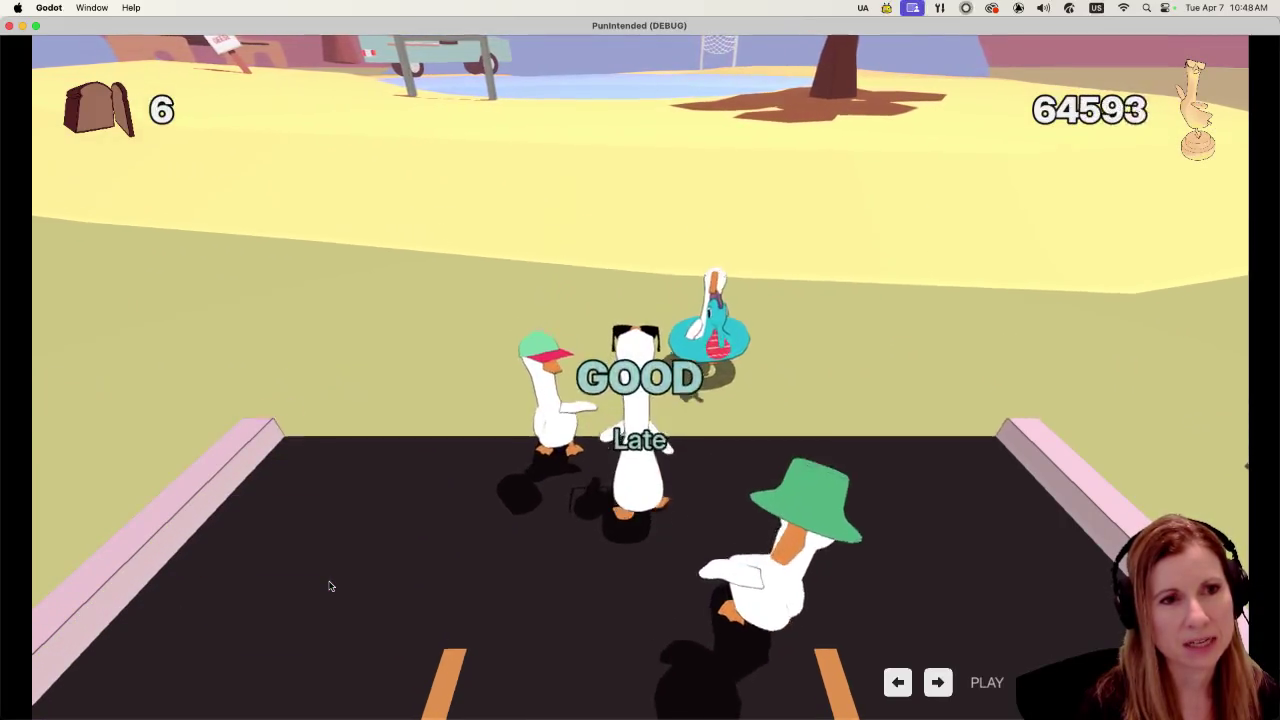
pyautogui.press('Right')
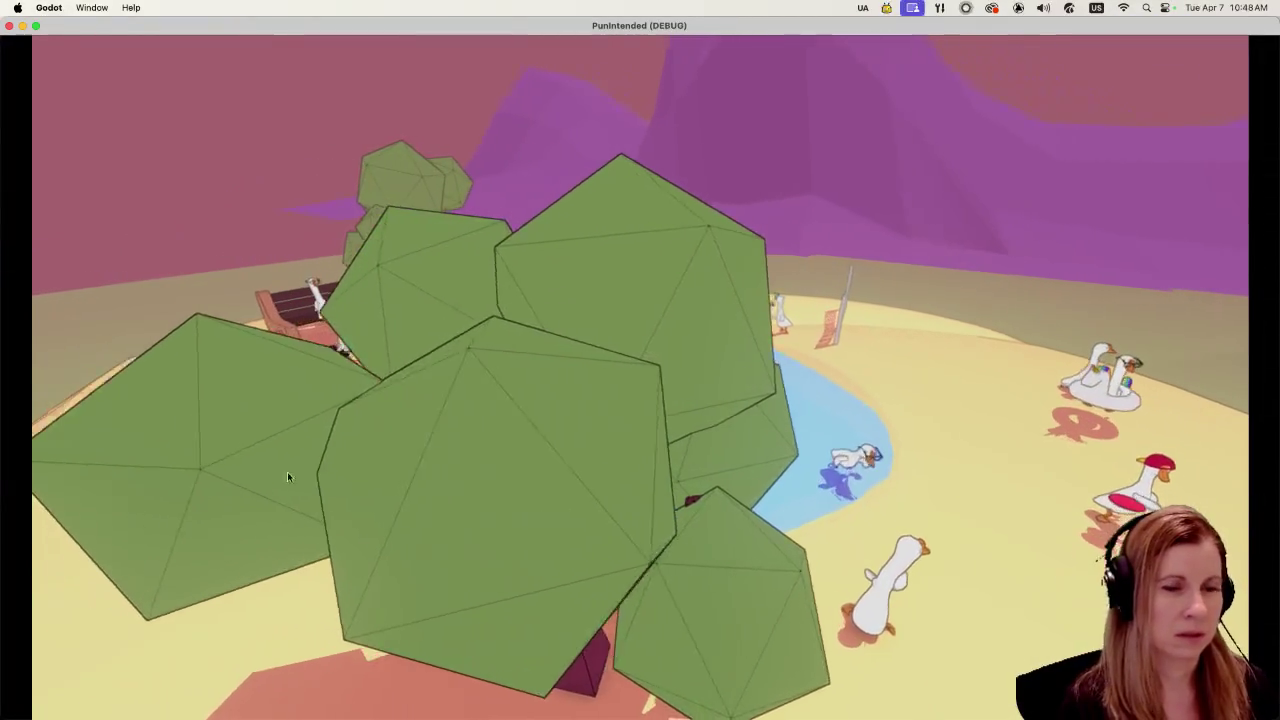
pyautogui.press('super+q')
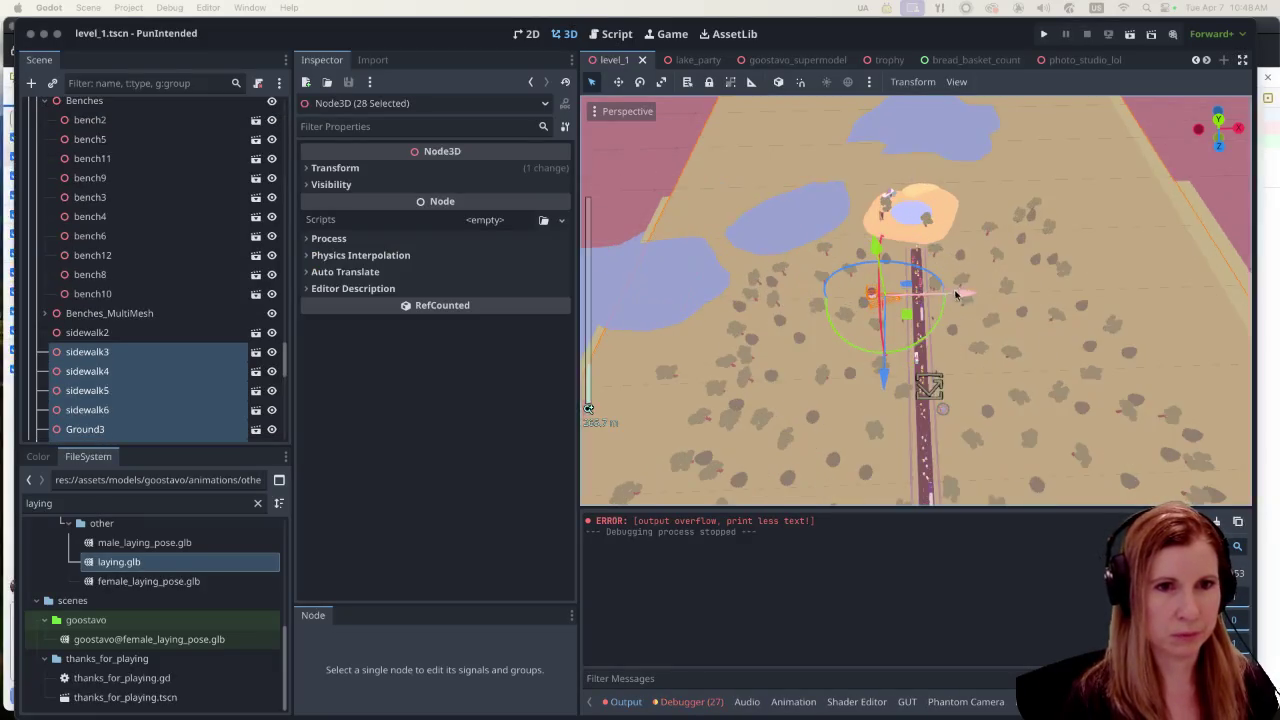
# Step: Rotate the selected sidewalk pieces and move tree55 along its blue axis
pyautogui.scroll(3, 1015, 294)
pyautogui.scroll(-3, 1006, 366)
pyautogui.scroll(3, 880, 300)
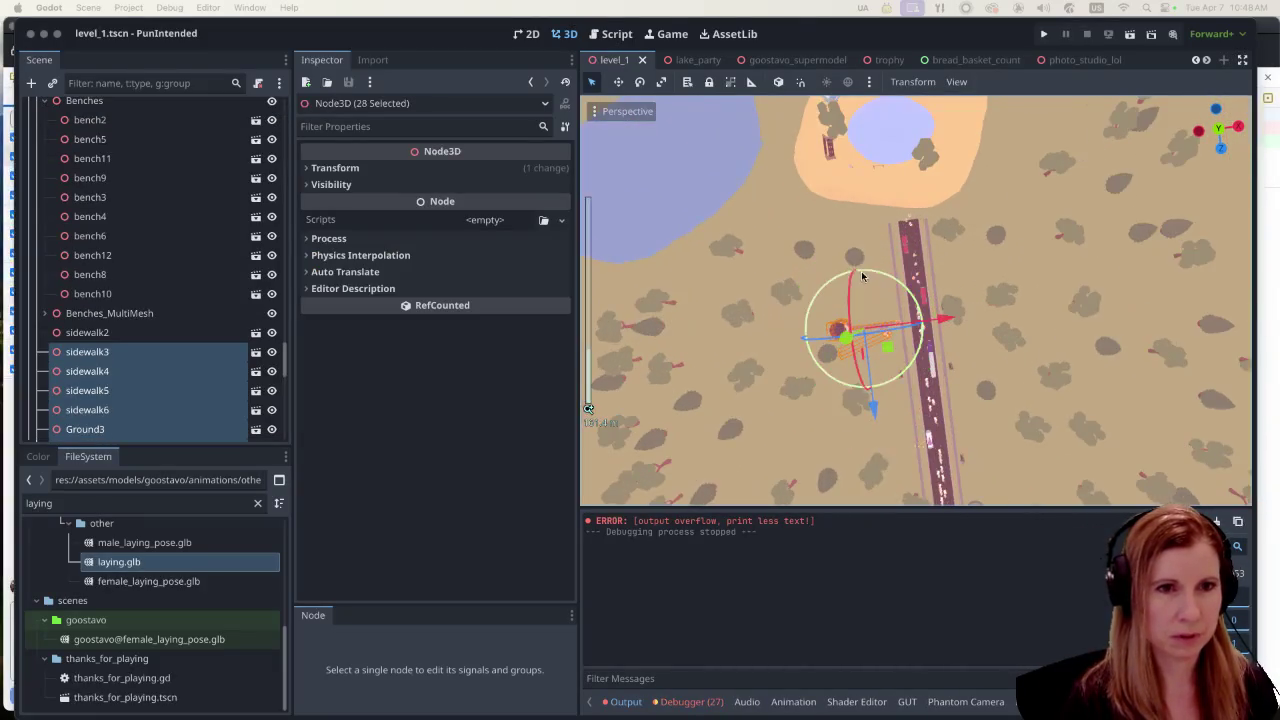
pyautogui.press('super+z')
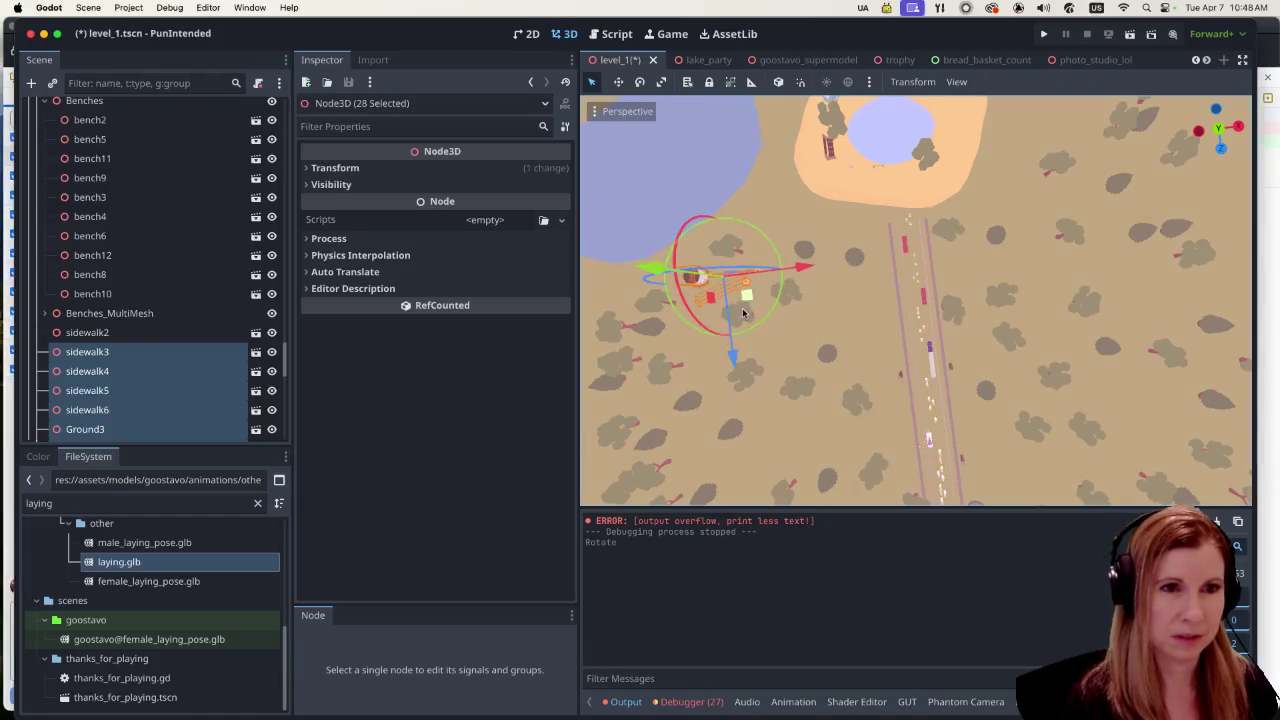
pyautogui.click(603, 328)
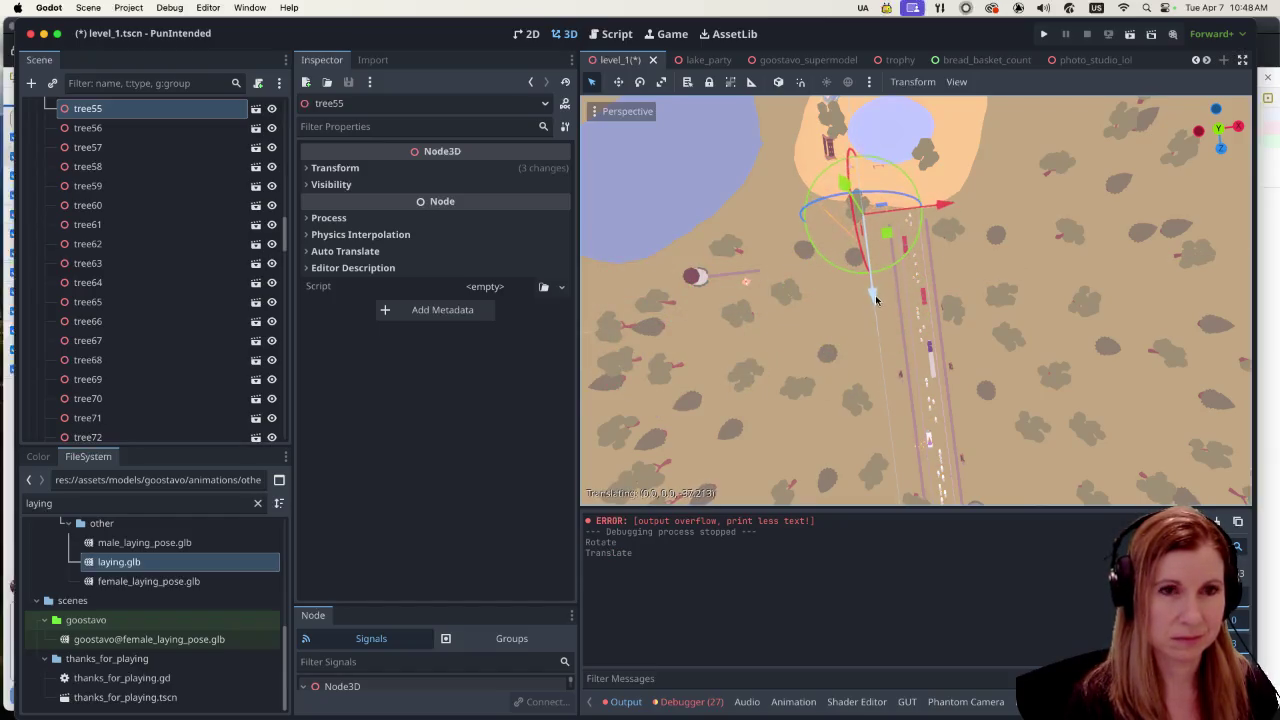
pyautogui.moveTo(875, 298); pyautogui.dragTo(900, 262)
# Step: Refocus the editor and orbit the view toward the horizon
pyautogui.scroll(3, 1006, 302)
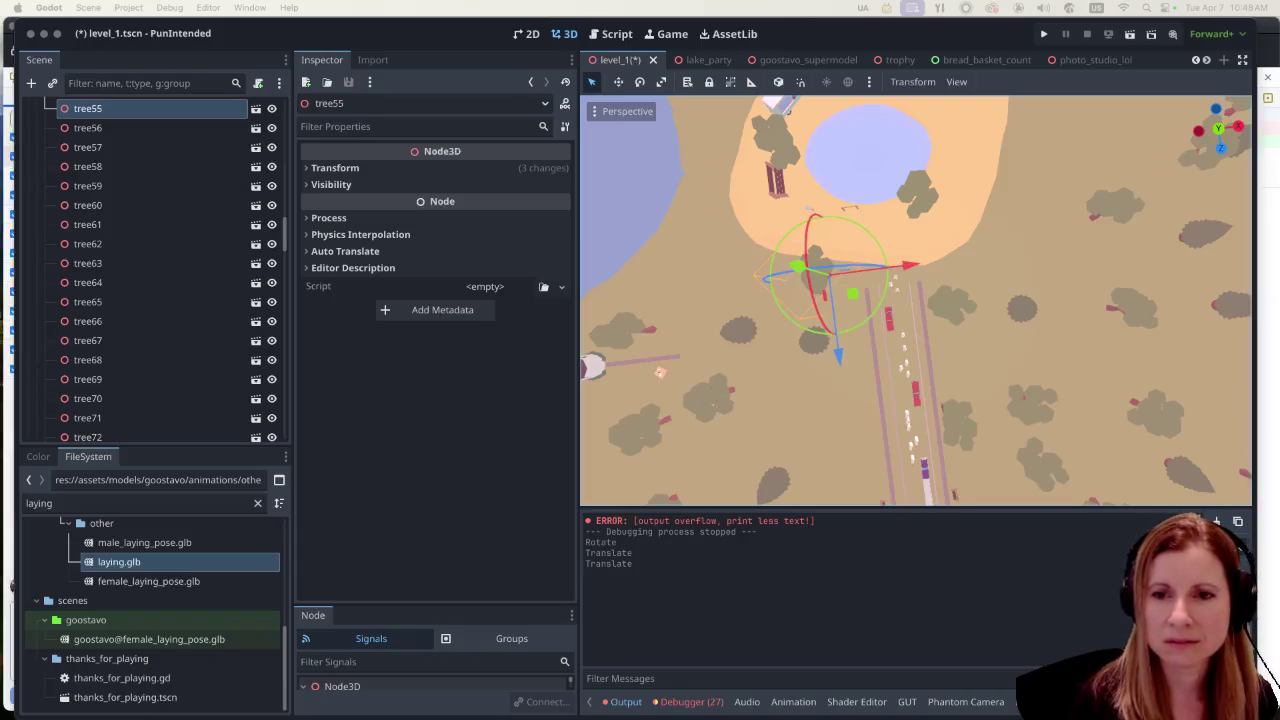
pyautogui.click(879, 37)
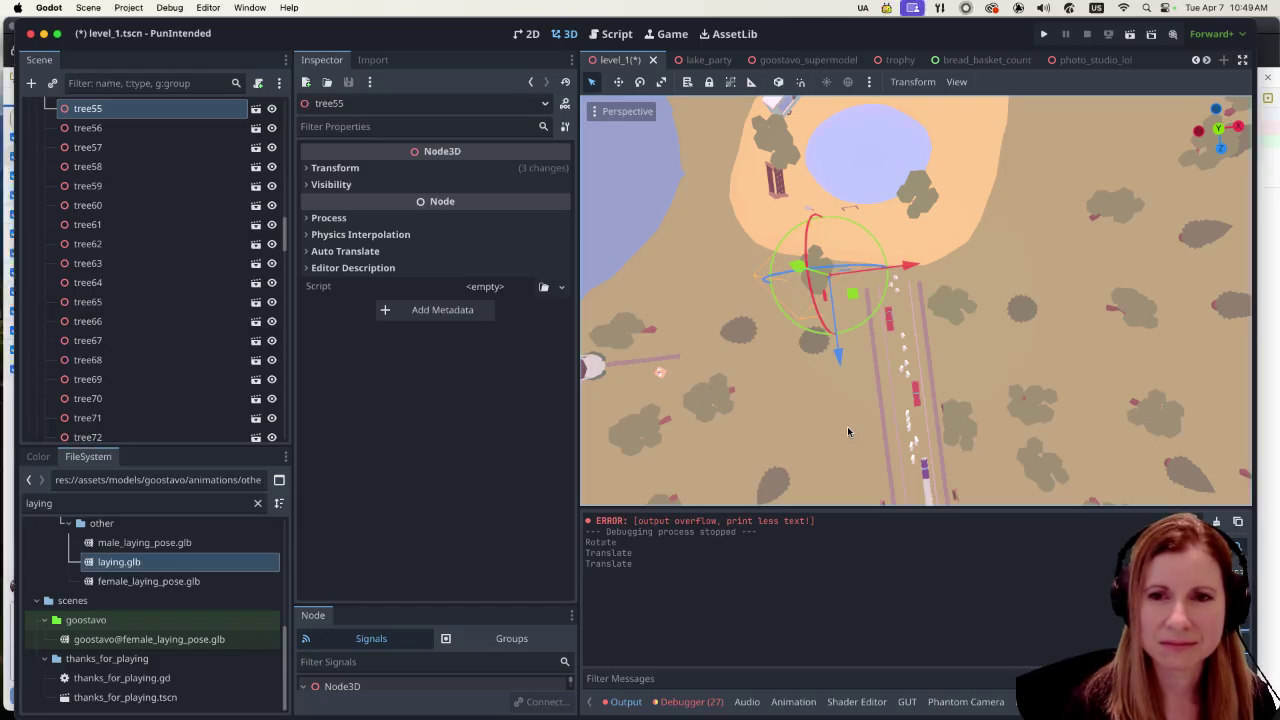
pyautogui.moveTo(847, 426)
pyautogui.mouseDown()
pyautogui.moveTo(837, 357)
pyautogui.moveTo(854, 308)
pyautogui.moveTo(817, 388)
pyautogui.mouseUp()
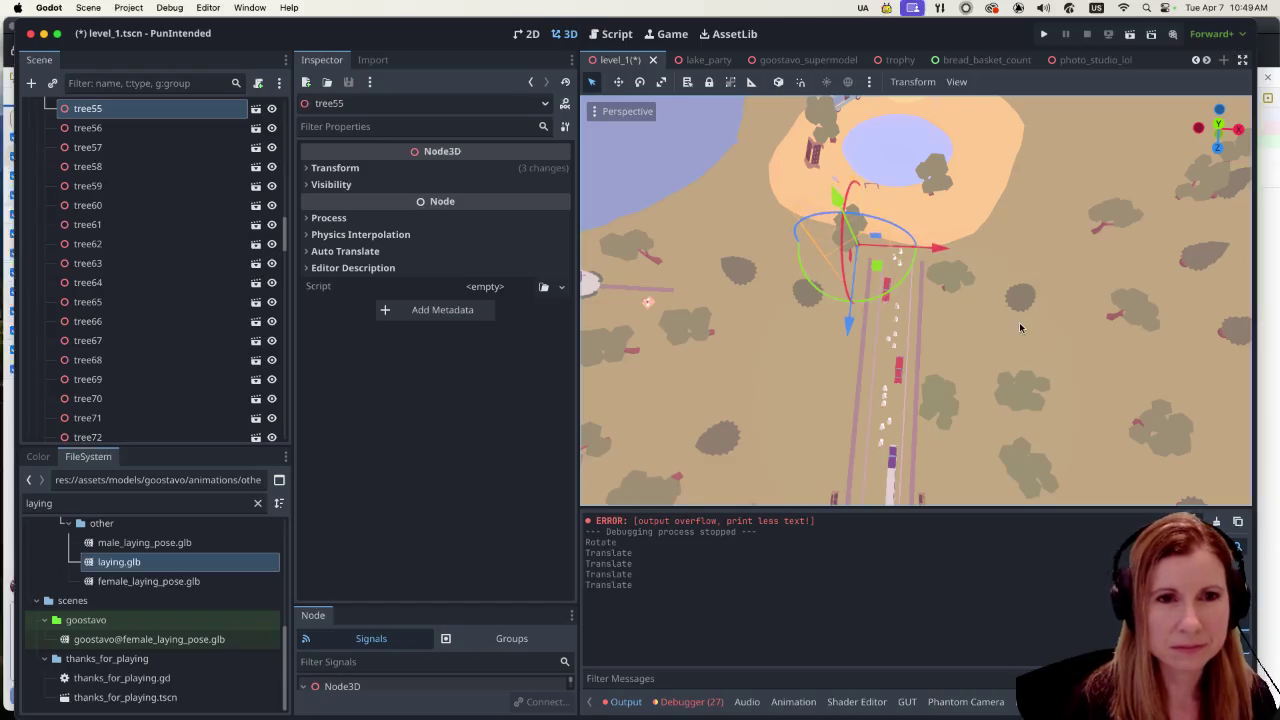
pyautogui.scroll(5, 992, 328)
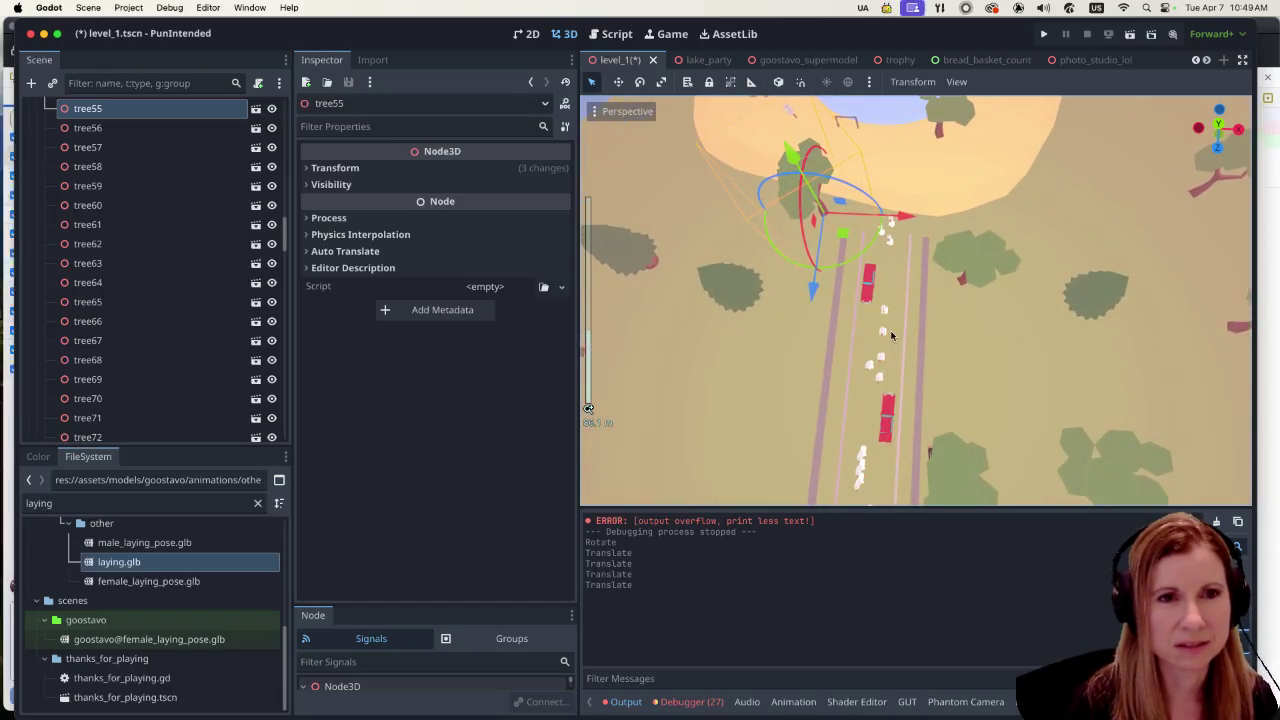
pyautogui.scroll(-6, 841, 347)
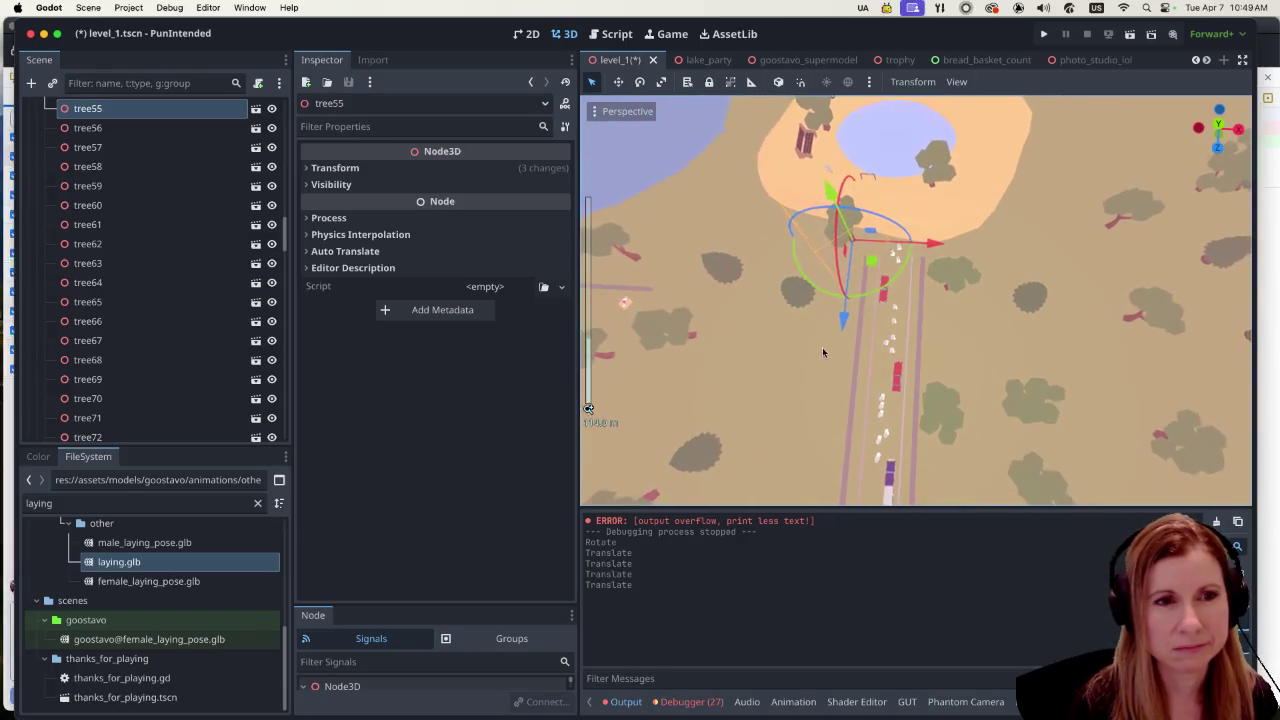
pyautogui.scroll(-3, 690, 360)
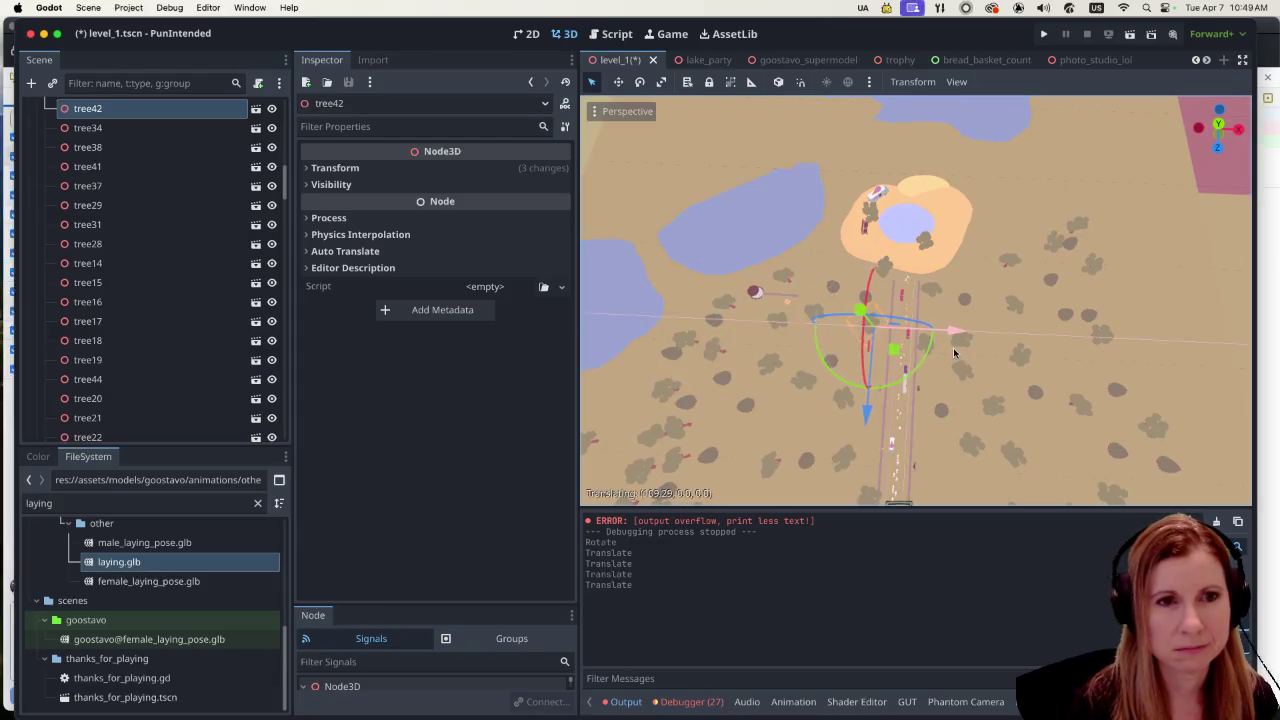
pyautogui.scroll(4, 870, 384)
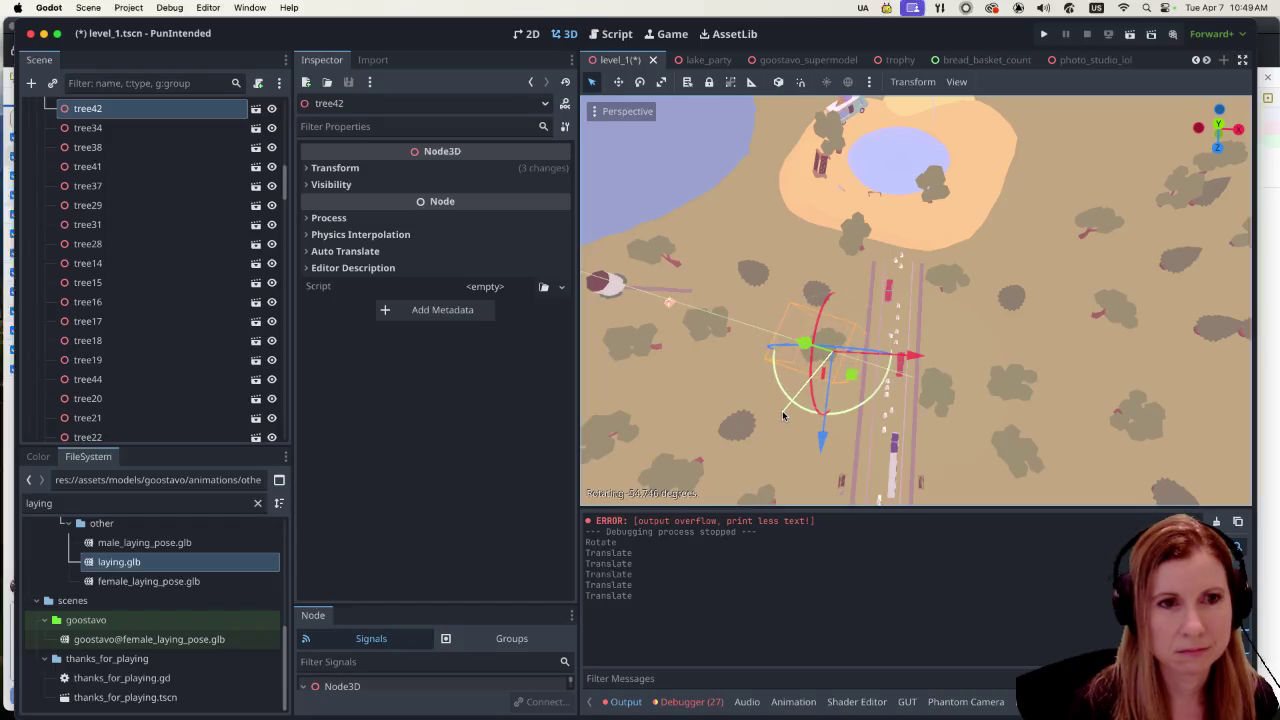
pyautogui.scroll(2, 776, 435)
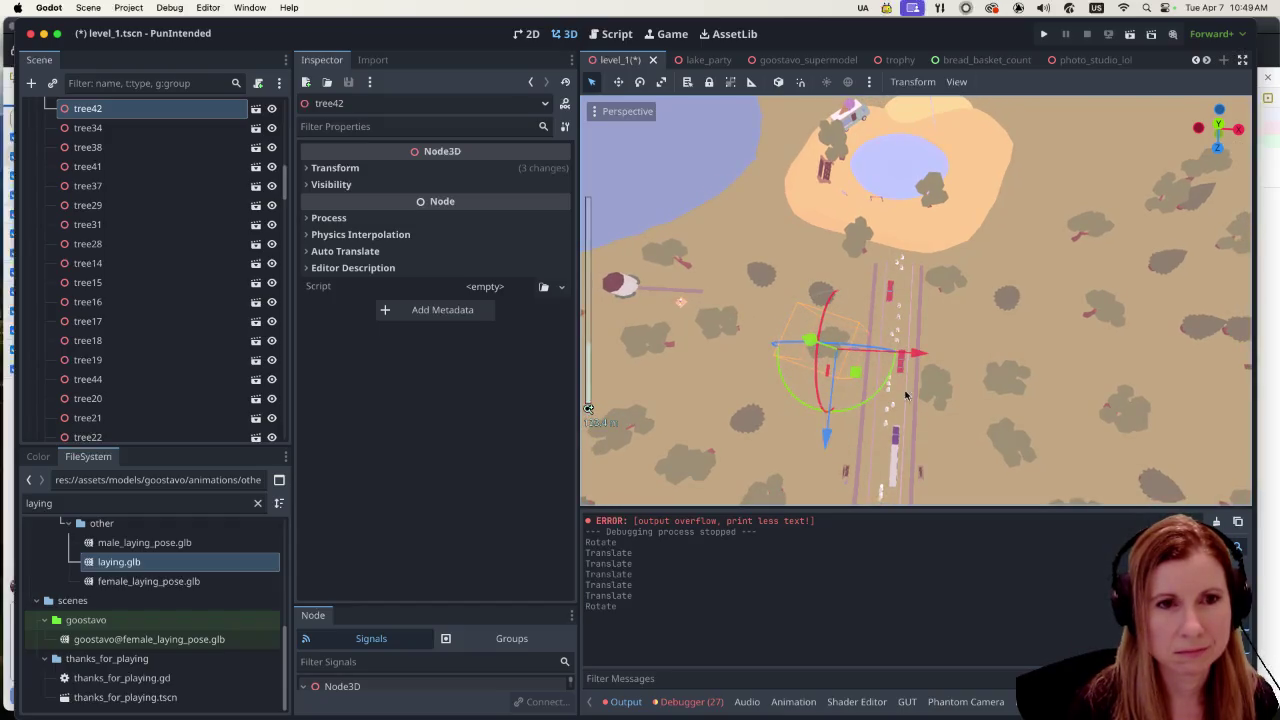
pyautogui.scroll(2, 900, 365)
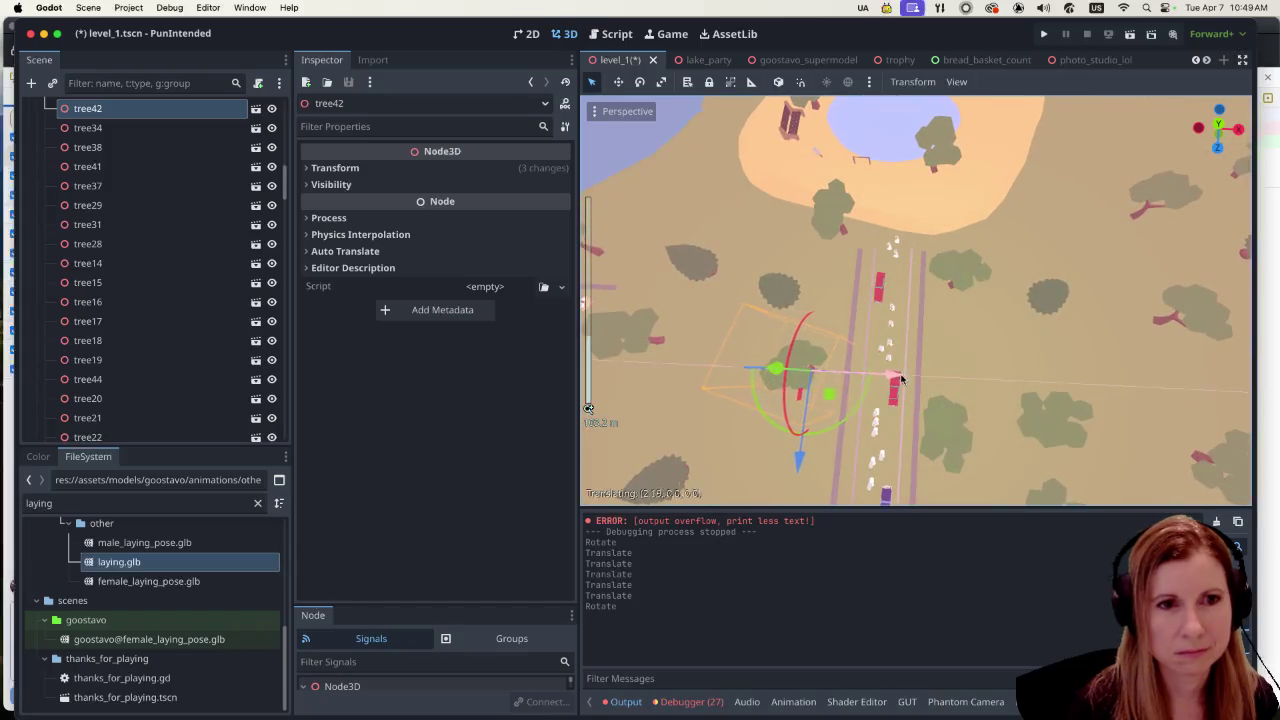
pyautogui.moveTo(893, 428); pyautogui.dragTo(910, 339)
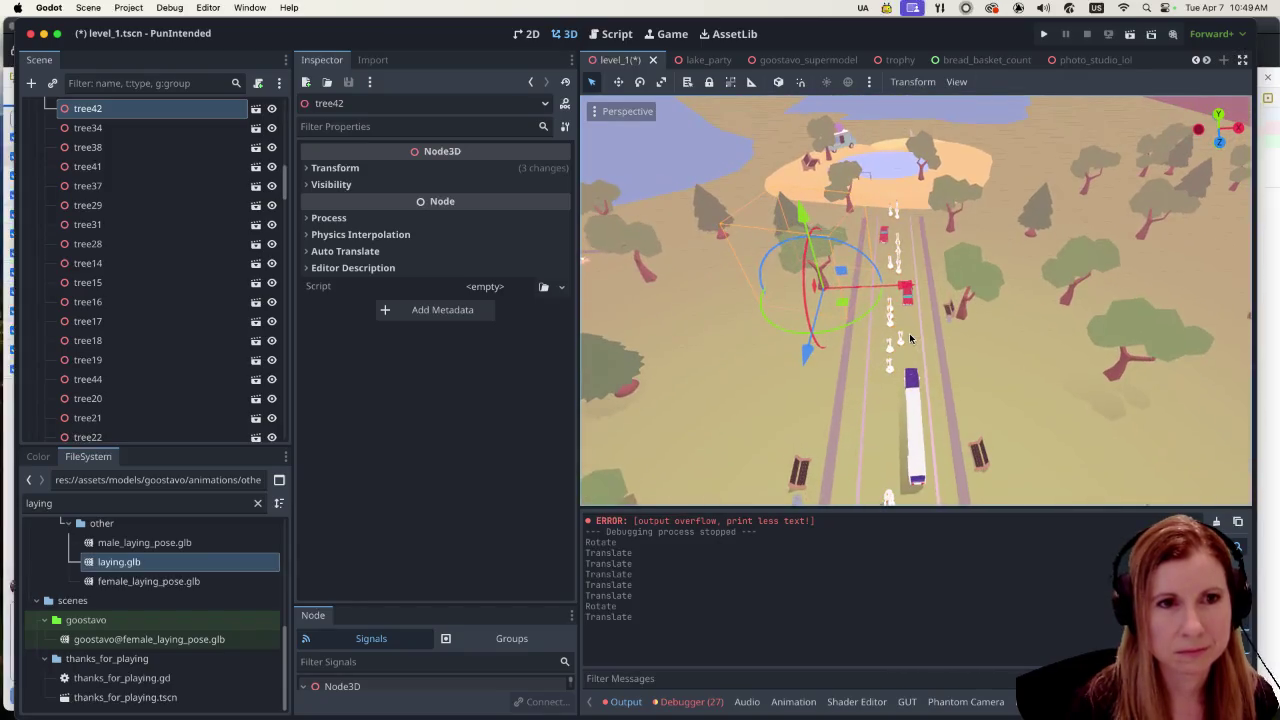
pyautogui.scroll(-4, 905, 350)
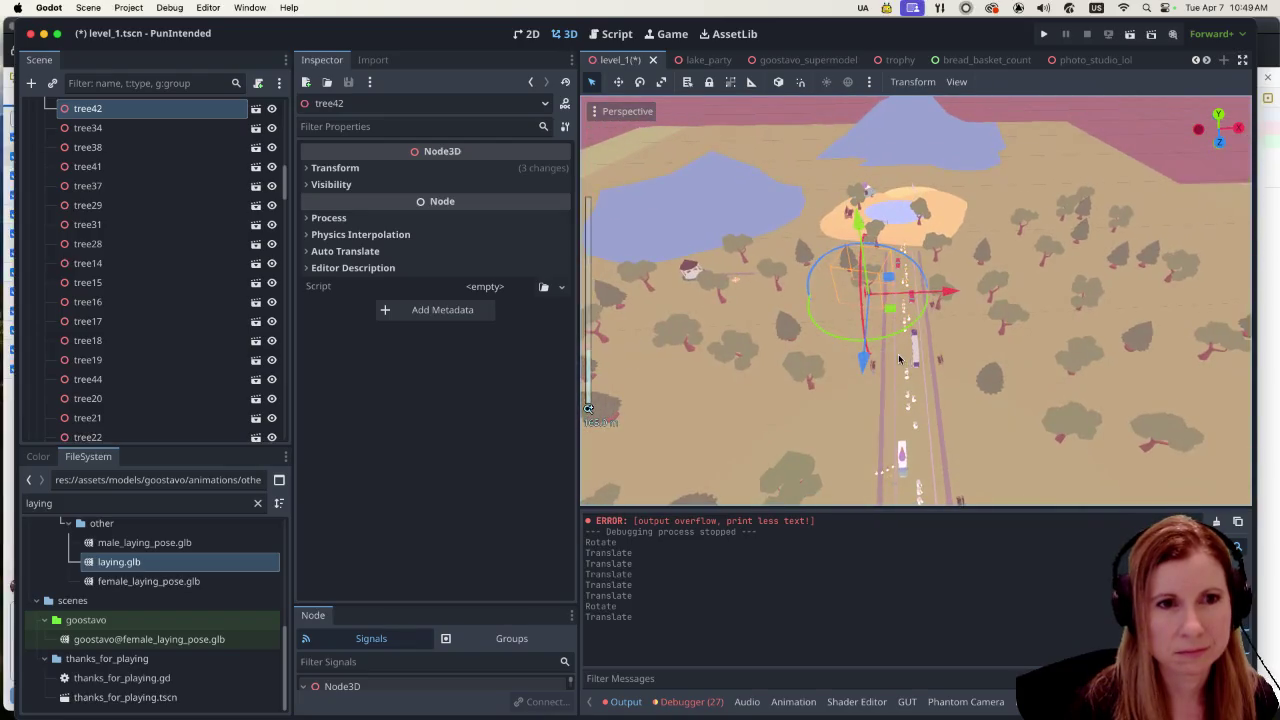
pyautogui.scroll(-8, 880, 390)
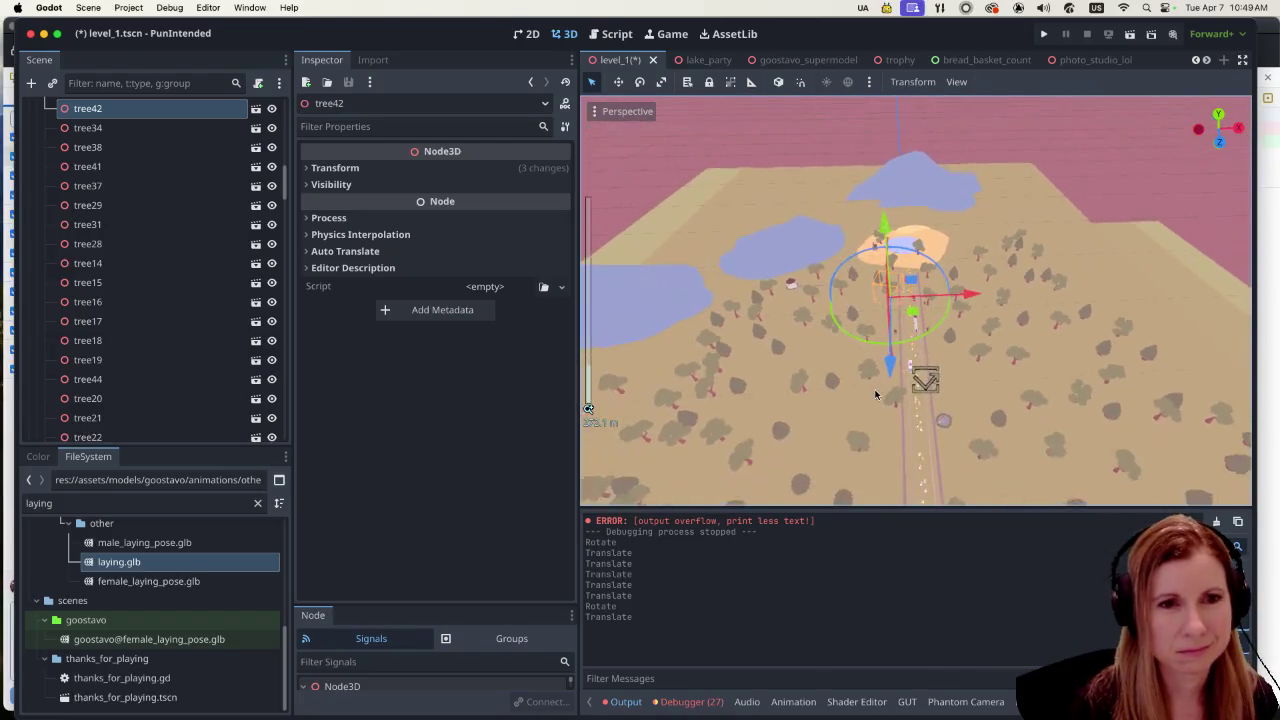
pyautogui.scroll(-2, 876, 394)
pyautogui.moveTo(933, 422); pyautogui.dragTo(950, 293)
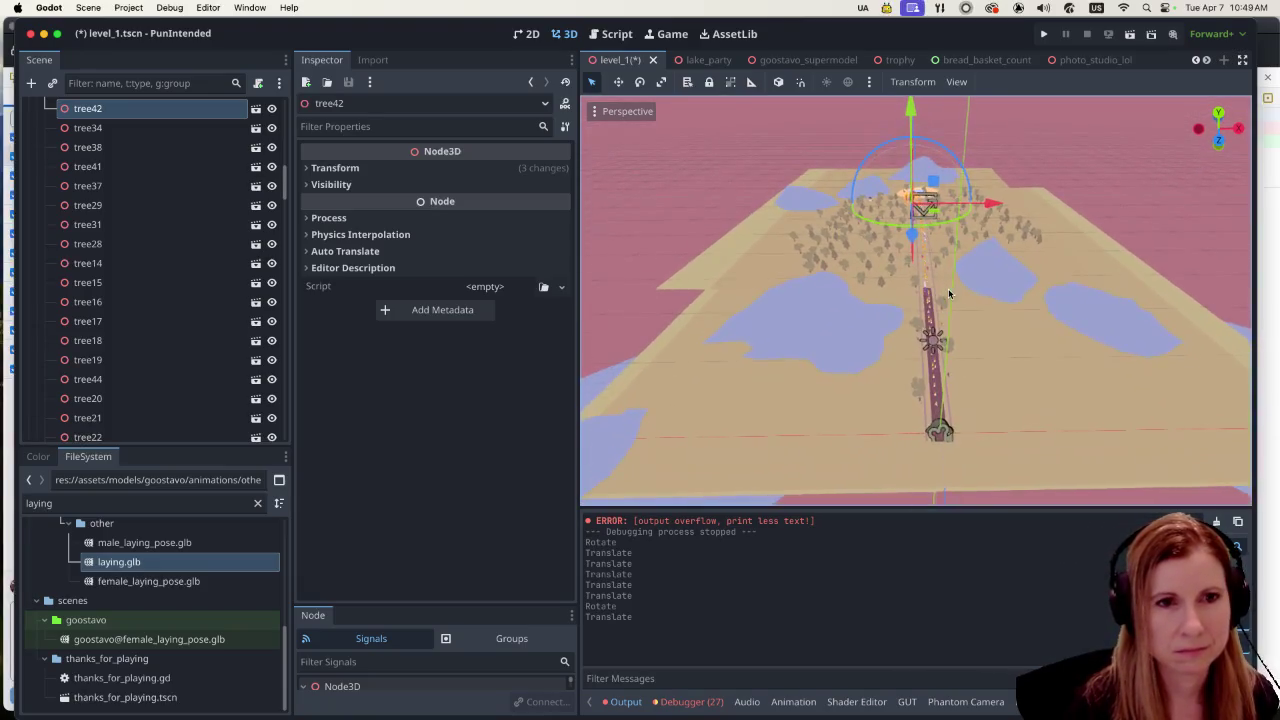
pyautogui.scroll(6, 950, 300)
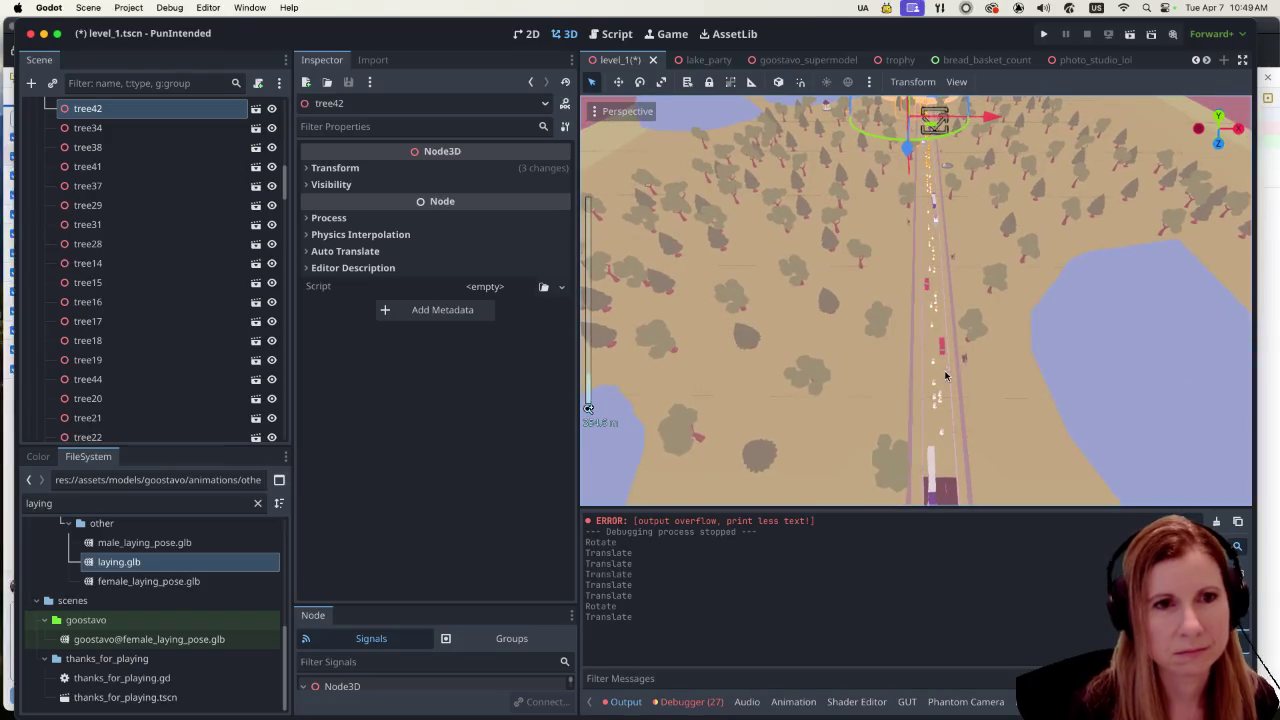
pyautogui.moveTo(1022, 362); pyautogui.dragTo(1031, 390)
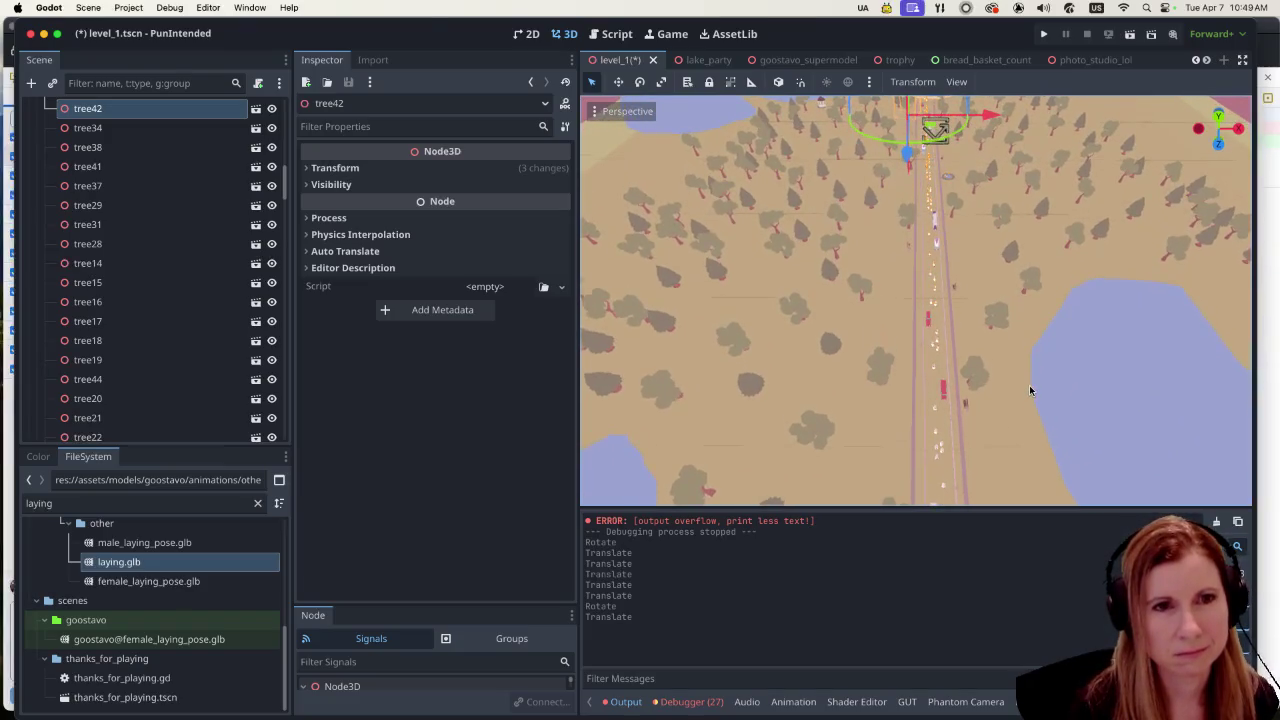
pyautogui.scroll(1, 933, 402)
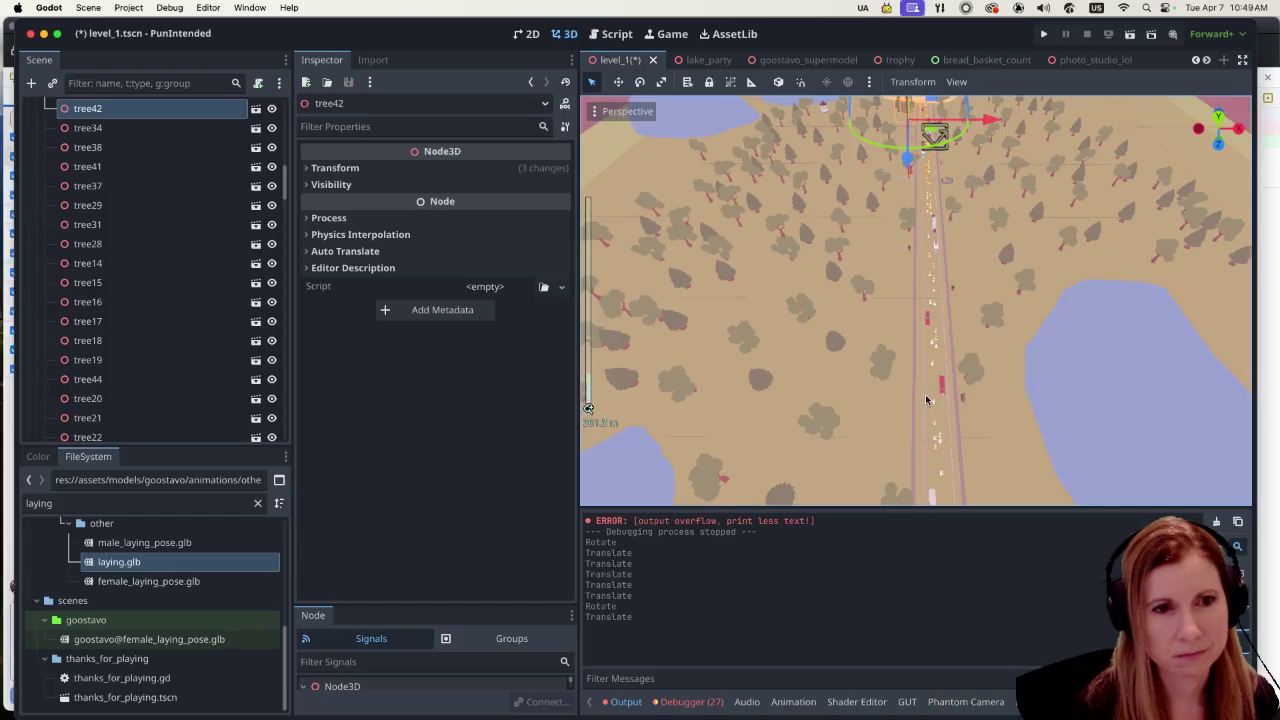
pyautogui.scroll(-3, 916, 400)
pyautogui.scroll(-2, 974, 408)
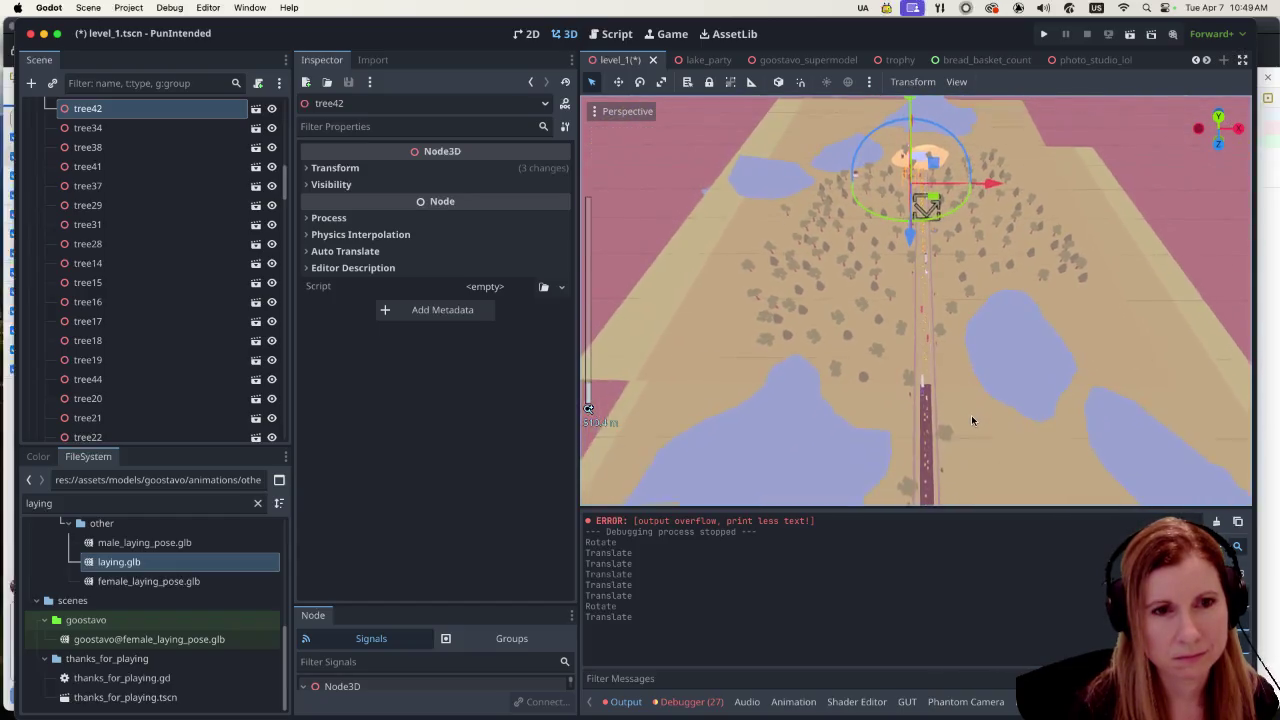
pyautogui.click(770, 320)
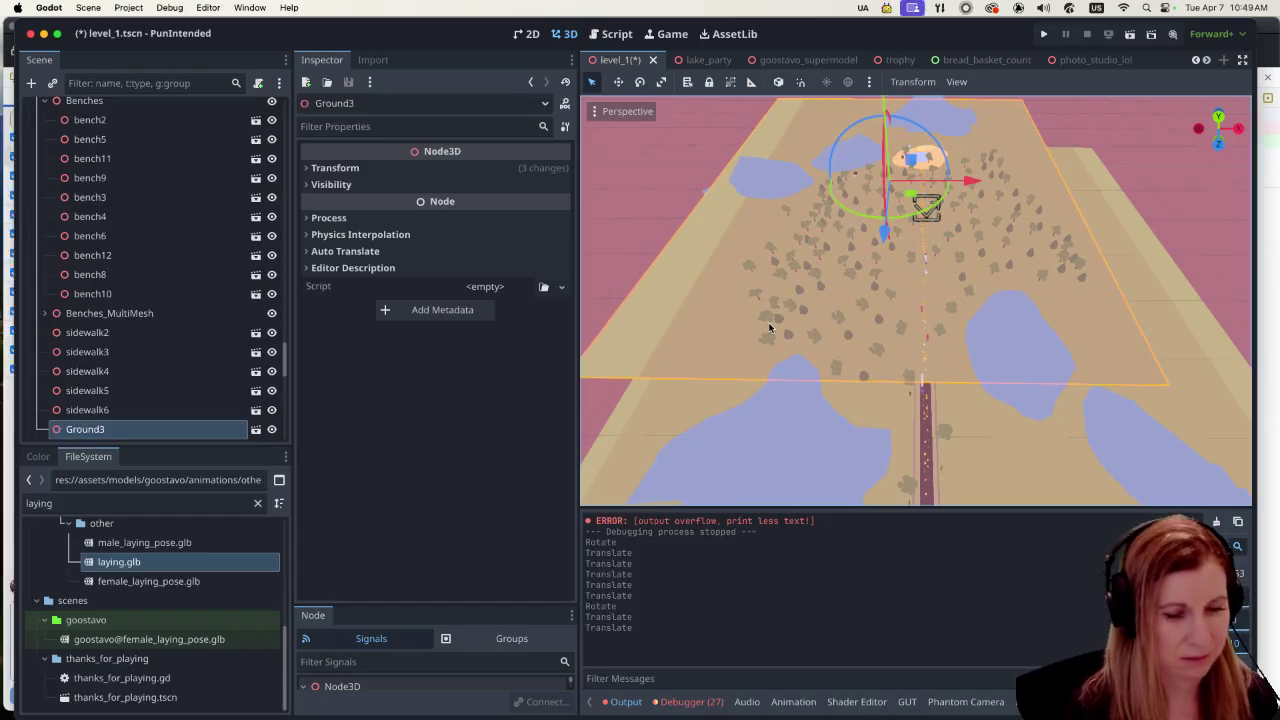
# Step: Undo the accidental ground move, then select tree24 and tree_pine39 beside the road
pyautogui.press('super+z')
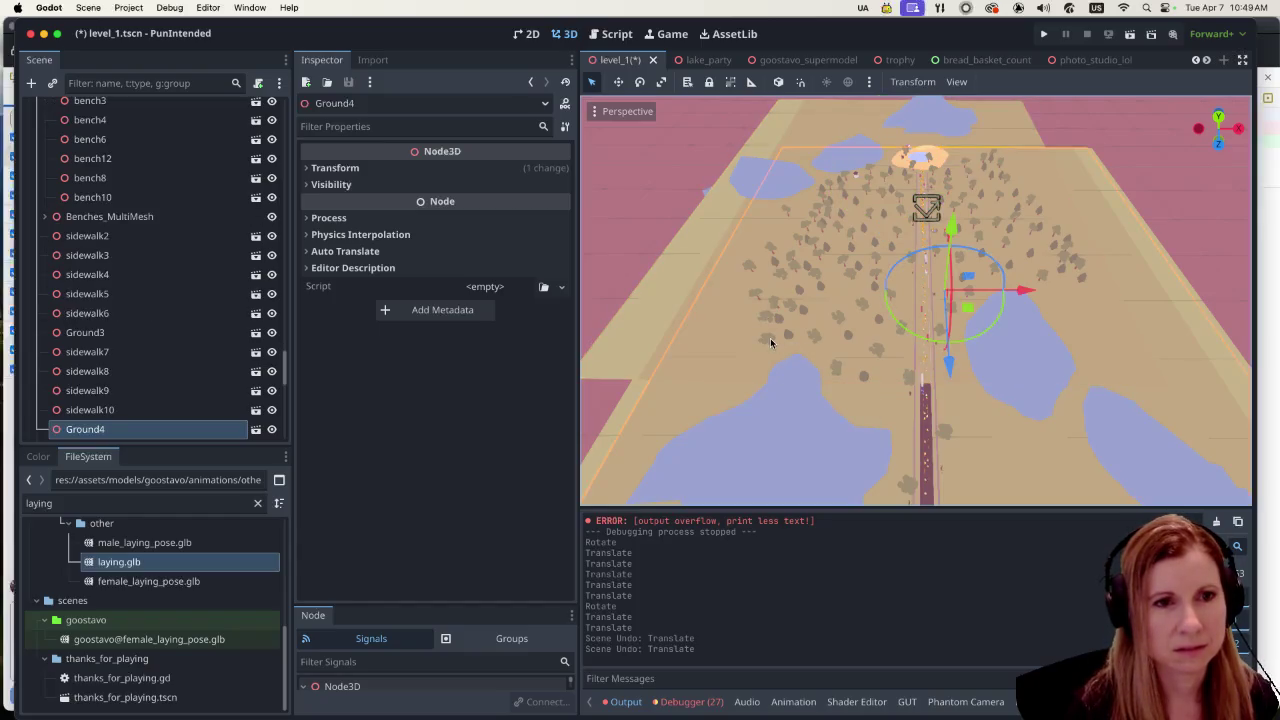
pyautogui.click(770, 343)
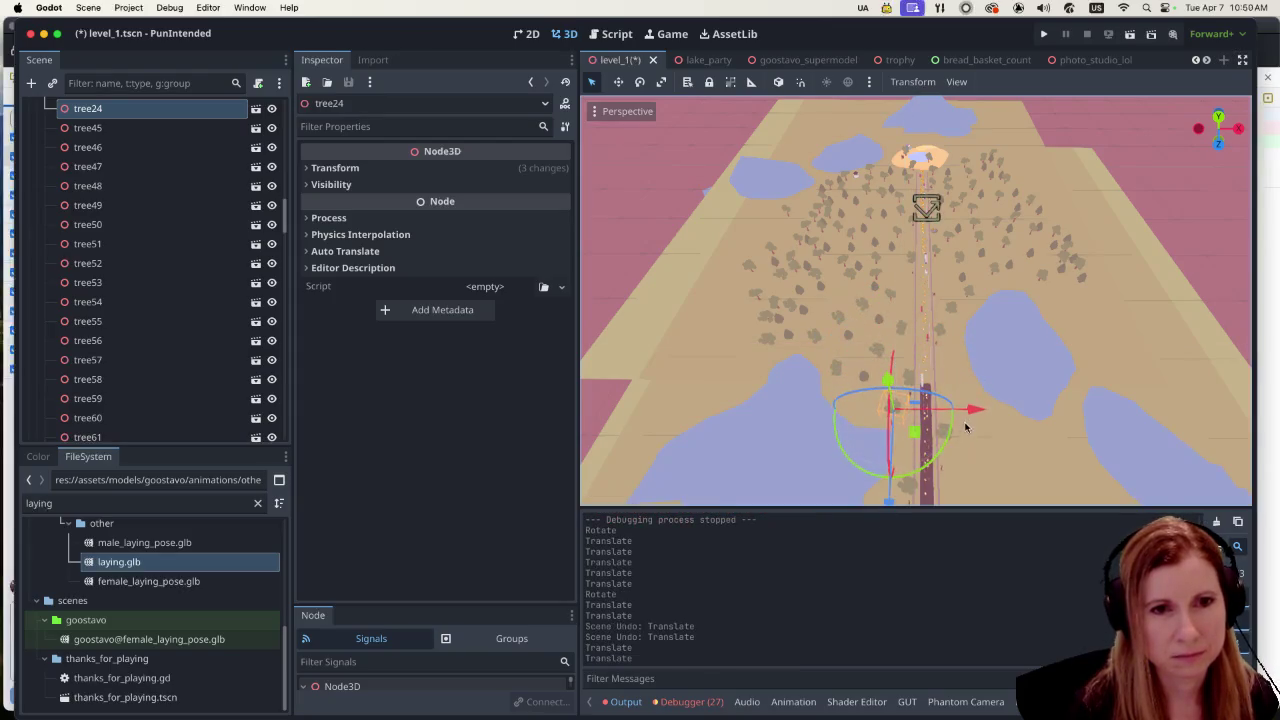
pyautogui.scroll(3, 944, 411)
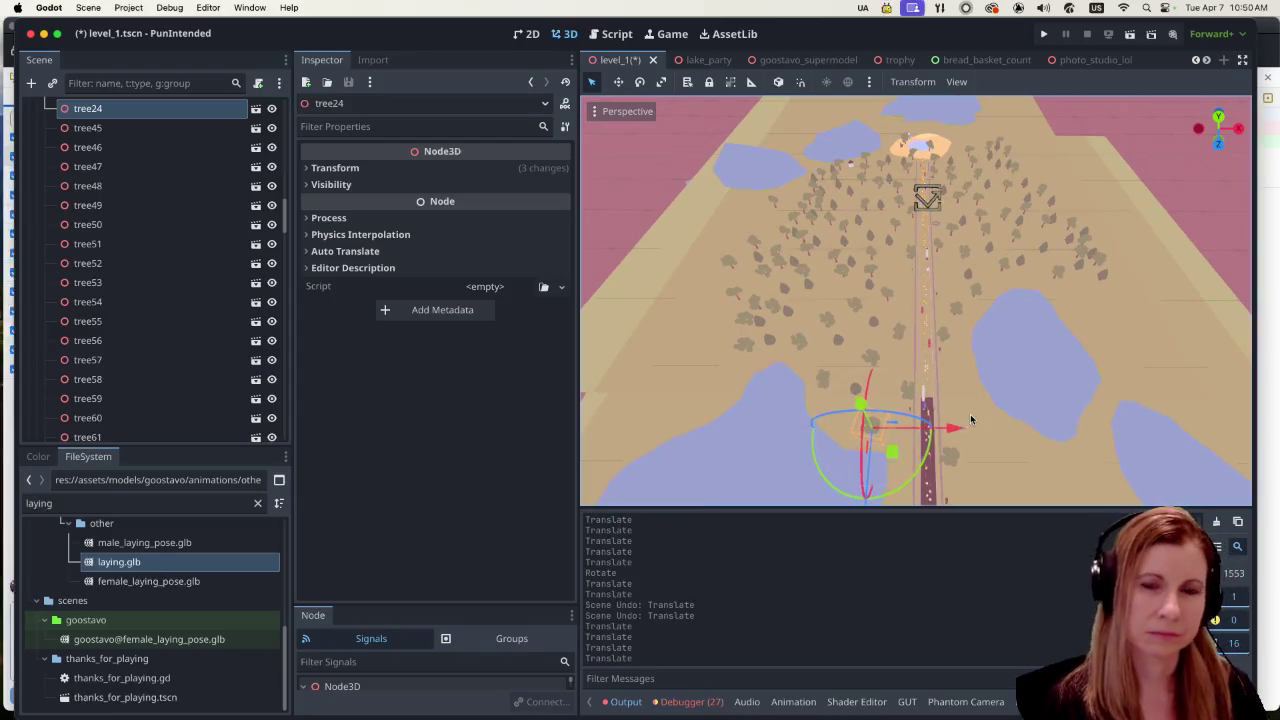
pyautogui.click(973, 281)
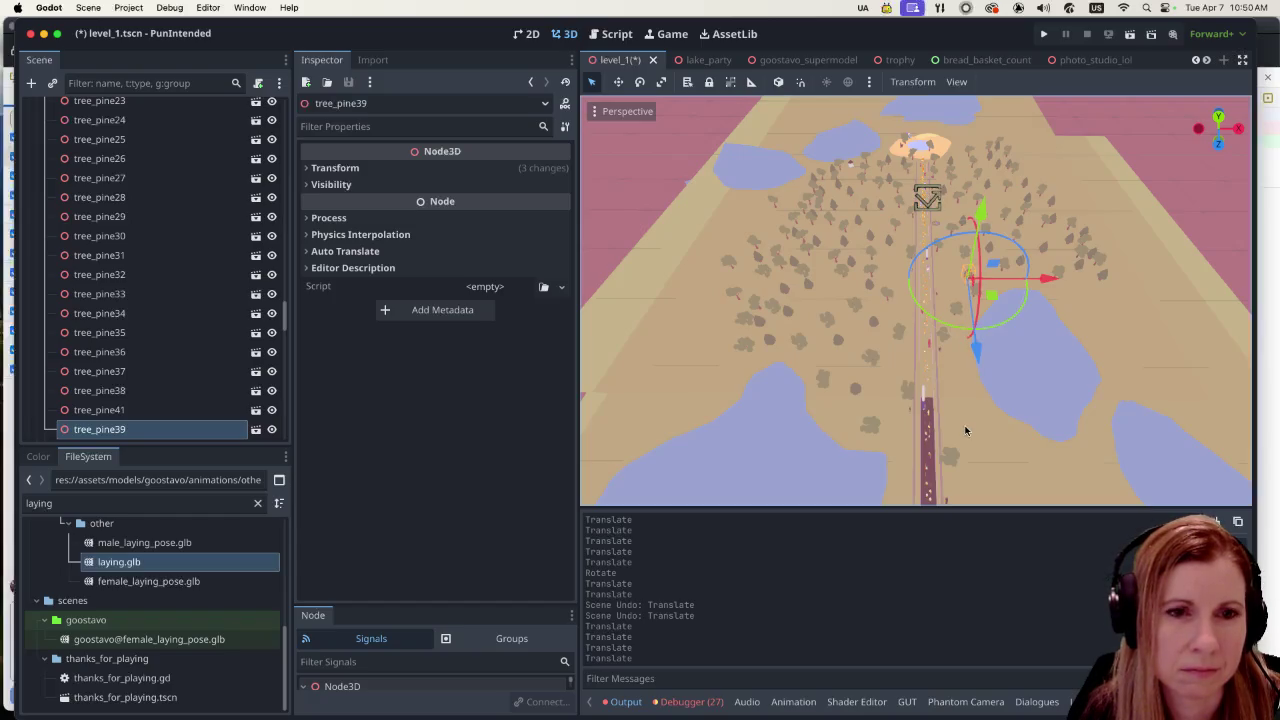
pyautogui.scroll(-5, 958, 437)
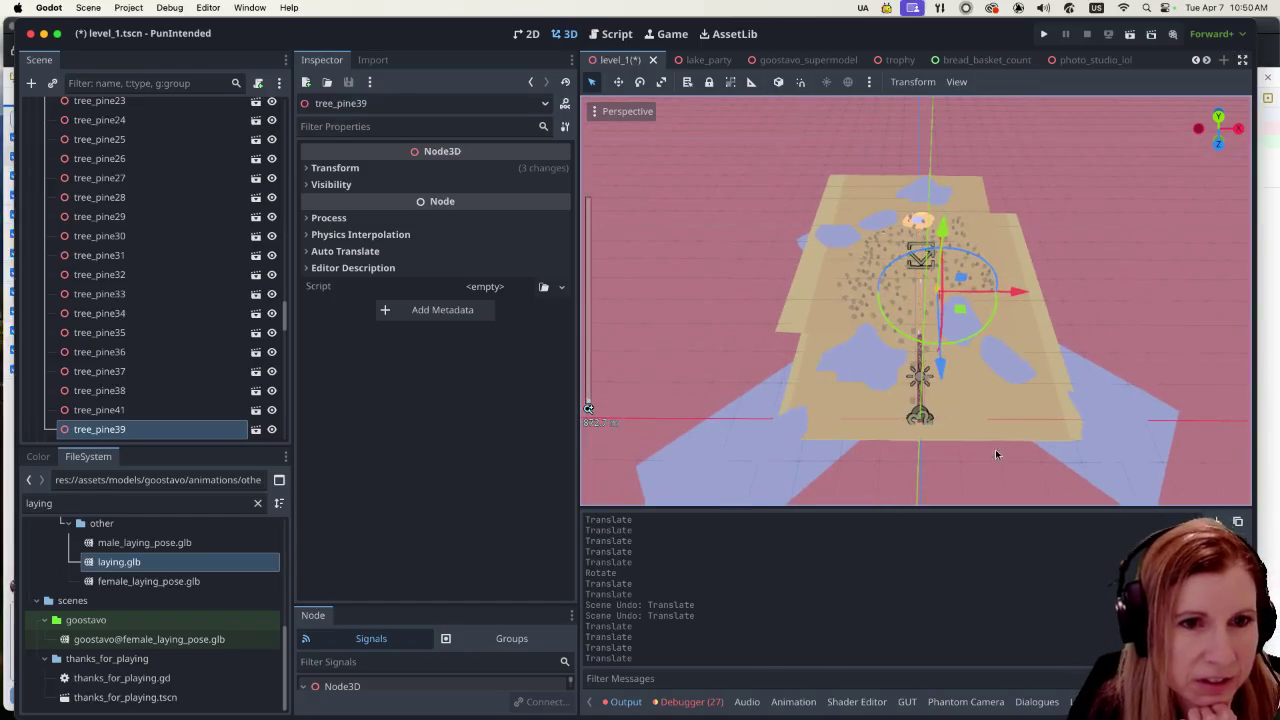
pyautogui.scroll(3, 1013, 416)
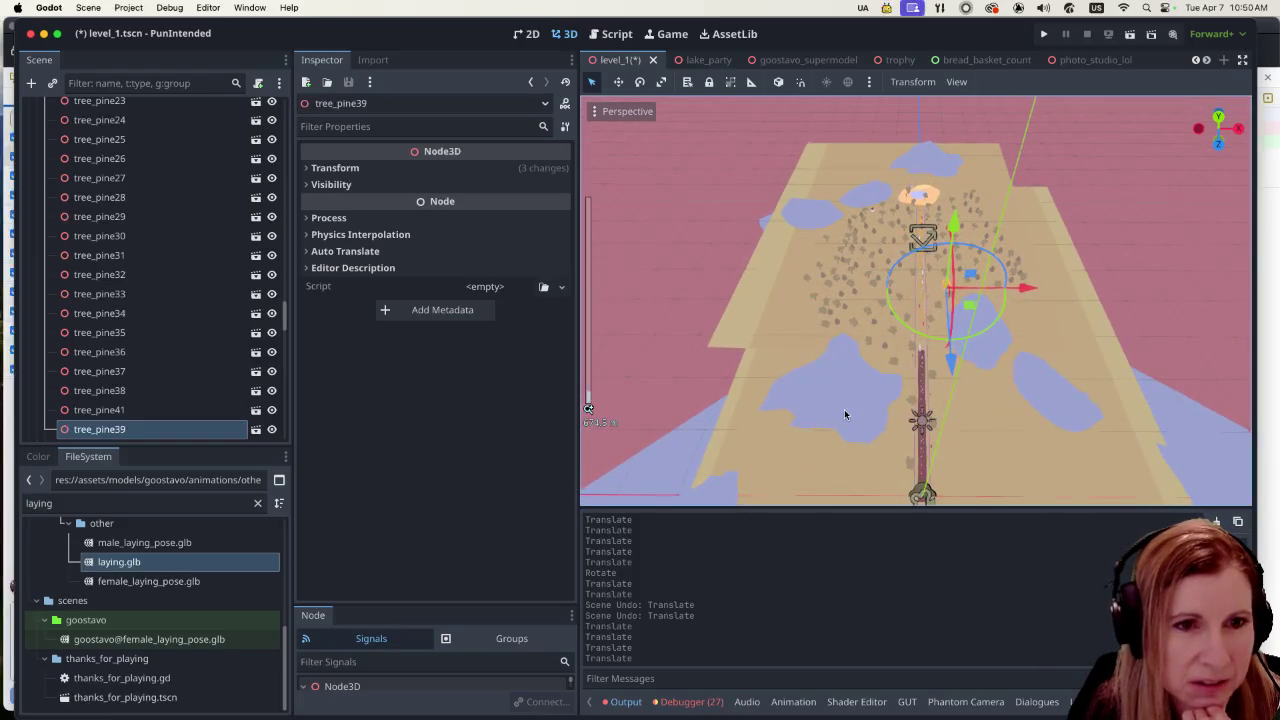
# Step: Compare Mountain3's transform values with Mountain2's, ending back on Mountain3
pyautogui.click(844, 409)
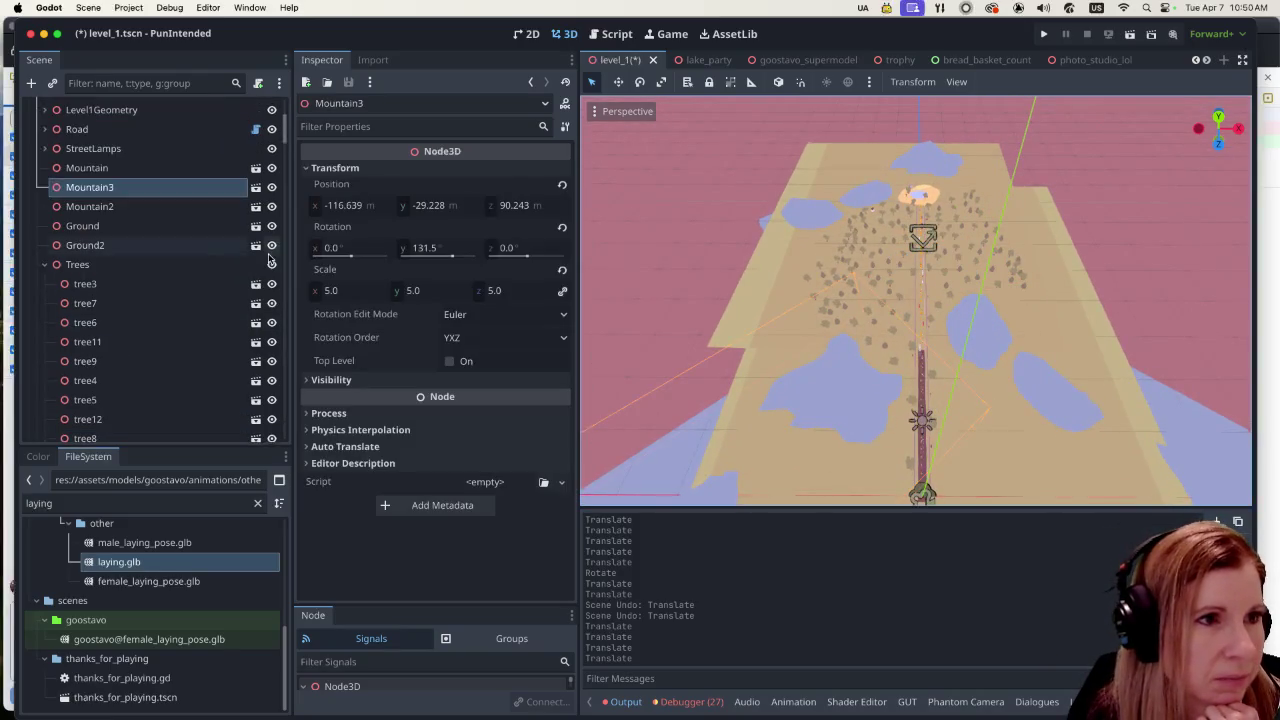
pyautogui.scroll(1, 268, 260)
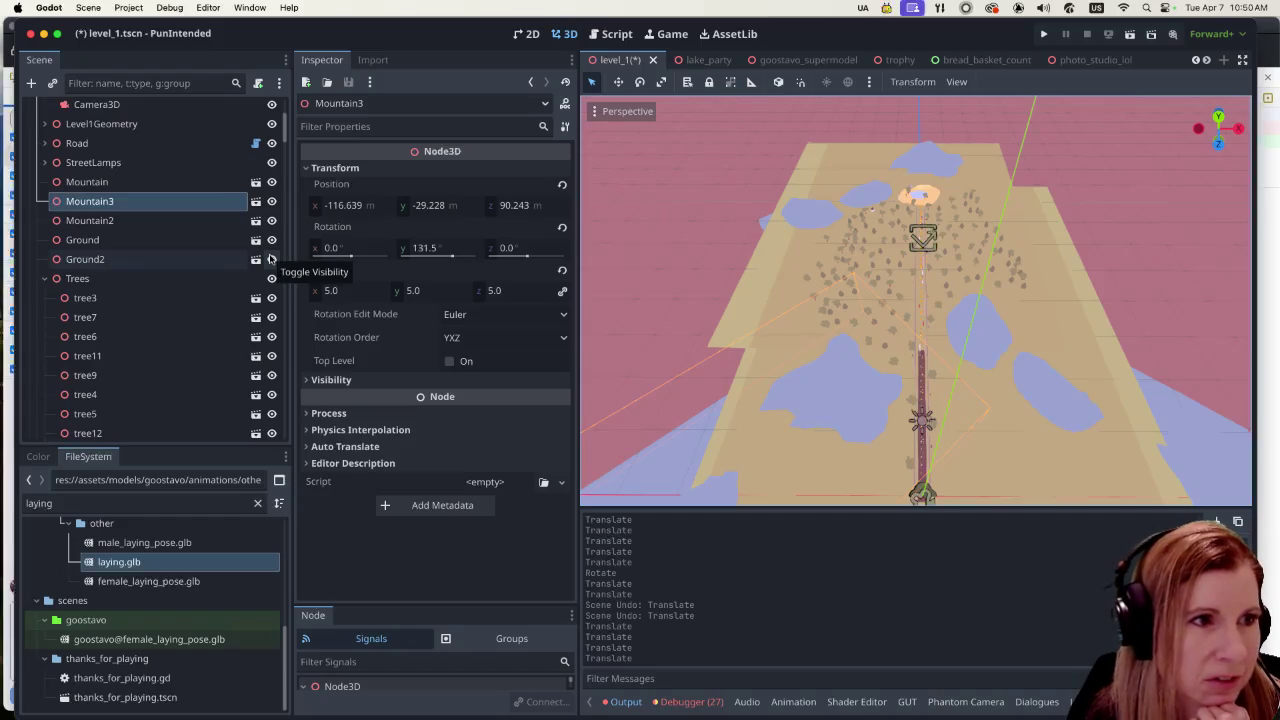
pyautogui.click(163, 222)
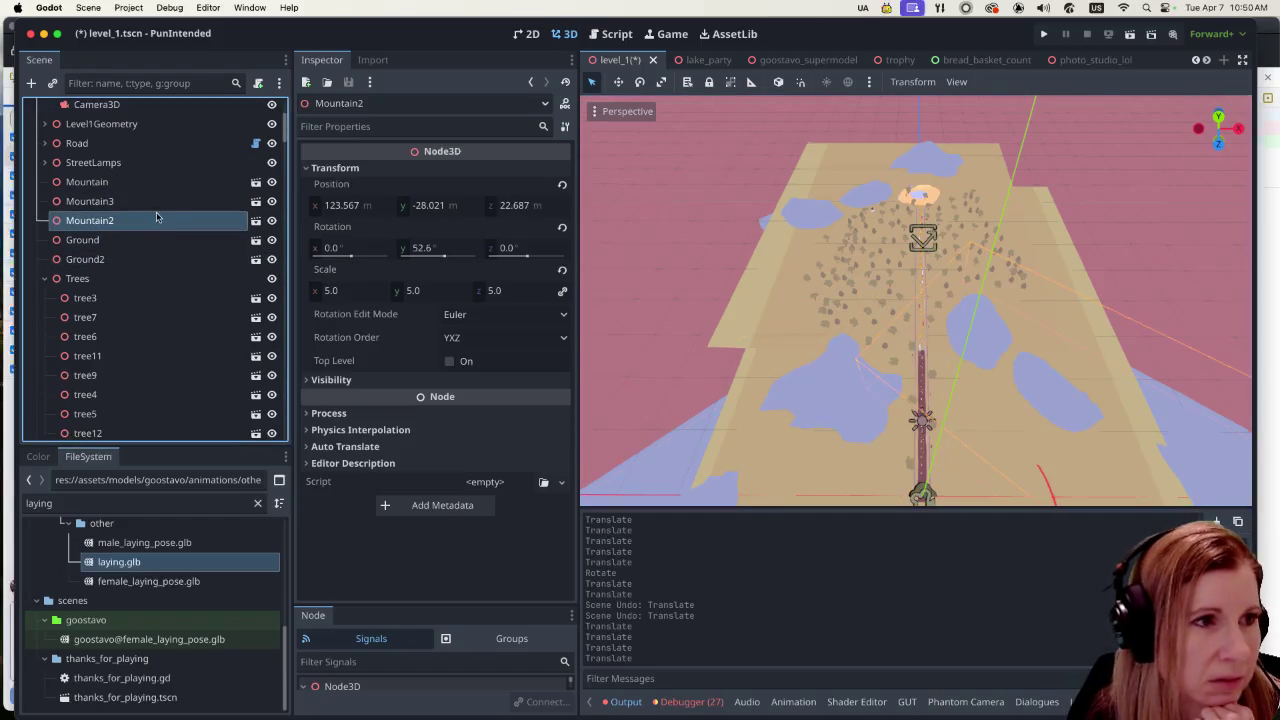
pyautogui.click(157, 203)
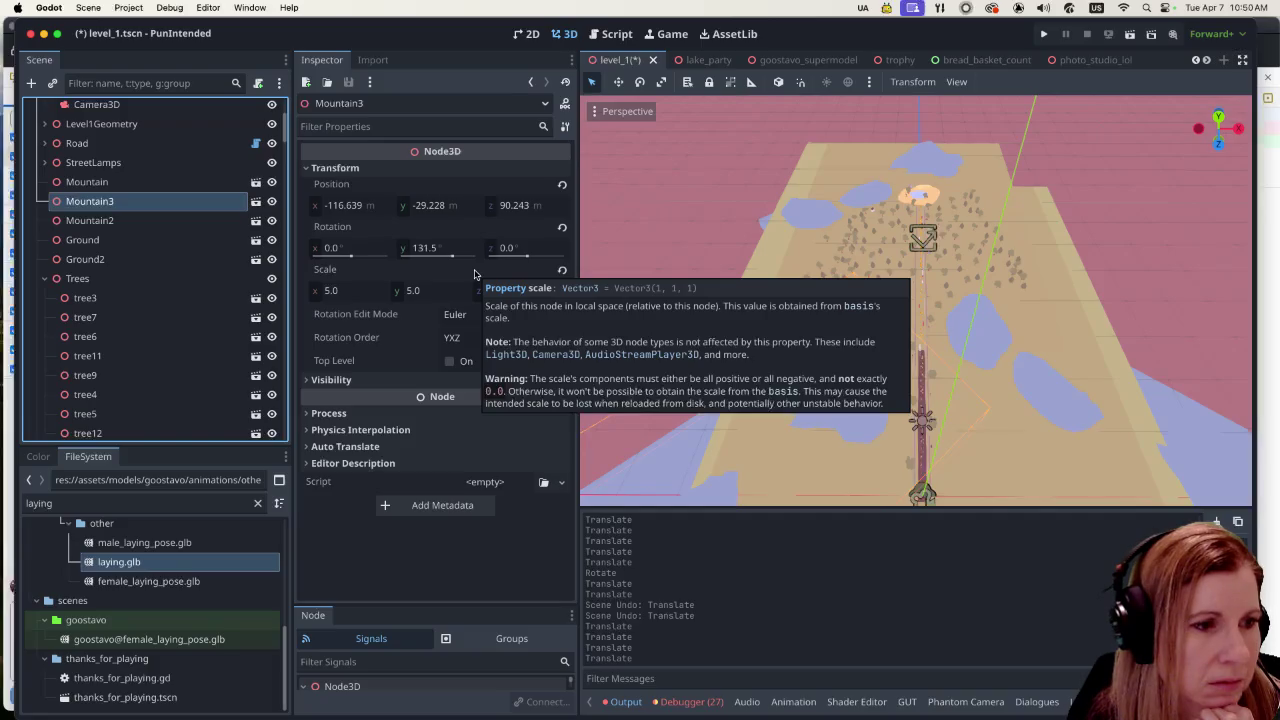
# Step: Clear the 'laying' filter from the FileSystem file list
pyautogui.click(259, 506)
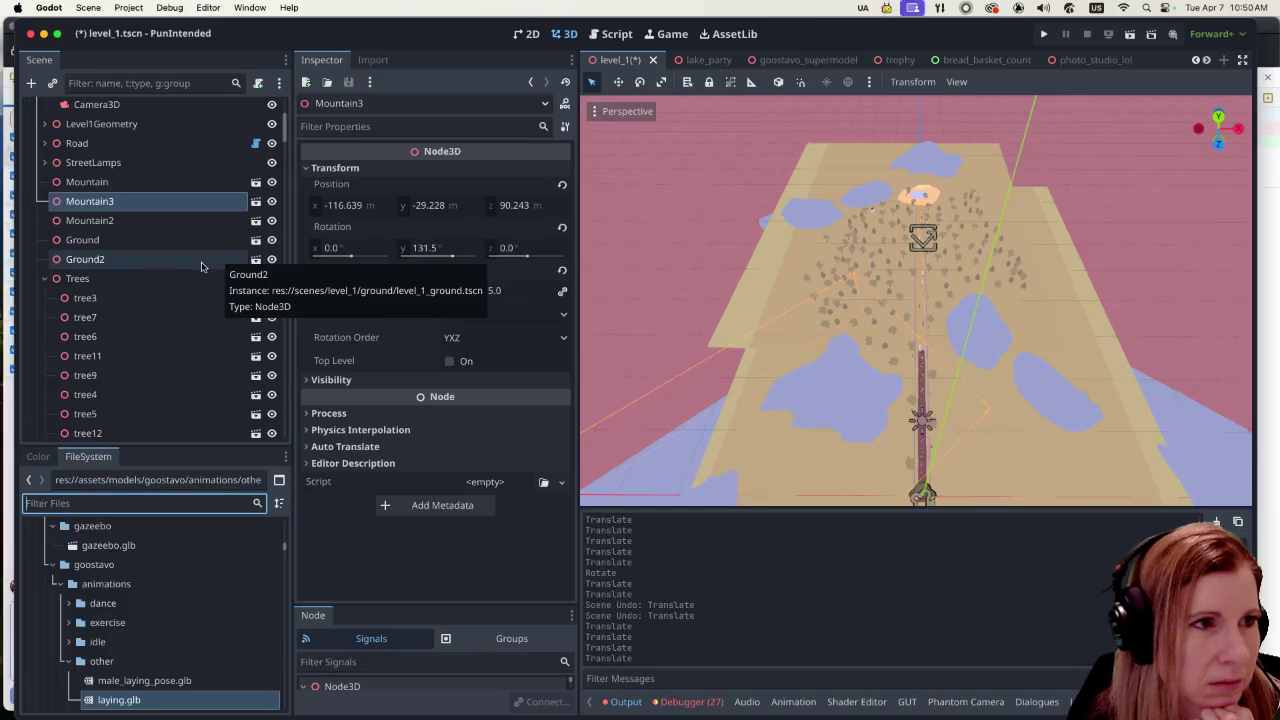
pyautogui.scroll(5, 201, 266)
pyautogui.scroll(-5, 198, 264)
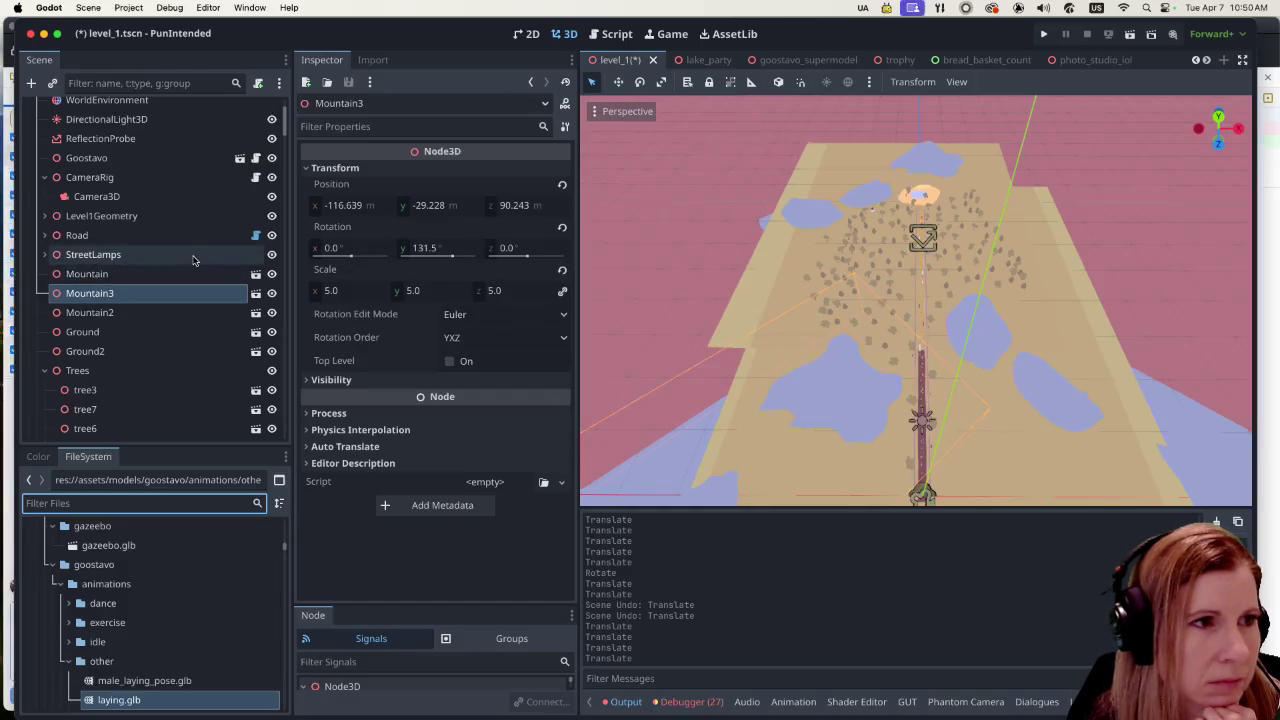
pyautogui.scroll(2, 183, 260)
pyautogui.scroll(2, 182, 262)
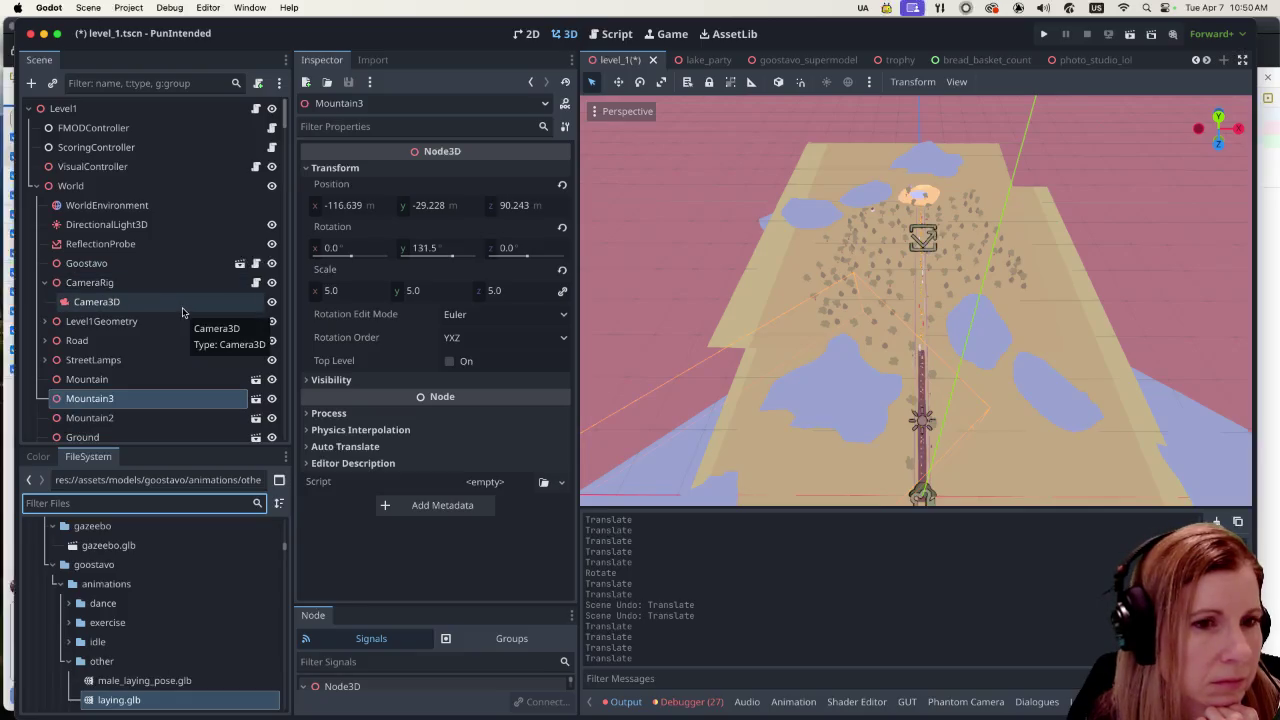
pyautogui.scroll(-6, 183, 313)
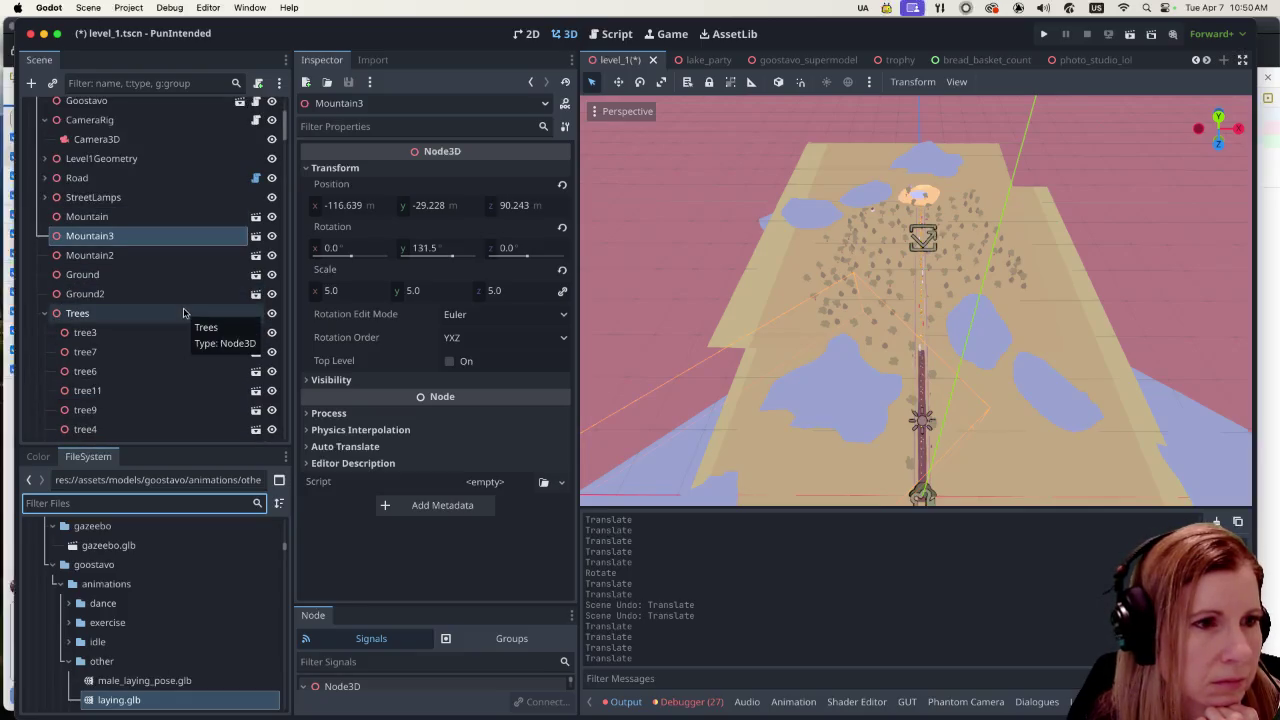
# Step: Fold Mountain3's Visibility and Transform Inspector sections and collapse the Trees group
pyautogui.click(307, 380)
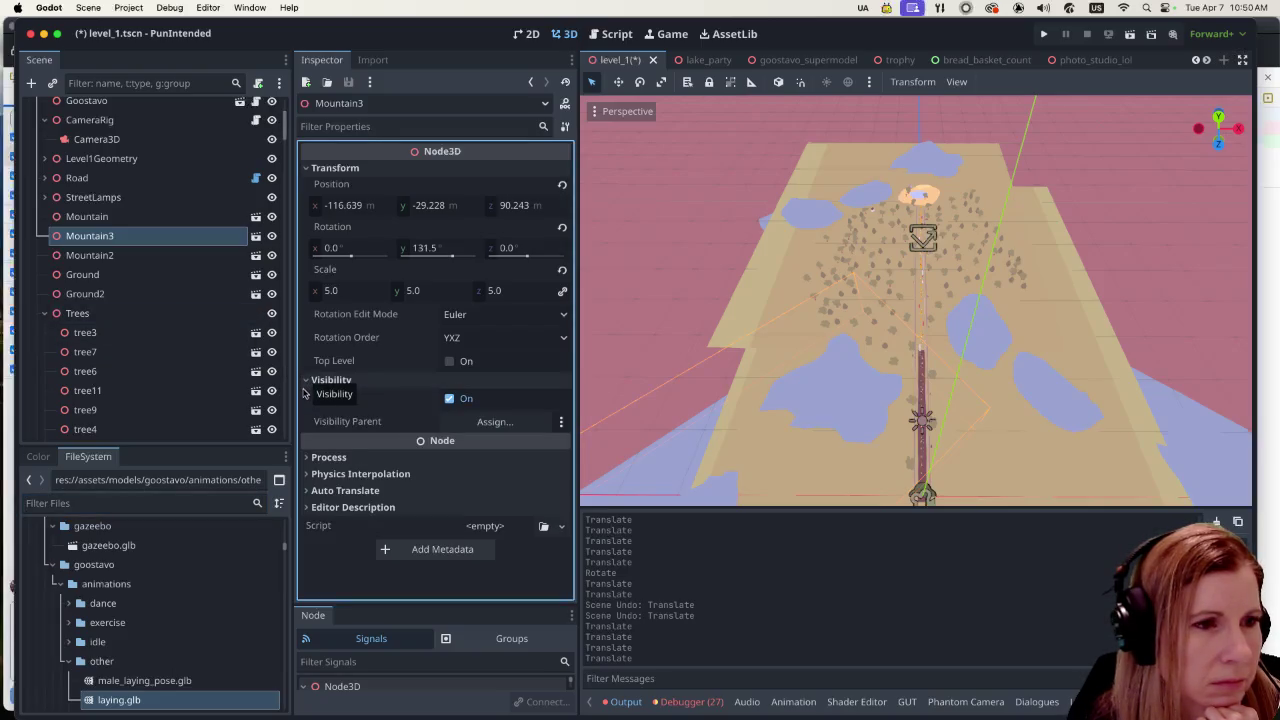
pyautogui.click(307, 382)
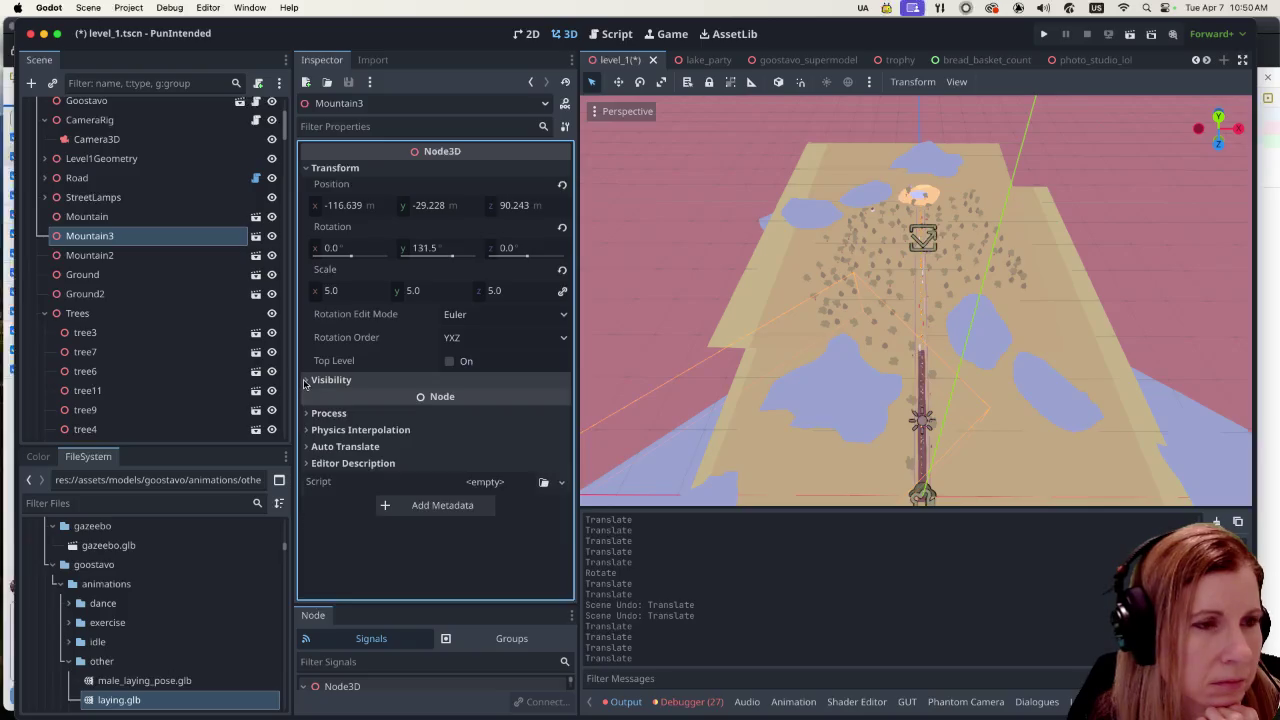
pyautogui.click(307, 169)
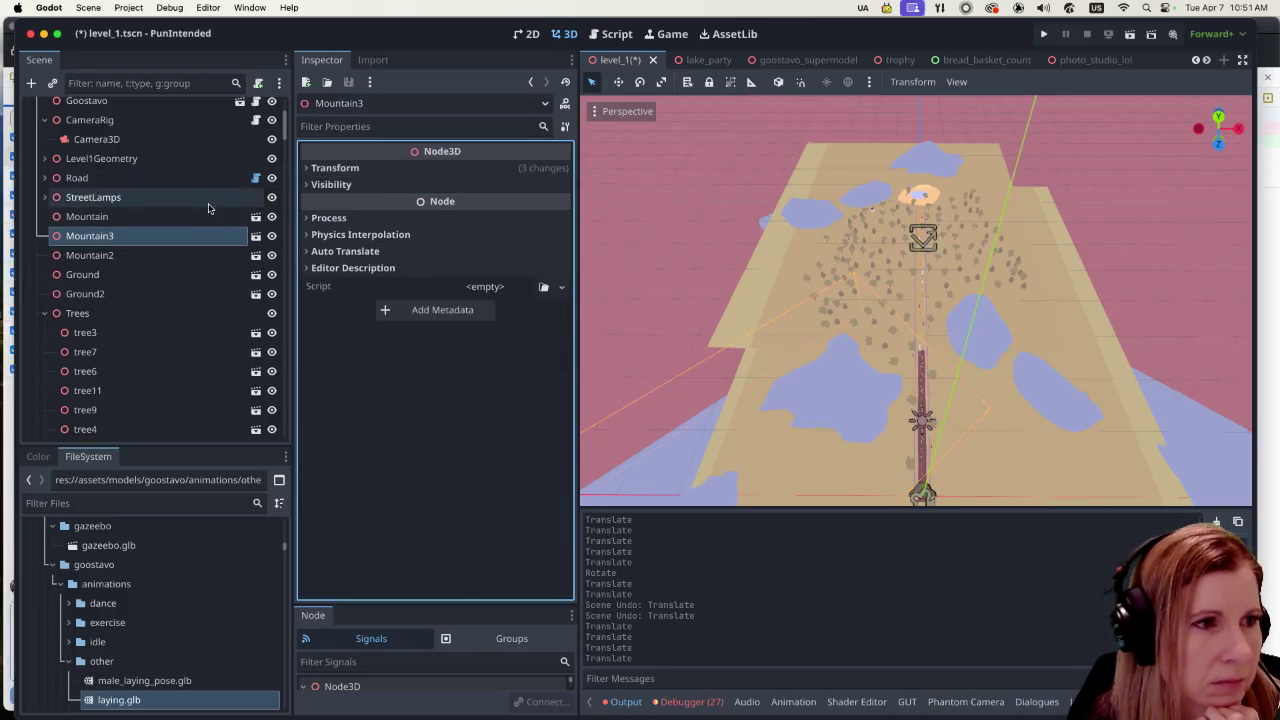
pyautogui.click(44, 313)
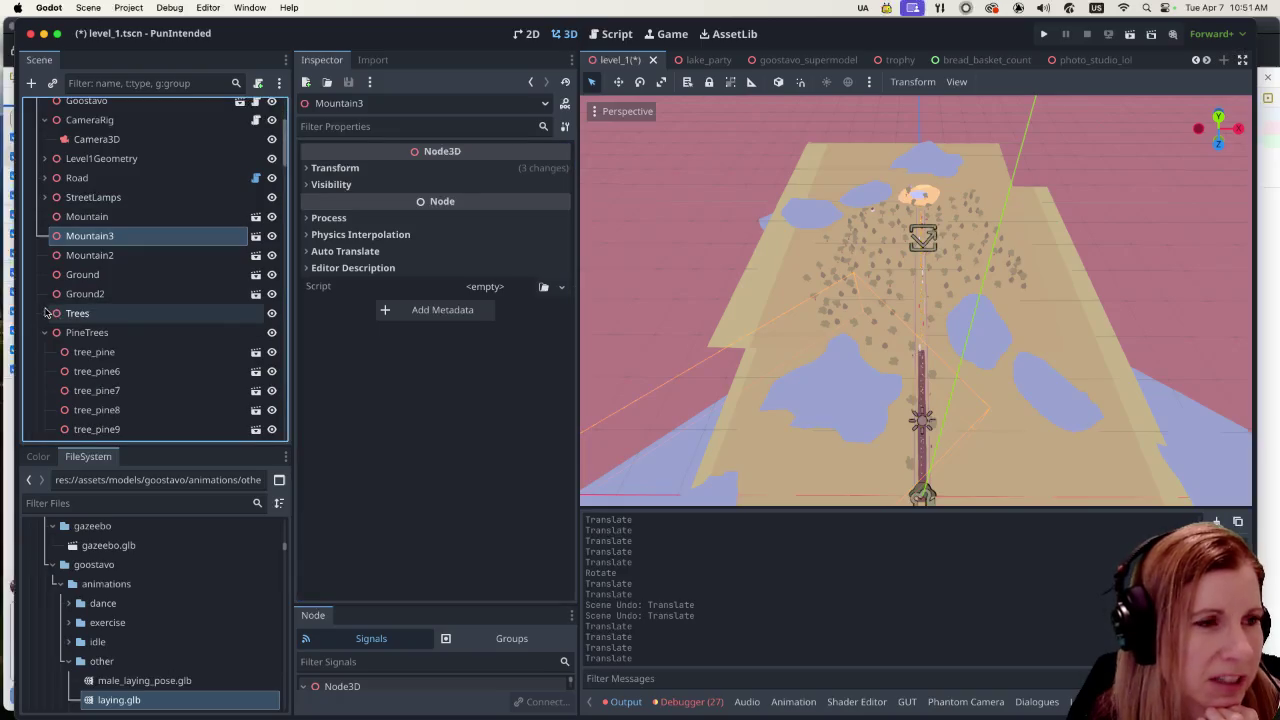
pyautogui.click(180, 262)
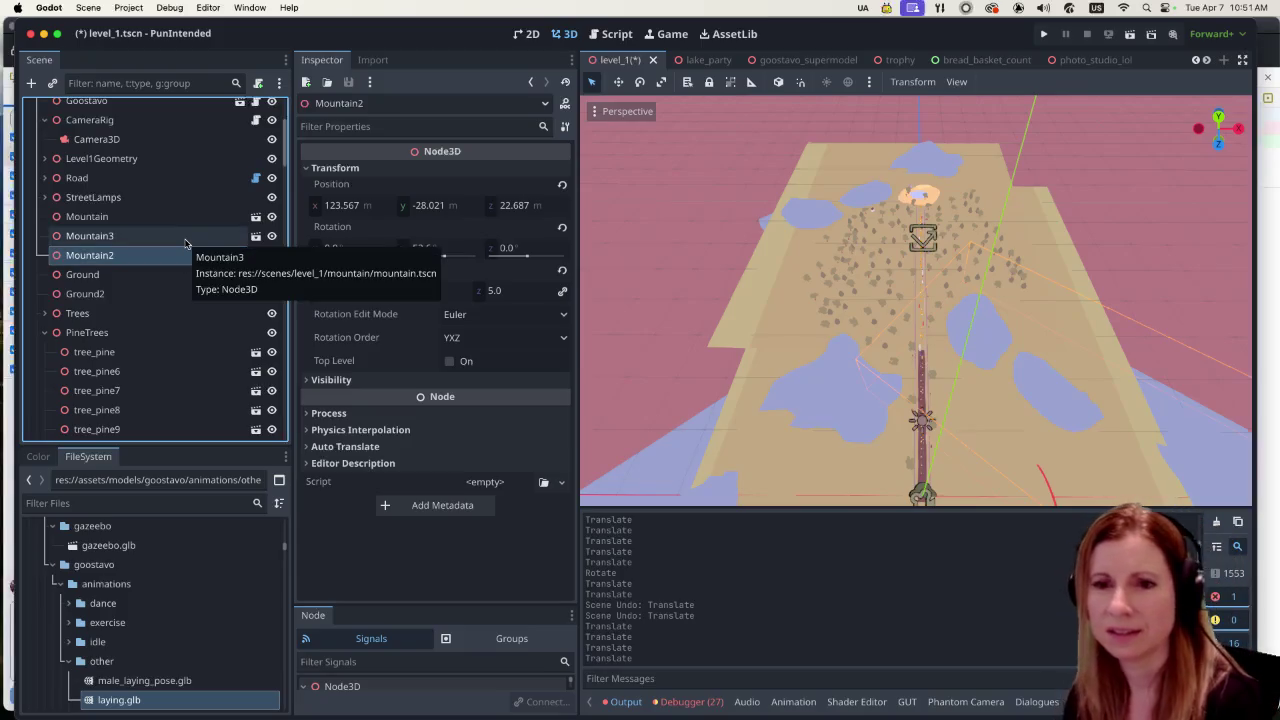
pyautogui.click(45, 332)
pyautogui.scroll(-2, 118, 332)
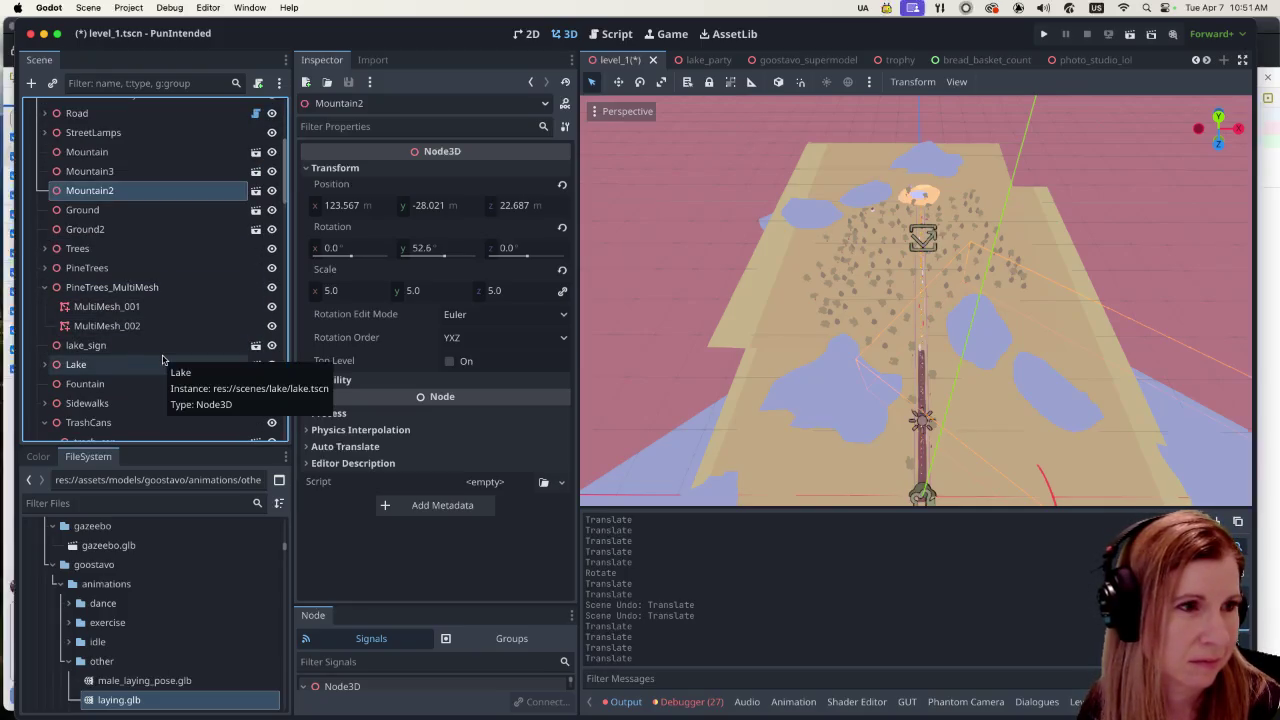
pyautogui.click(45, 287)
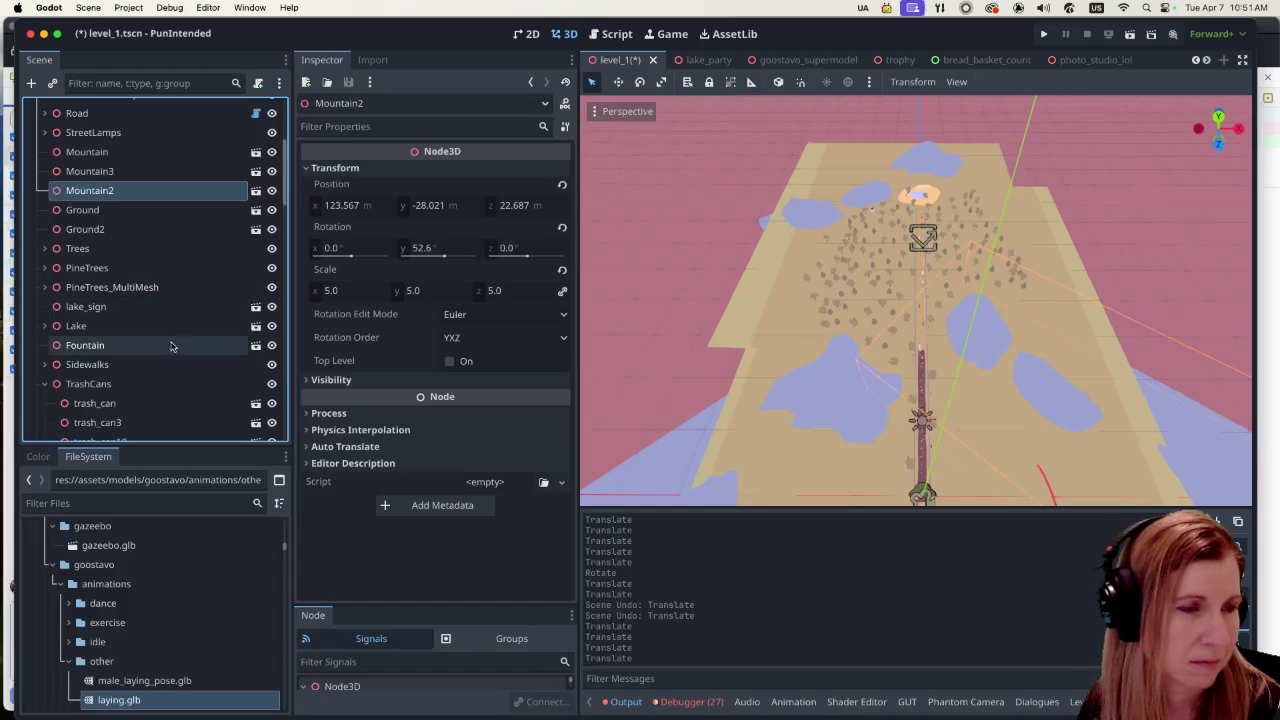
pyautogui.click(44, 384)
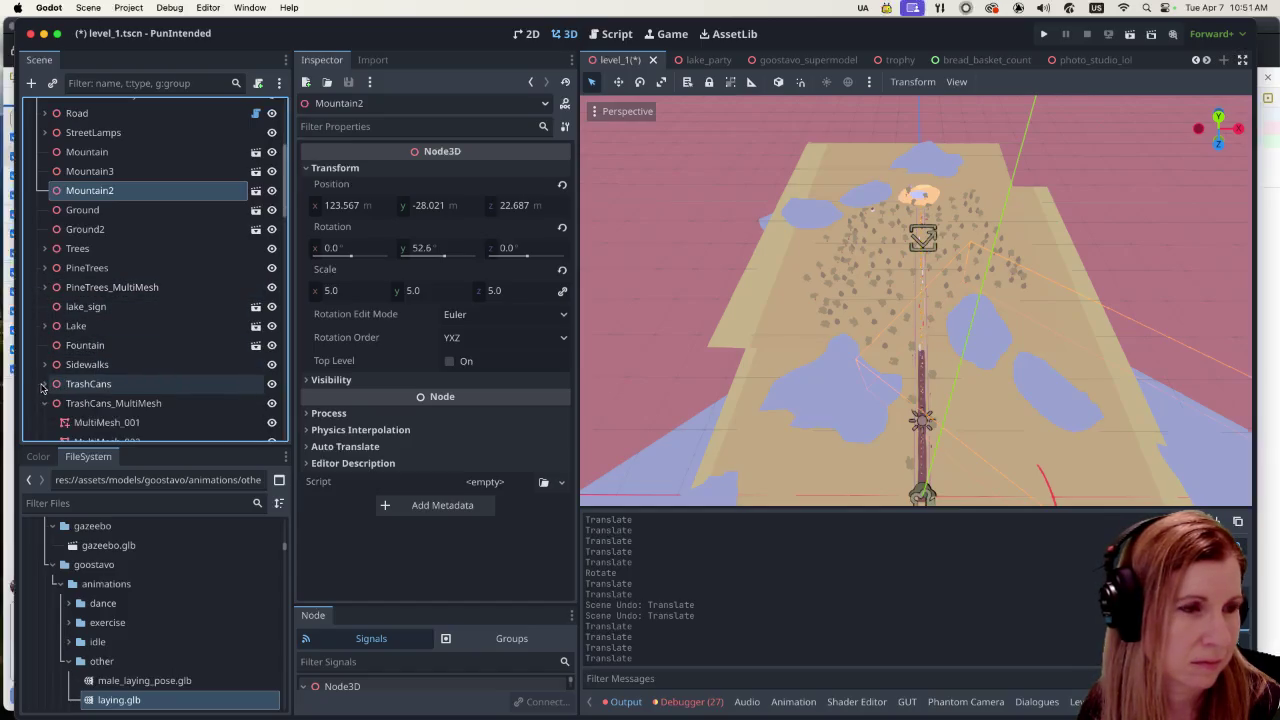
pyautogui.scroll(-3, 65, 330)
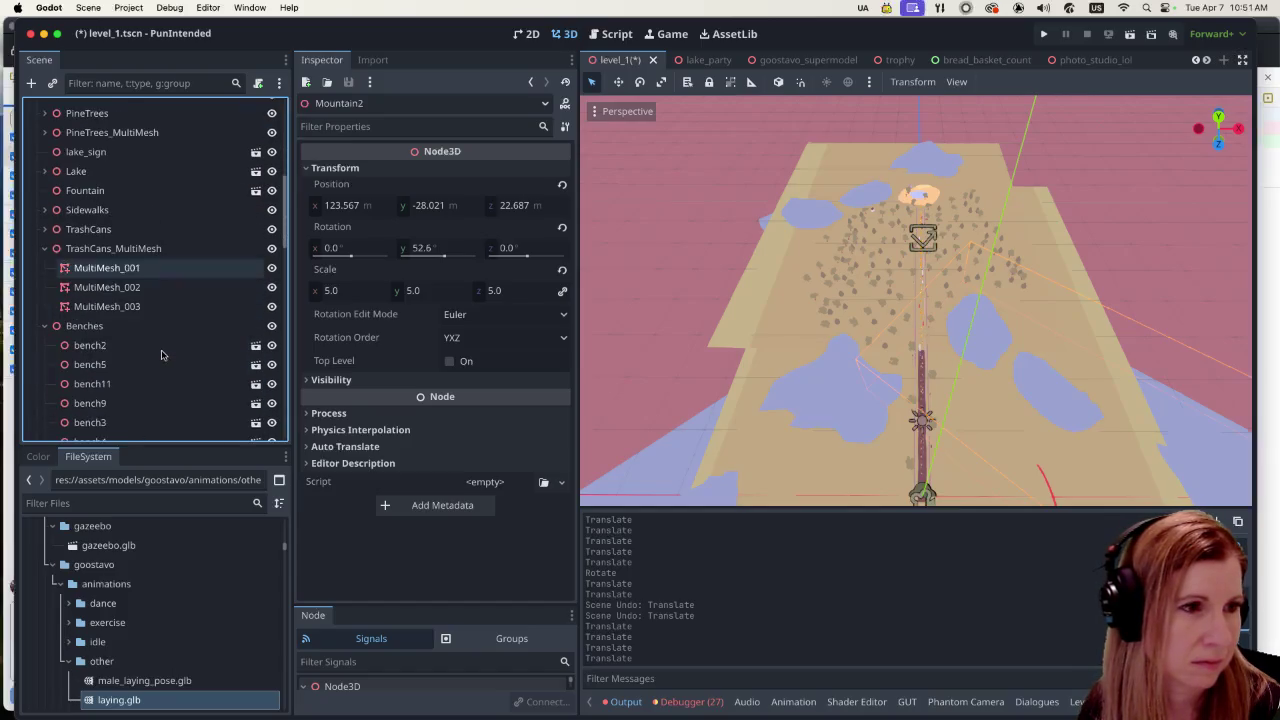
pyautogui.click(44, 248)
pyautogui.click(44, 268)
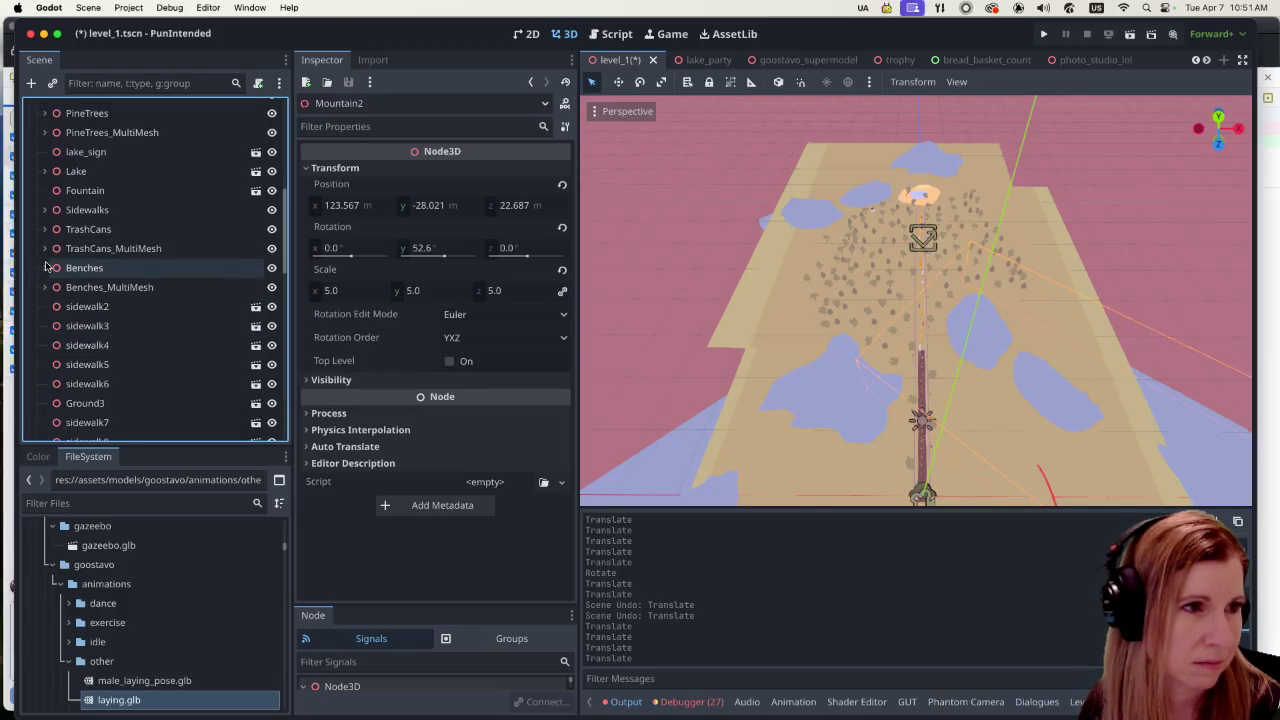
pyautogui.click(44, 287)
pyautogui.scroll(-3, 43, 245)
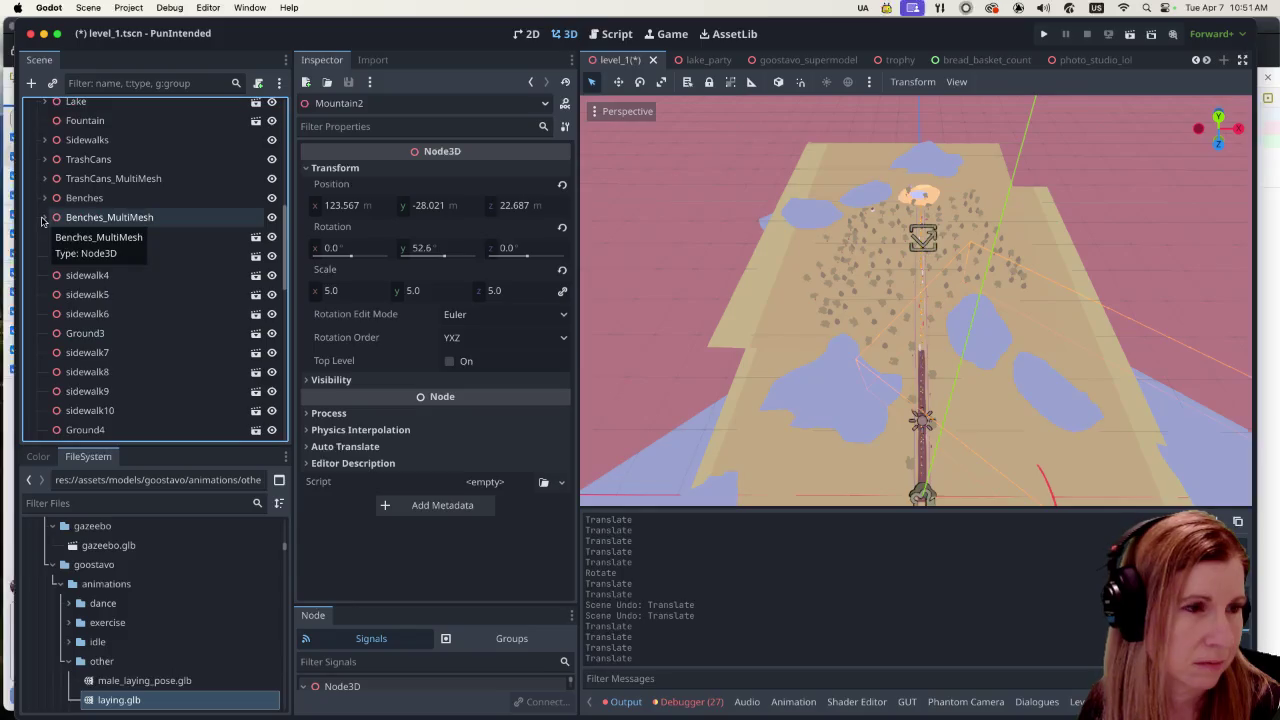
pyautogui.scroll(-3, 163, 321)
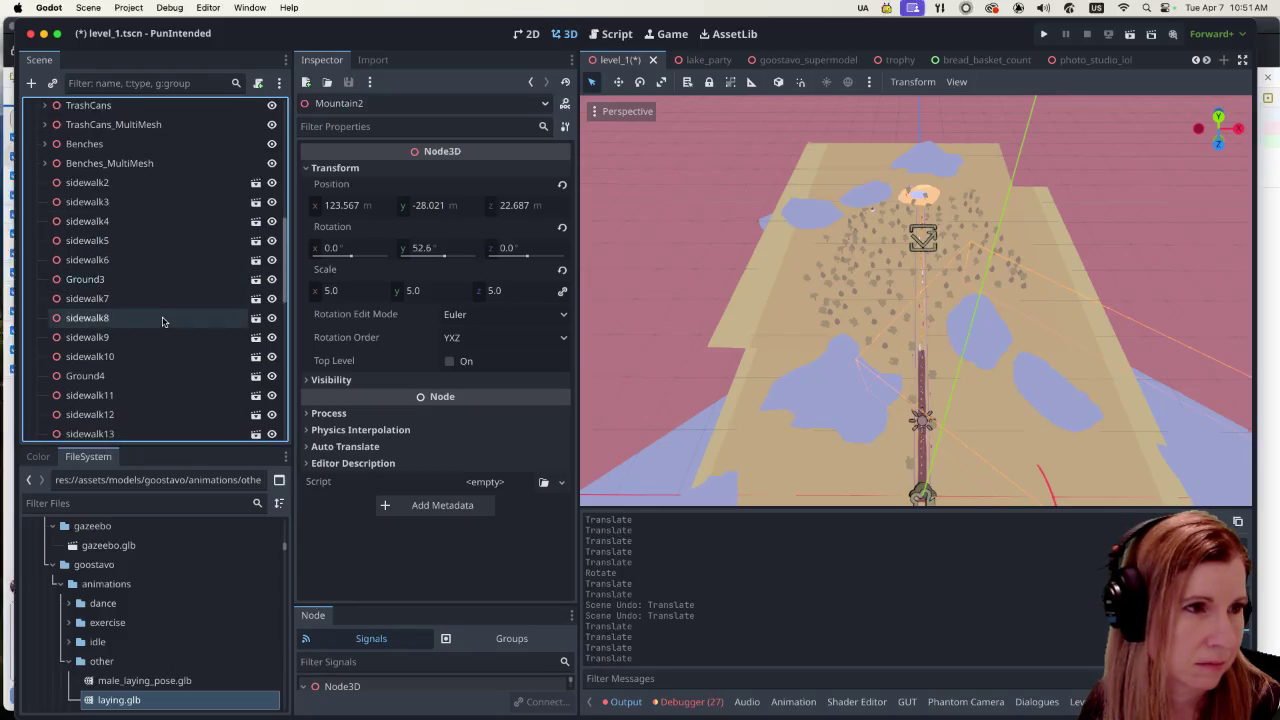
pyautogui.scroll(-5, 178, 295)
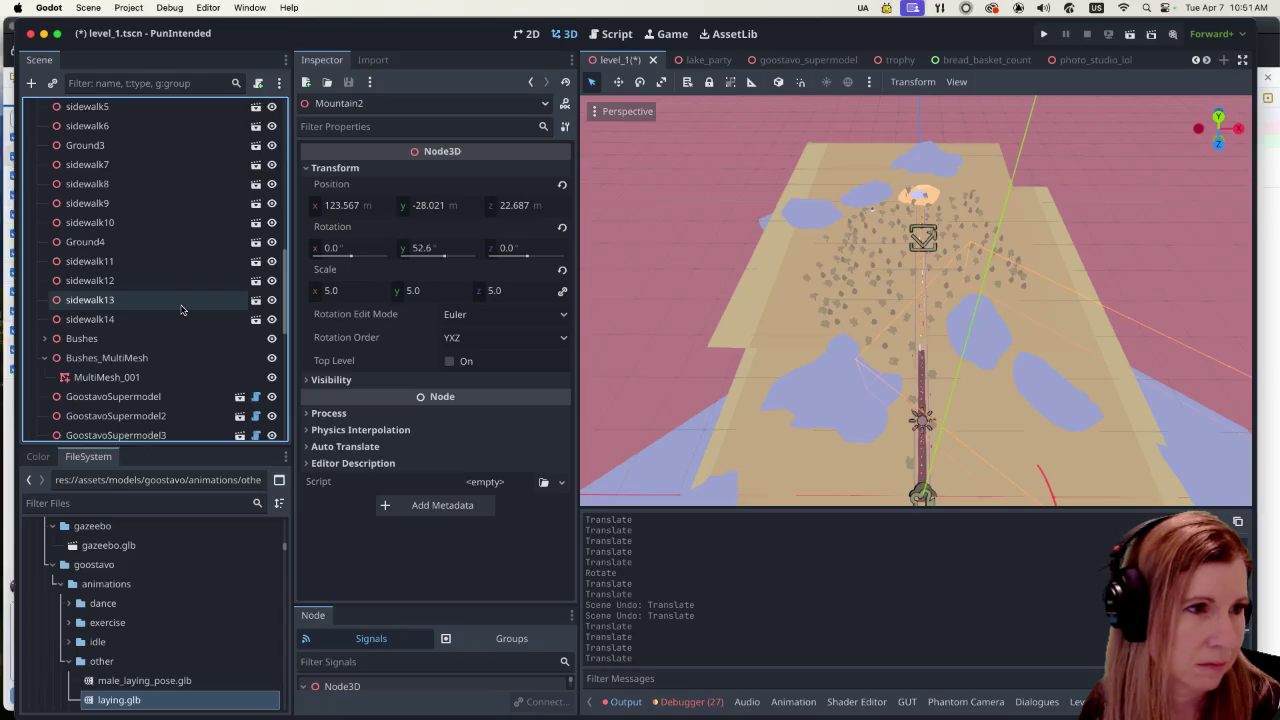
pyautogui.scroll(-10, 182, 315)
pyautogui.scroll(-5, 182, 321)
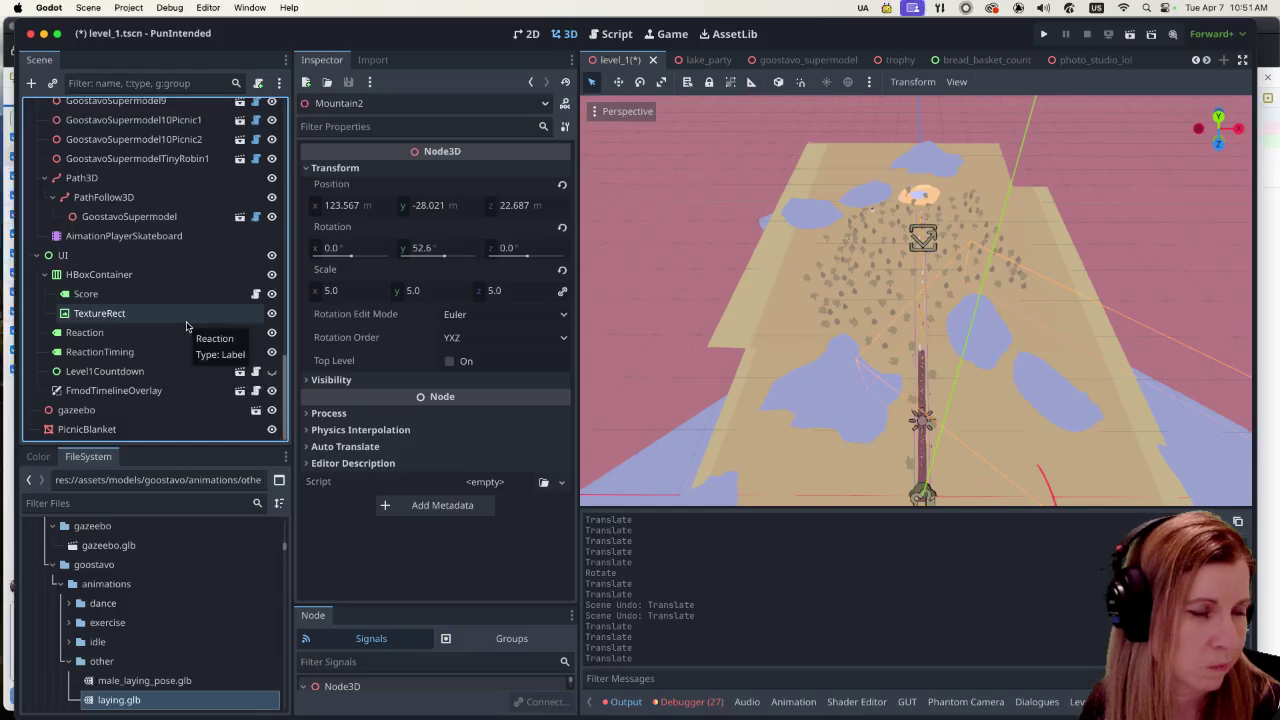
pyautogui.scroll(20, 200, 330)
pyautogui.scroll(1, 209, 327)
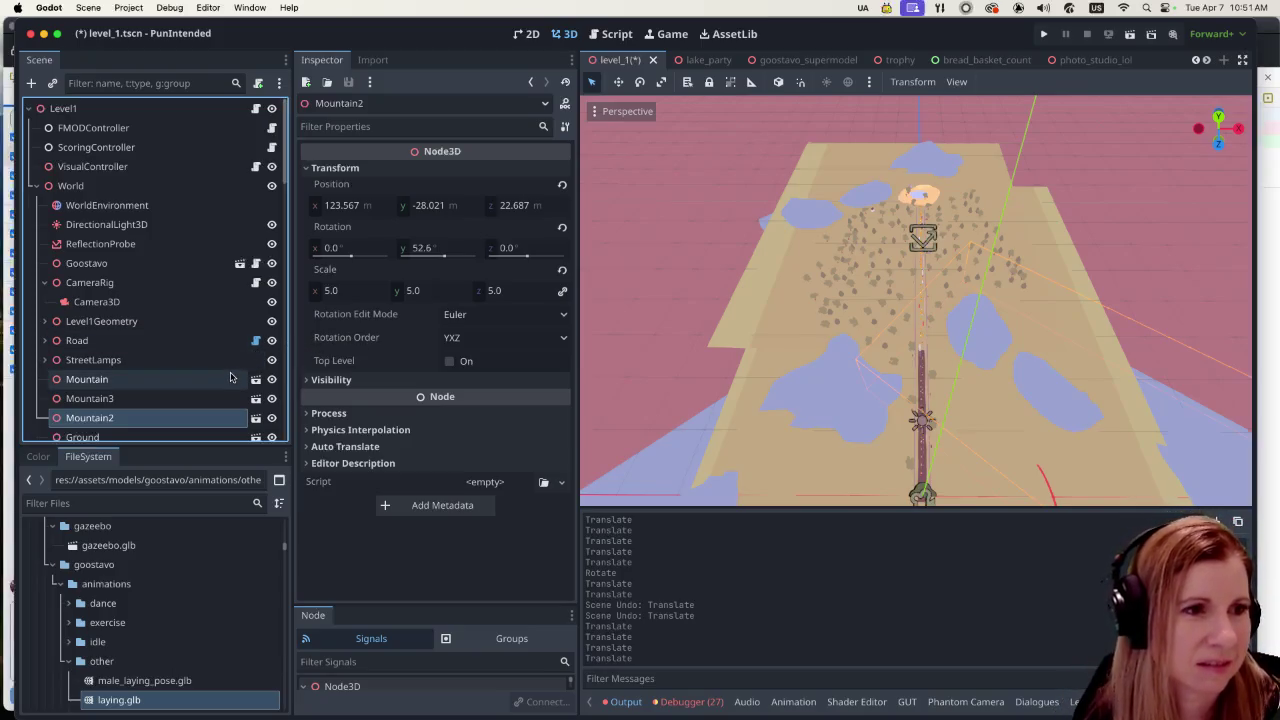
# Step: Select Mountain3 and filter the FileSystem for 'mountain' to find the mountain files
pyautogui.click(228, 398)
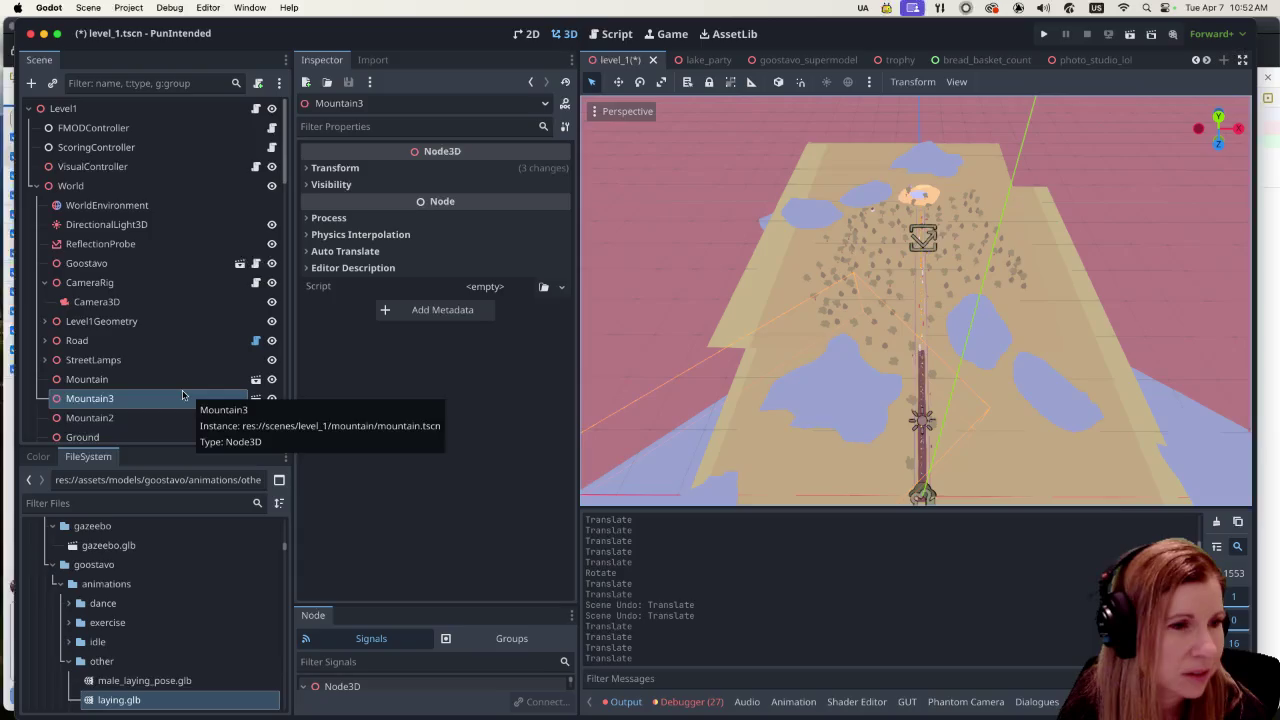
pyautogui.click(80, 502)
pyautogui.write('mountain')
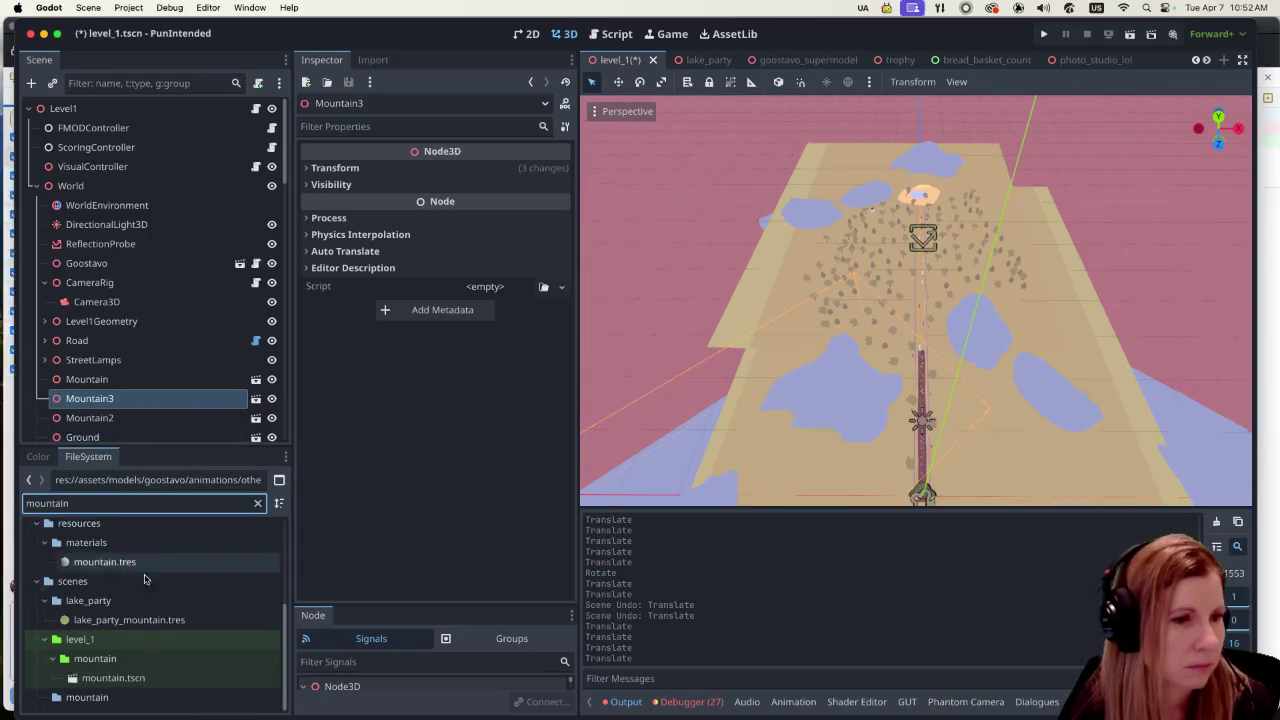
pyautogui.click(157, 678)
# Step: Open the mountain.tres material and expand Albedo to check its light blue colour
pyautogui.click(116, 504)
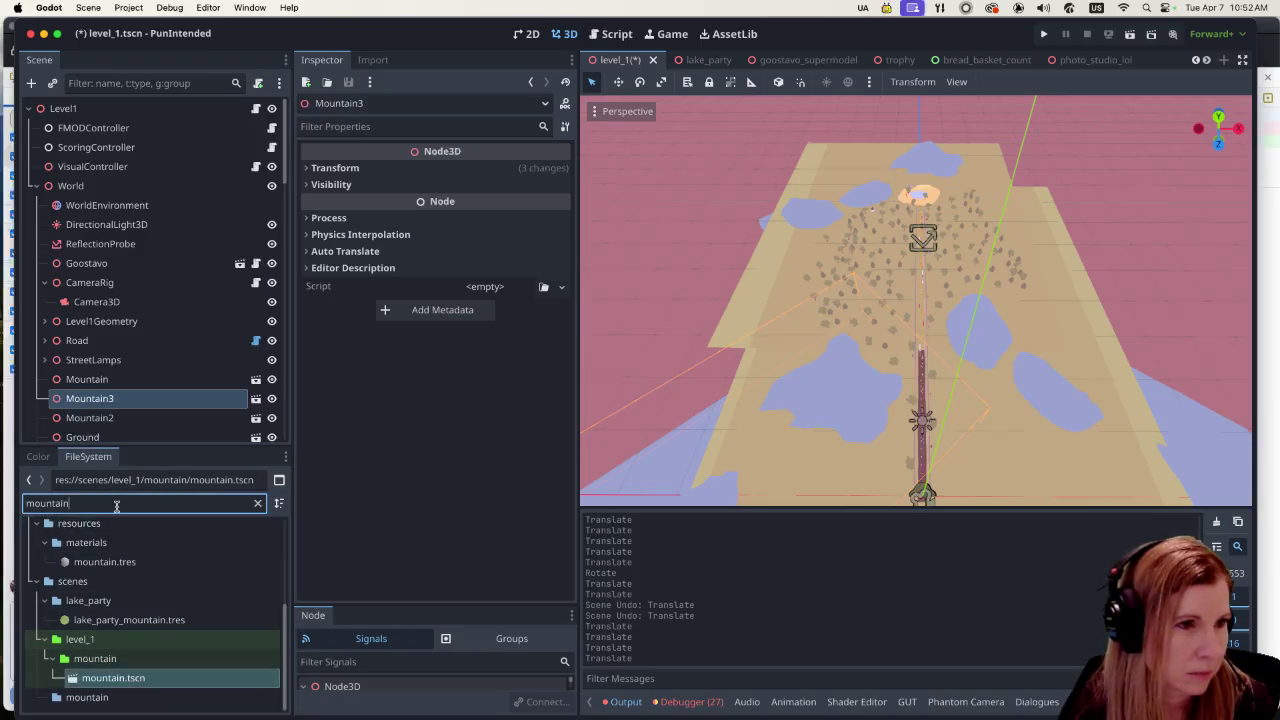
pyautogui.click(185, 565)
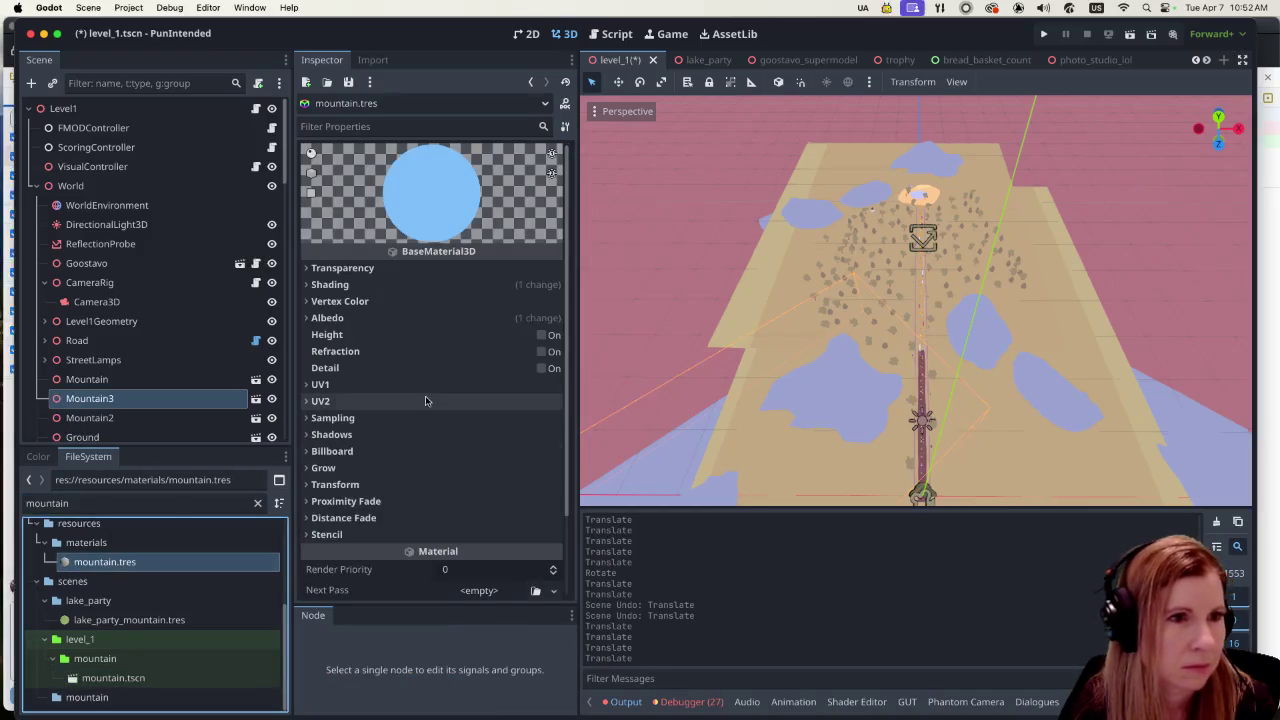
pyautogui.click(310, 317)
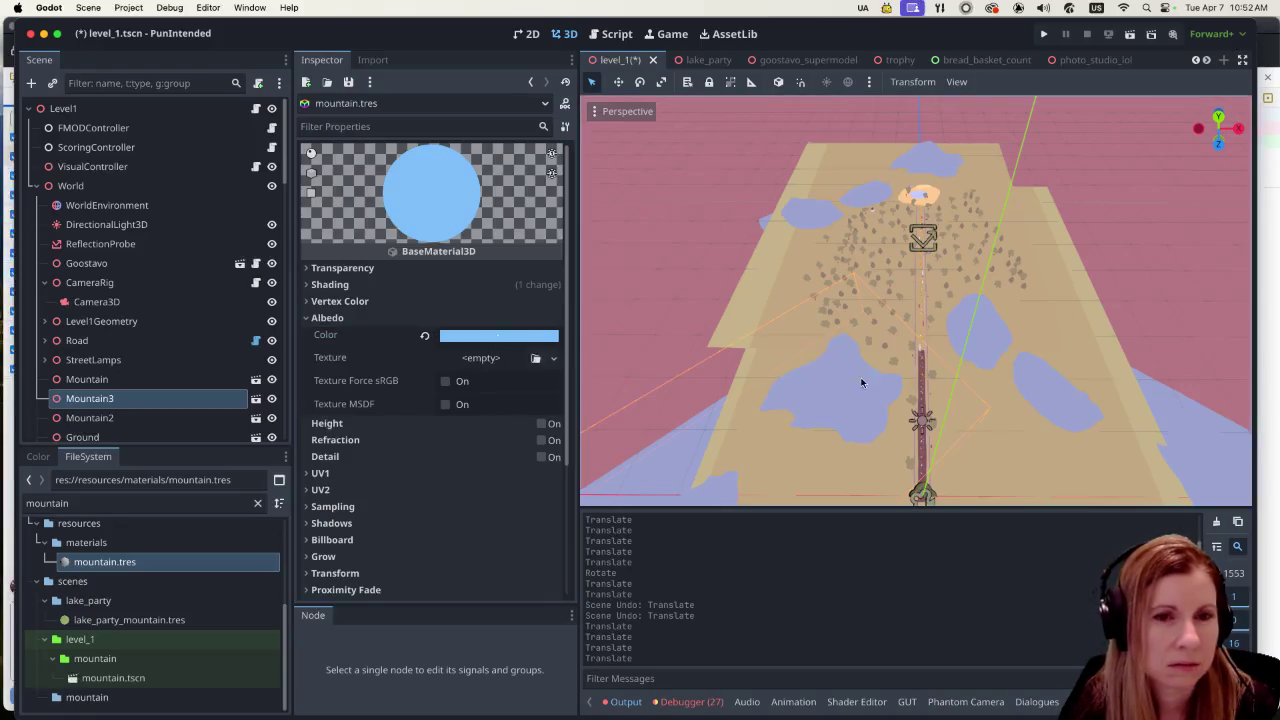
pyautogui.scroll(5, 958, 407)
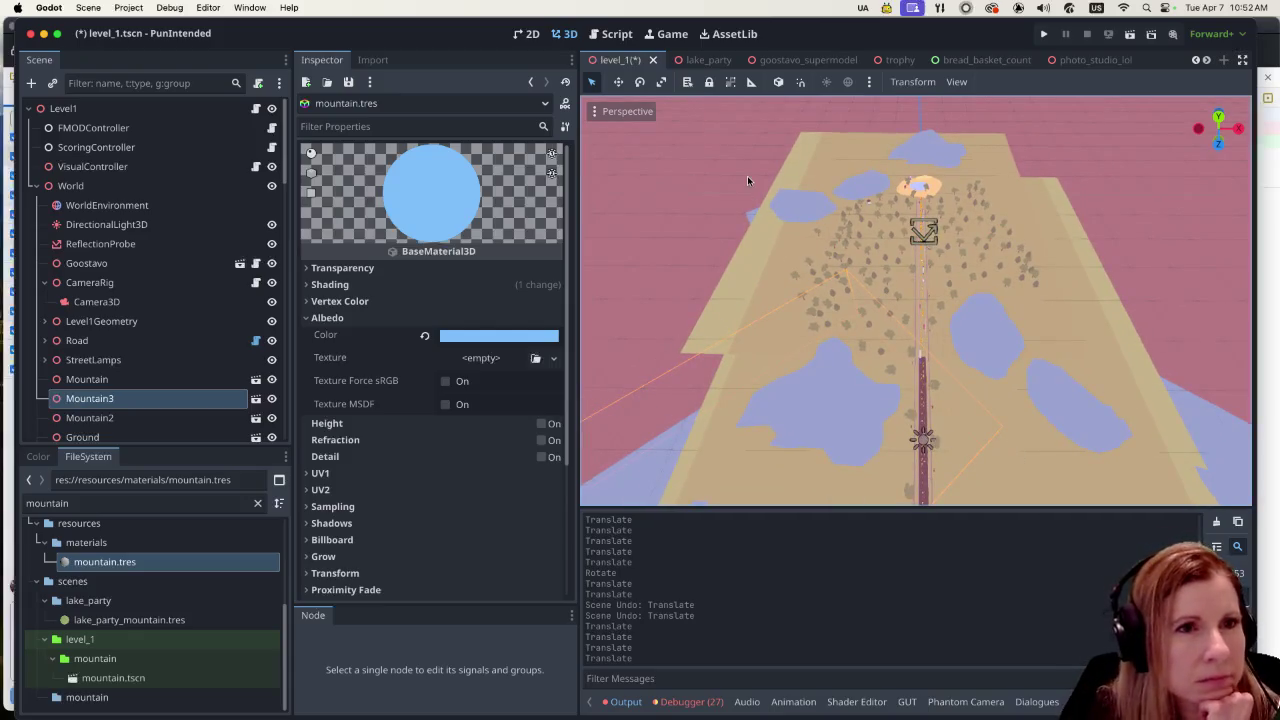
# Step: Enable Embed Game on Next Play in the Game view, then start a debug run
pyautogui.click(667, 33)
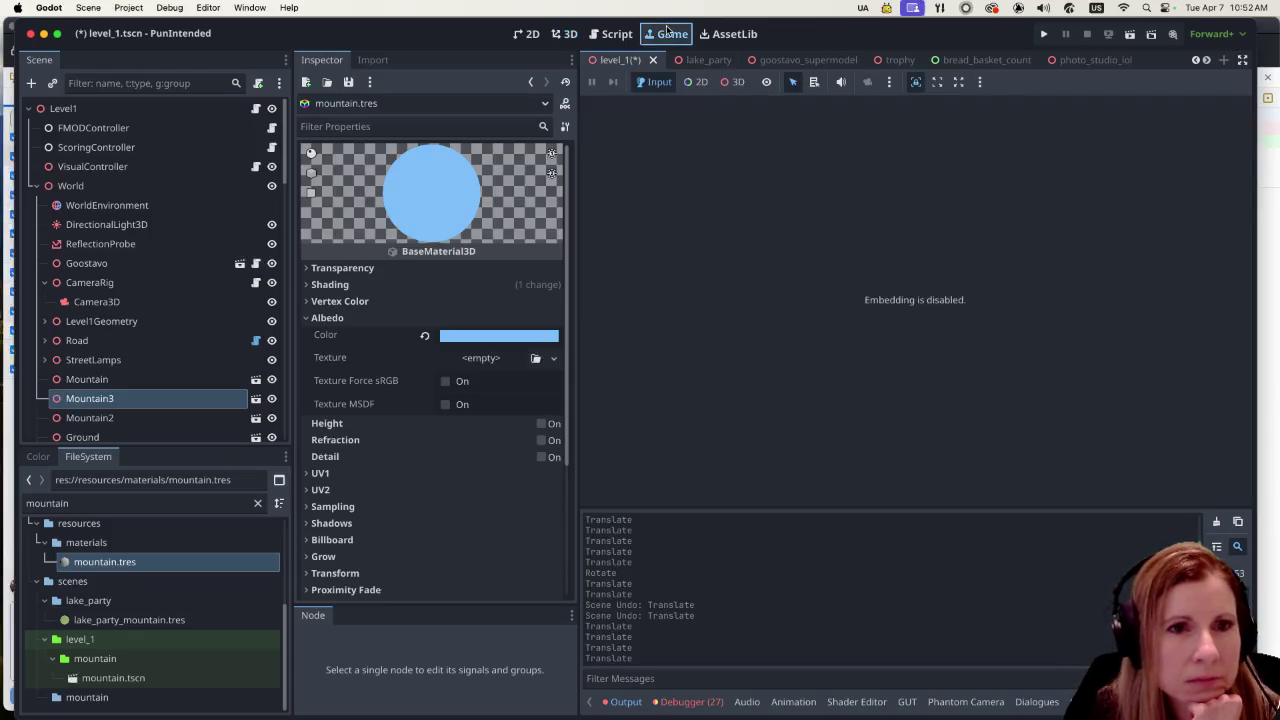
pyautogui.click(979, 82)
pyautogui.click(981, 104)
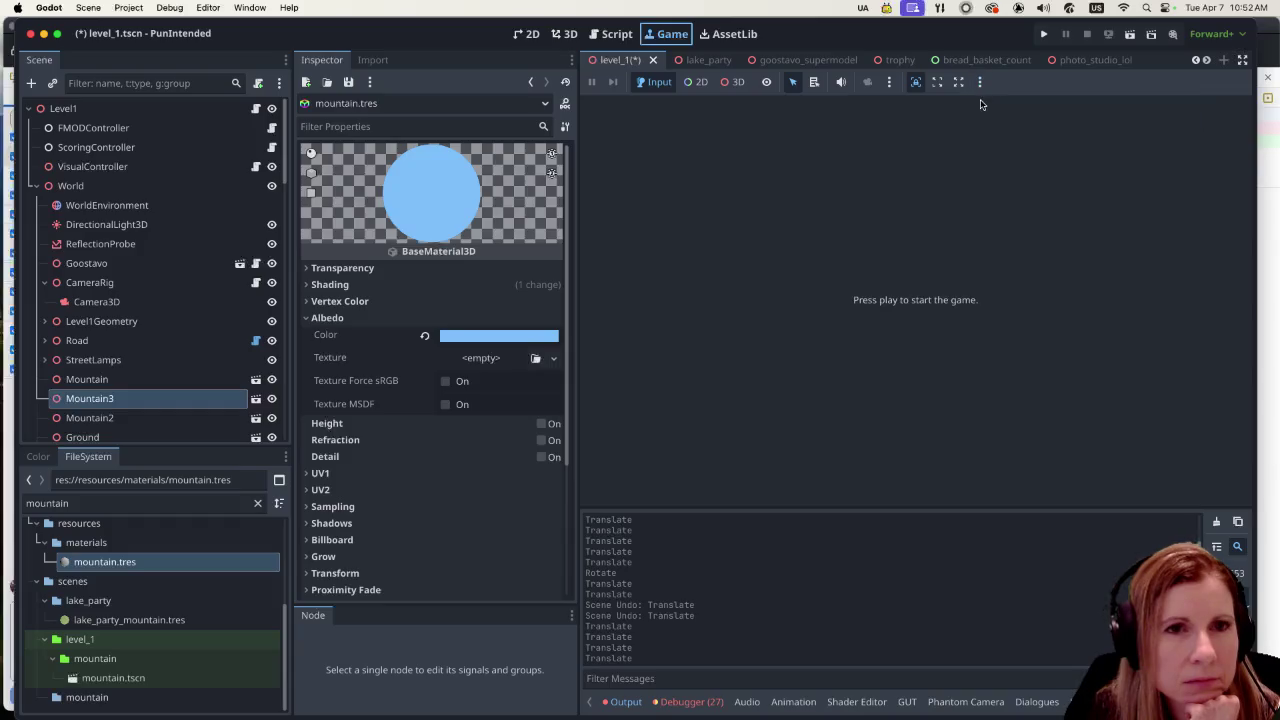
pyautogui.click(563, 33)
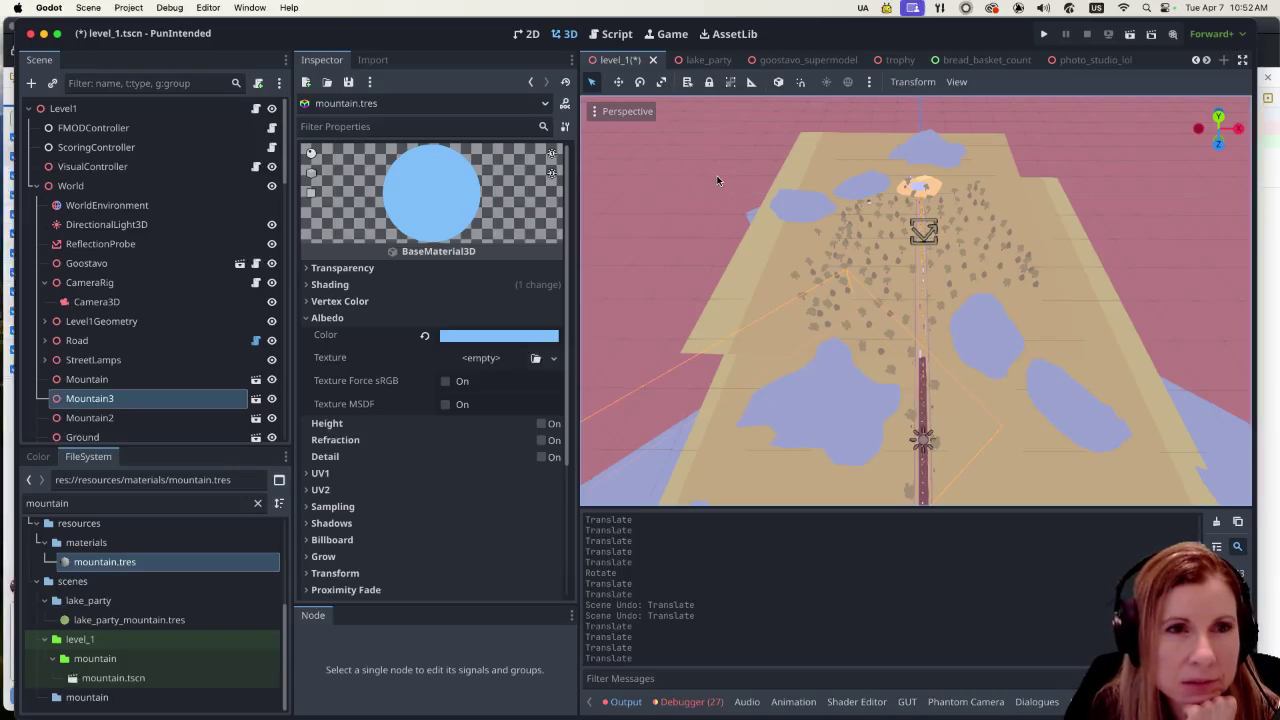
pyautogui.click(1044, 34)
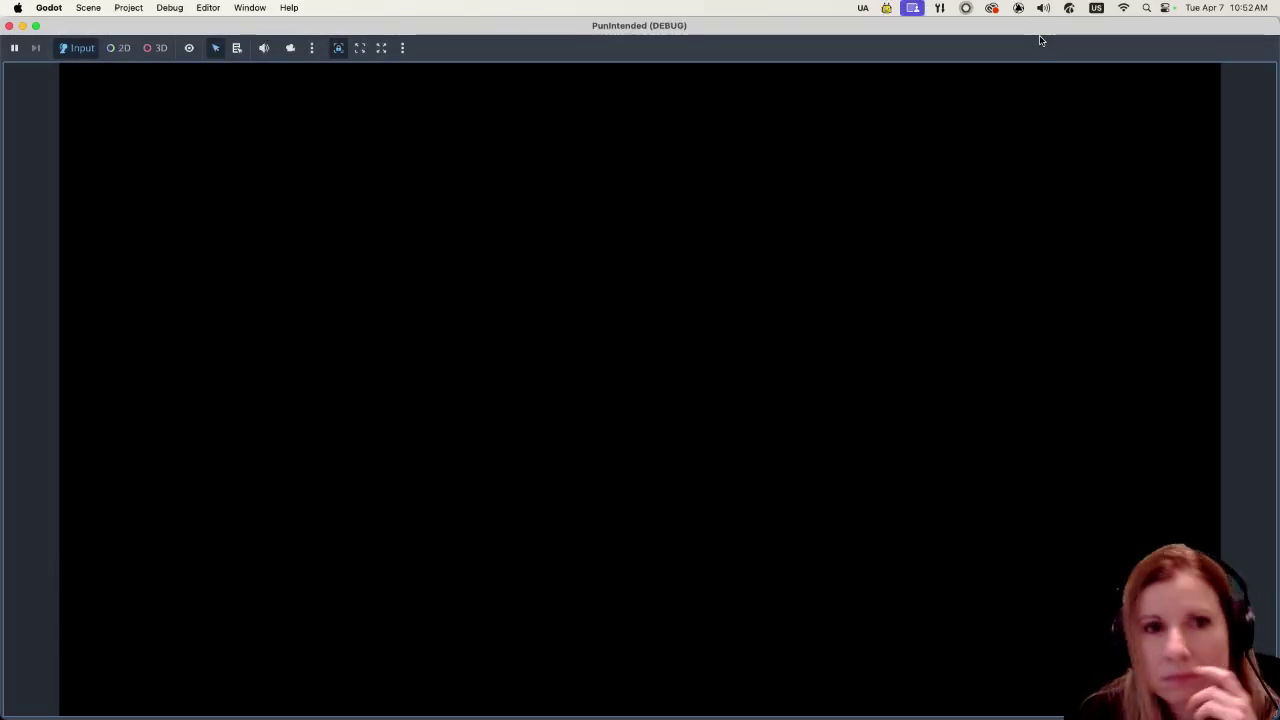
# Step: Adjust the debug window, press Play on the main menu, and pick the Goose Bumps album
pyautogui.moveTo(206, 25); pyautogui.dragTo(204, 47)
pyautogui.click(199, 24)
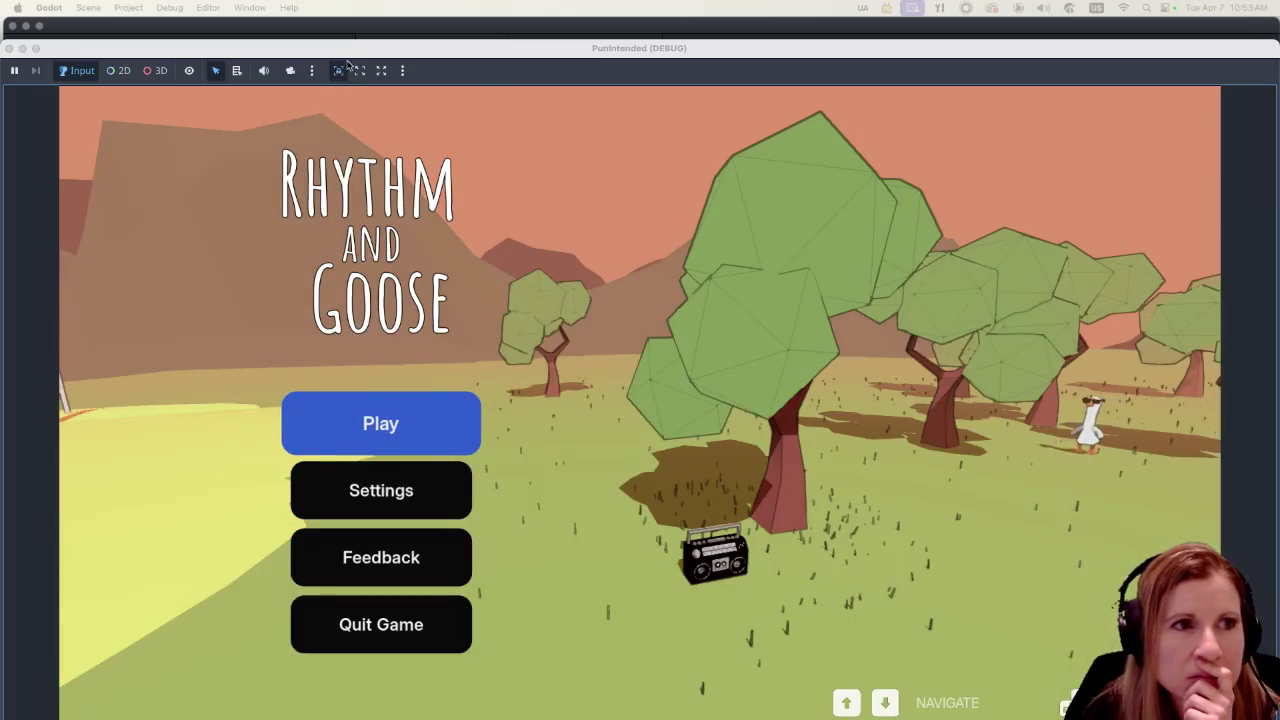
pyautogui.moveTo(348, 51); pyautogui.dragTo(348, 27)
pyautogui.click(397, 374)
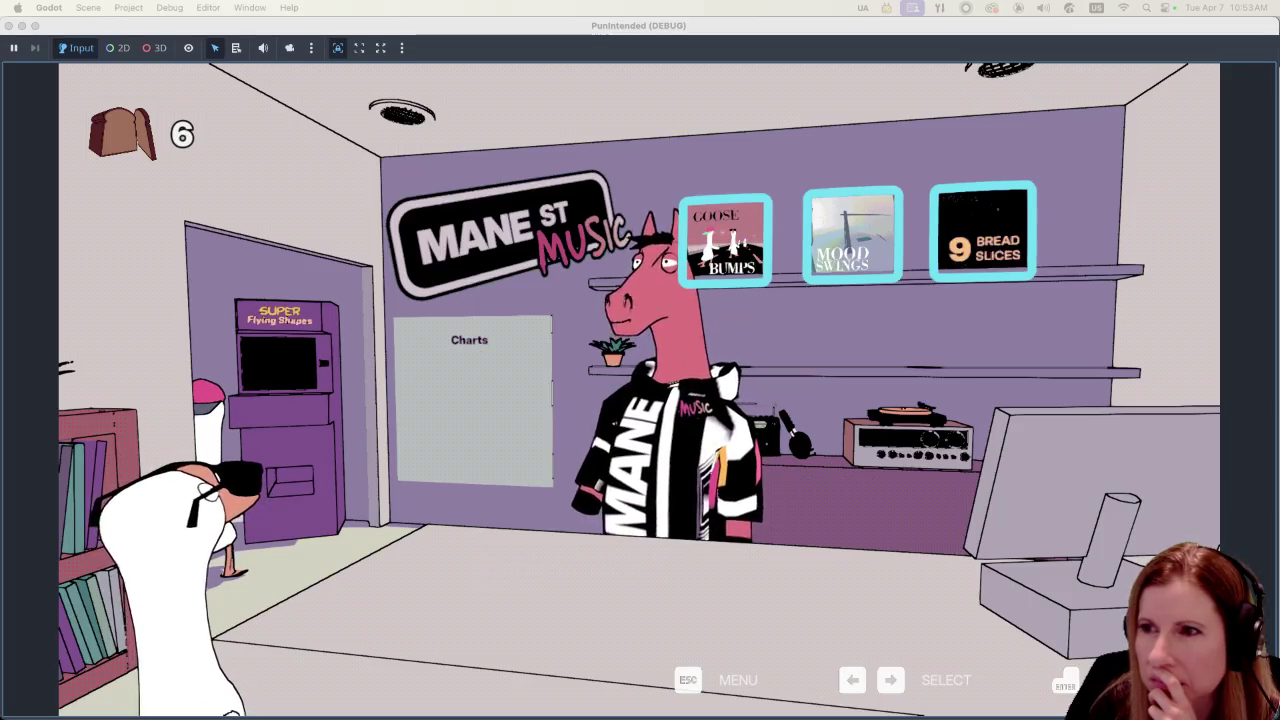
pyautogui.click(724, 212)
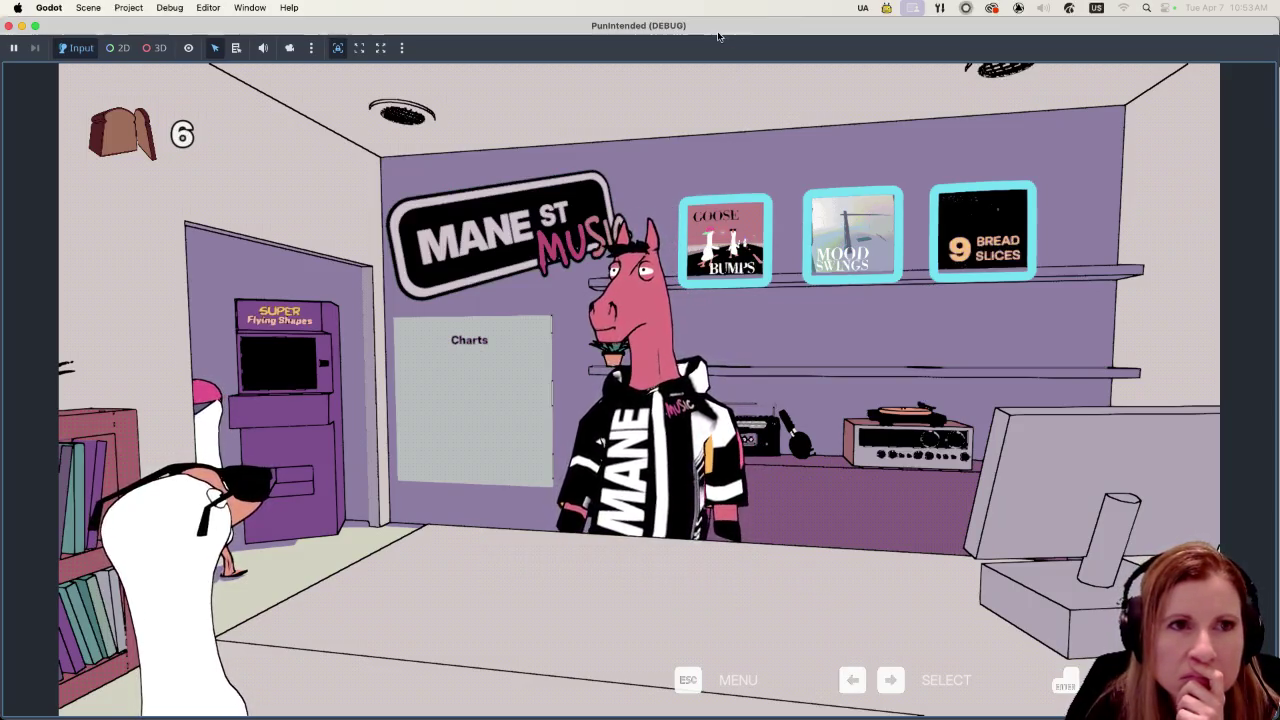
pyautogui.click(724, 212)
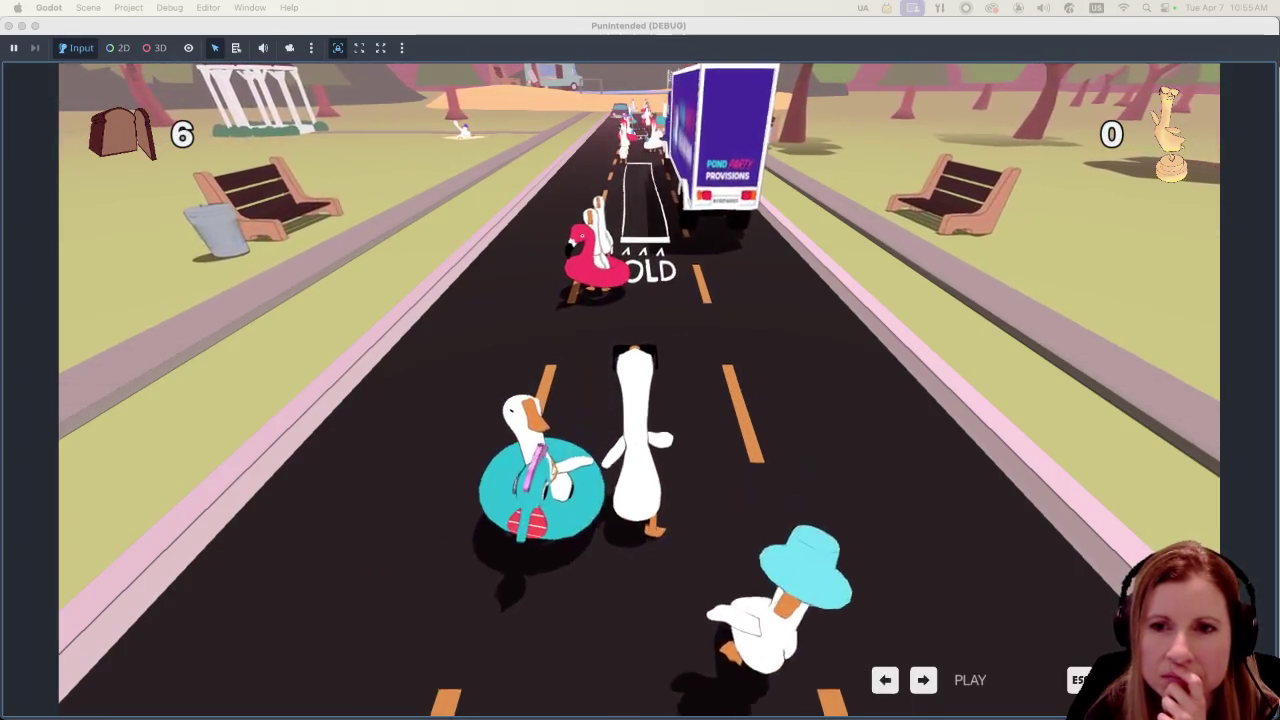
# Step: Focus the debug window and toggle Input so the running game receives input
pyautogui.click(741, 34)
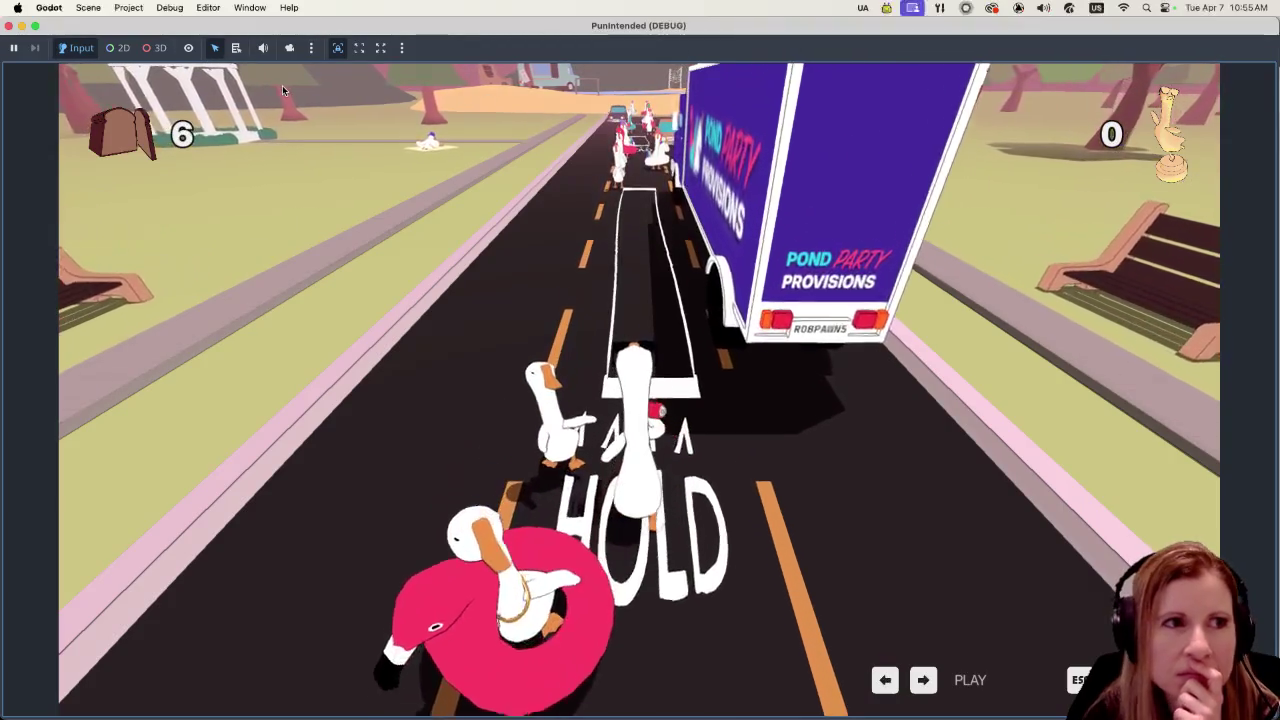
pyautogui.click(74, 47)
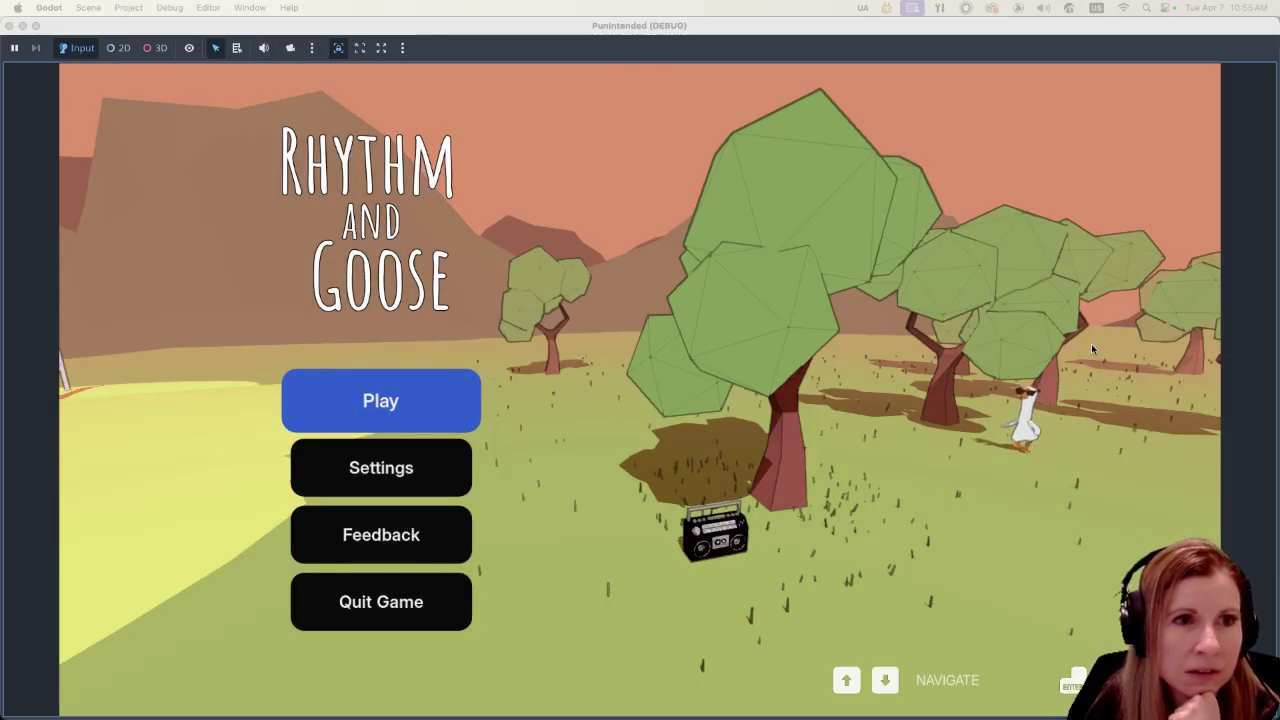
# Step: Press Enter on Play, then on the Goose Bumps album, to restart the road level
pyautogui.click(645, 41)
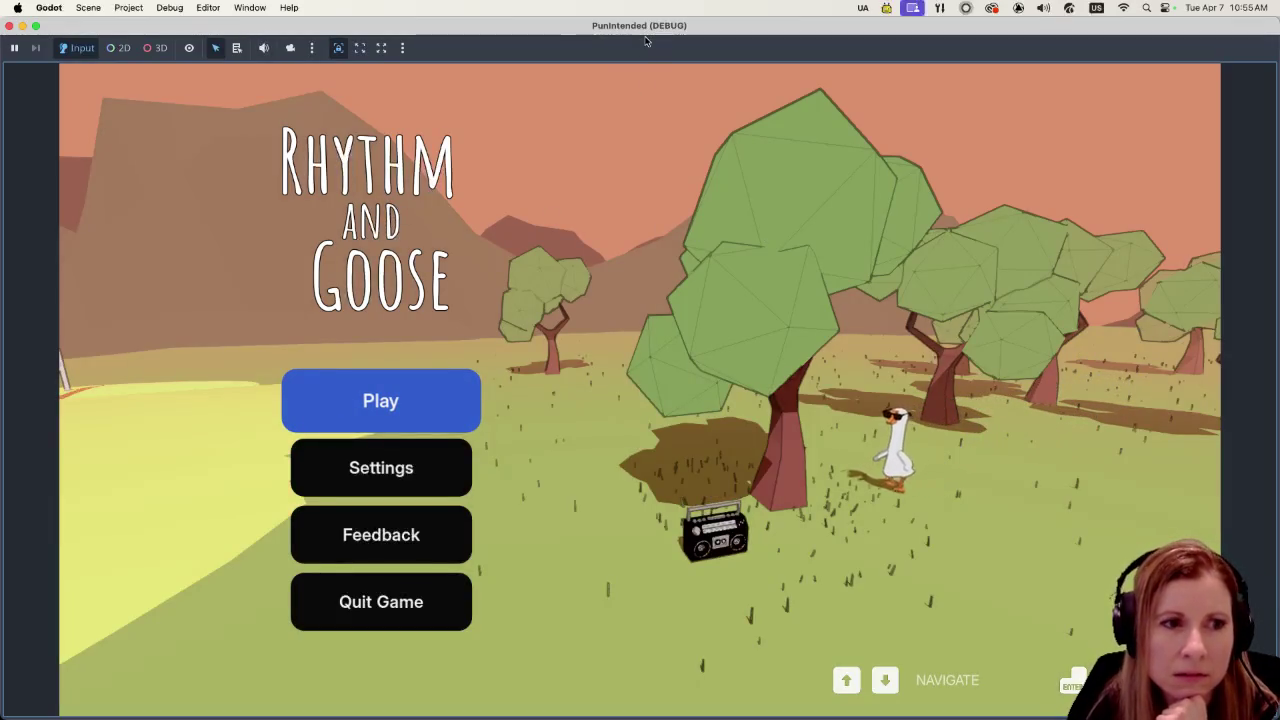
pyautogui.press('Return')
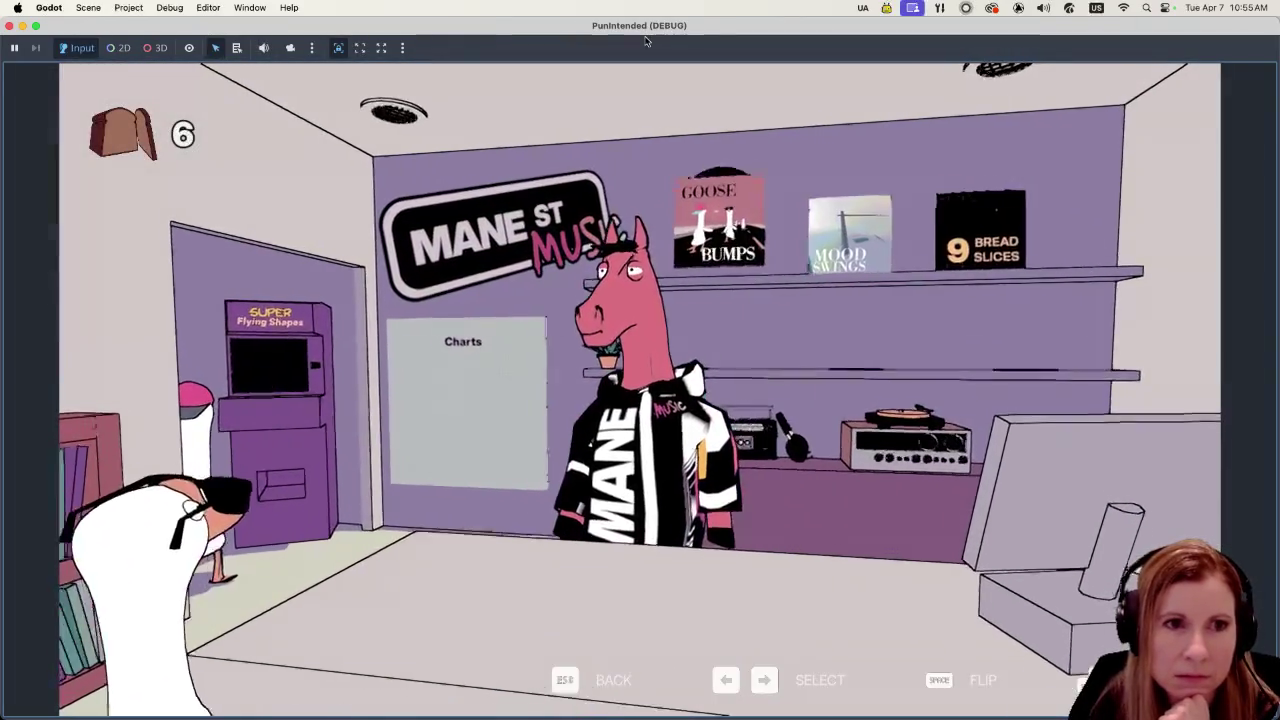
pyautogui.press('Return')
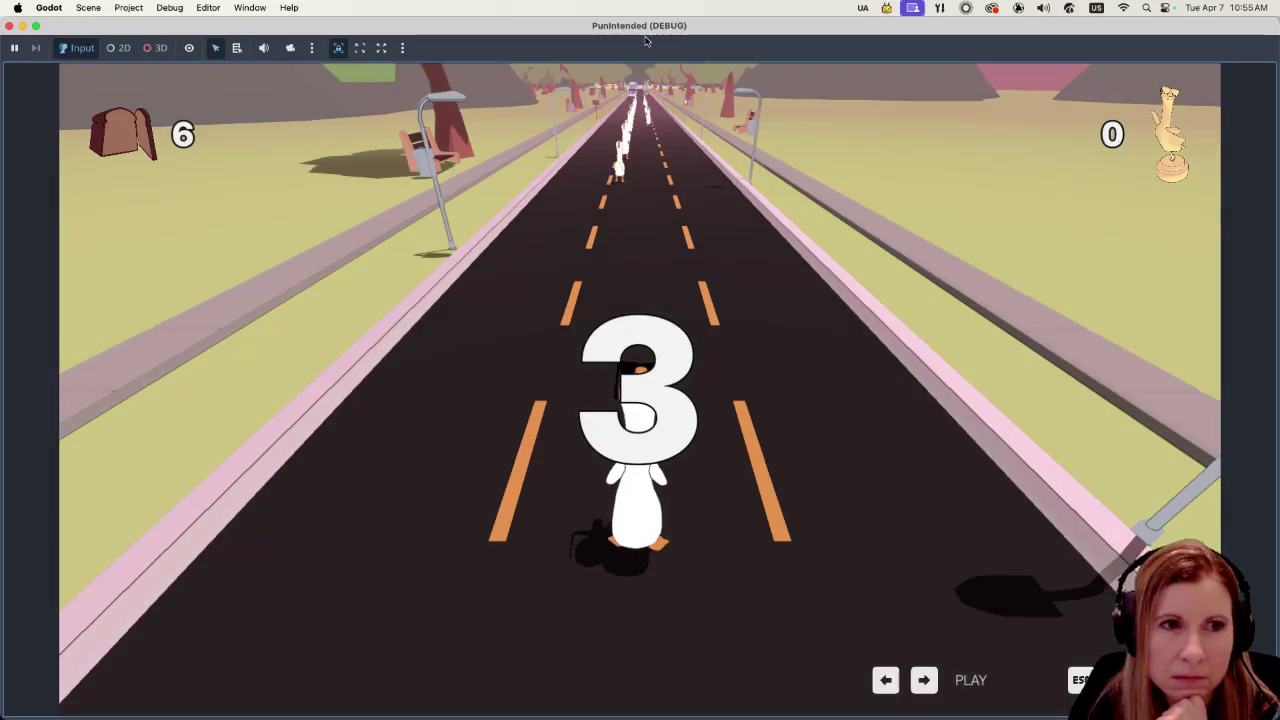
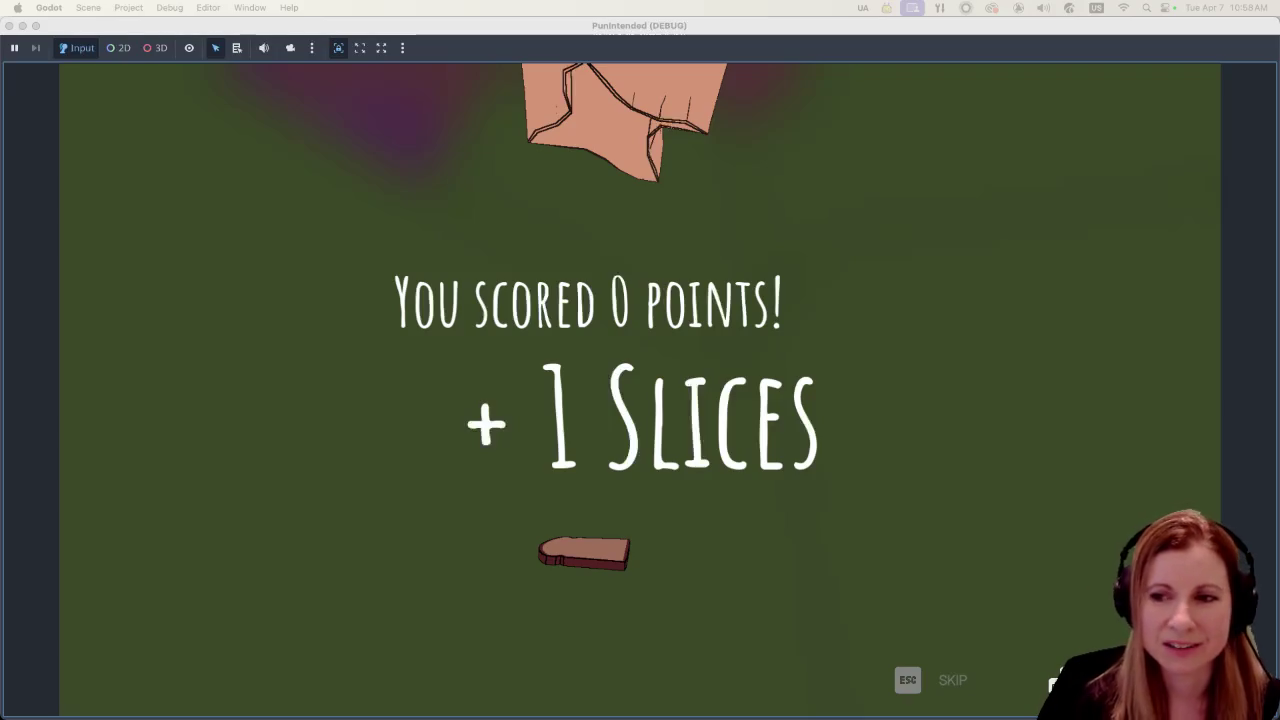
# Step: Focus the game window and let the score screen return to the Rhythm and Goose main menu
pyautogui.click(361, 25)
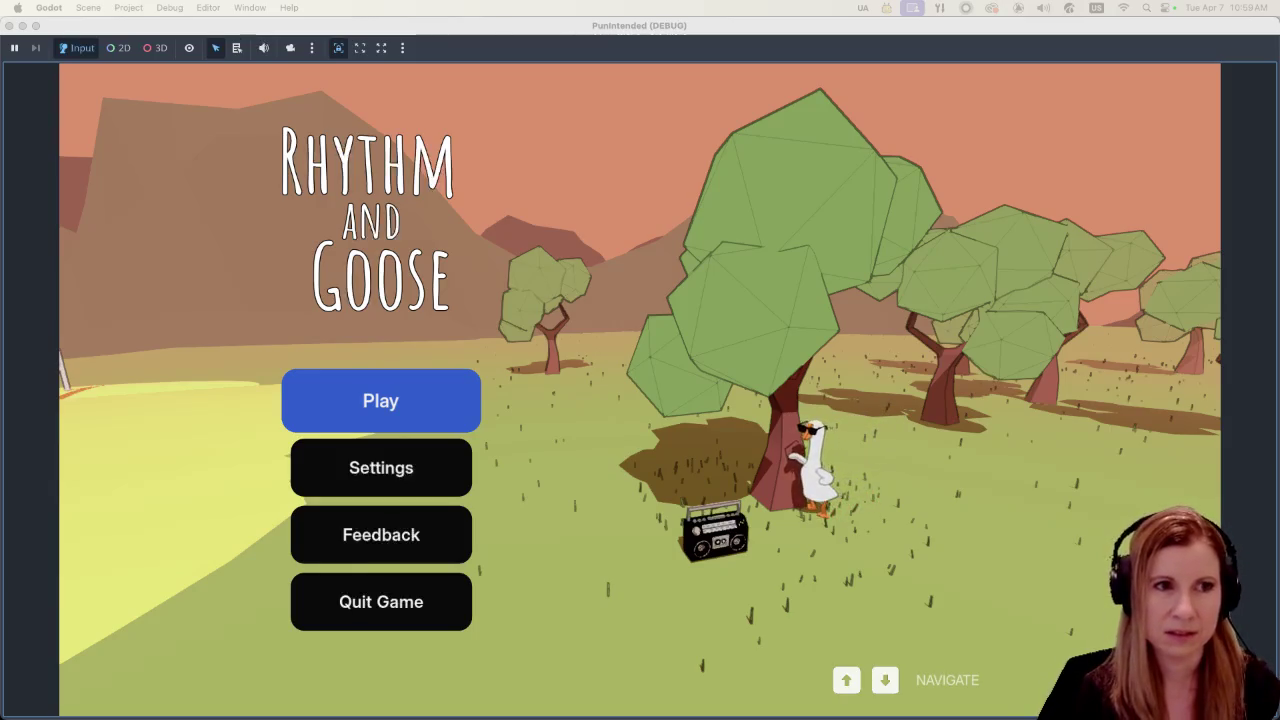
pyautogui.click(670, 302)
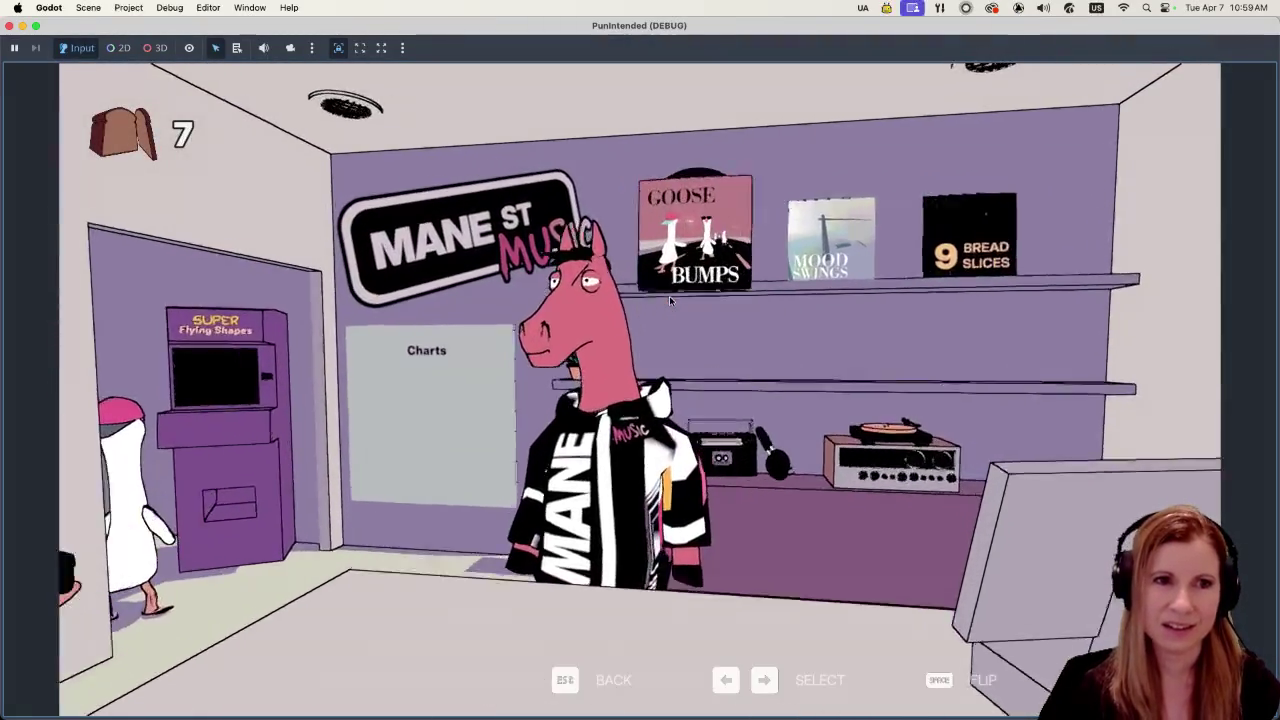
# Step: Leave the Mane St Music store and start the road level countdown
pyautogui.press('Return')
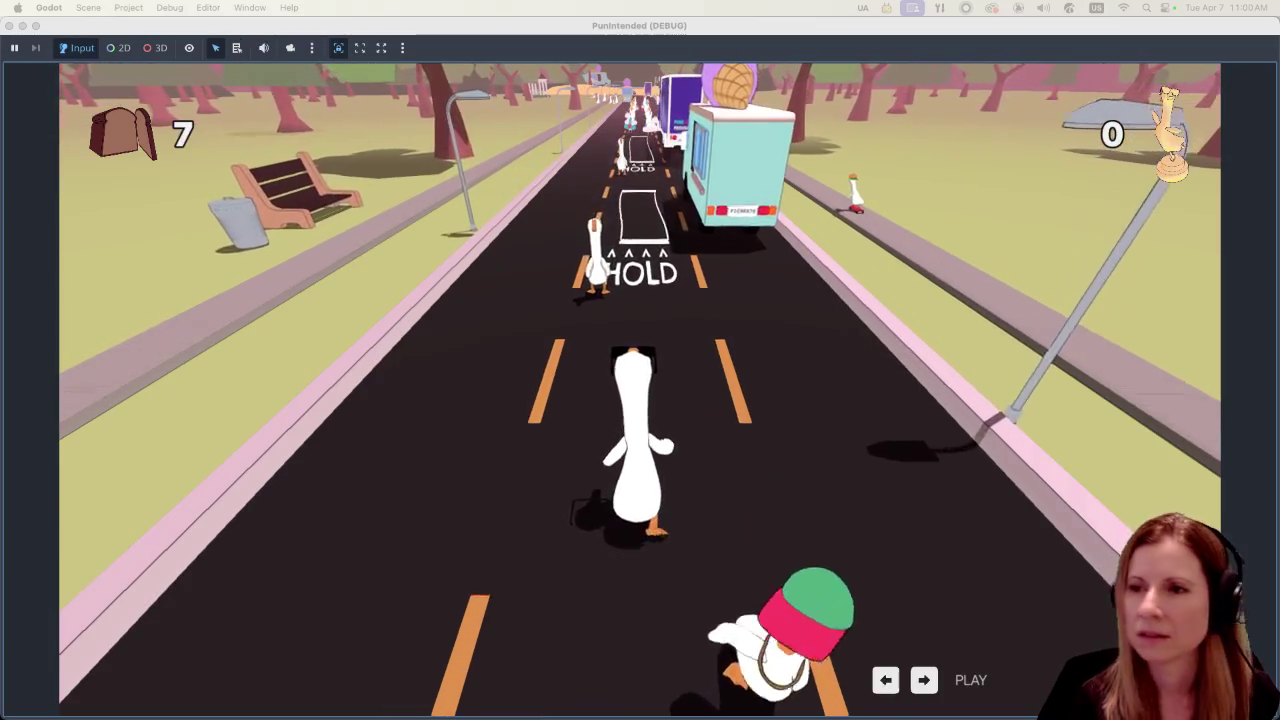
# Step: Steer the goose right into the HOLD lane and along the road
pyautogui.press('Right')
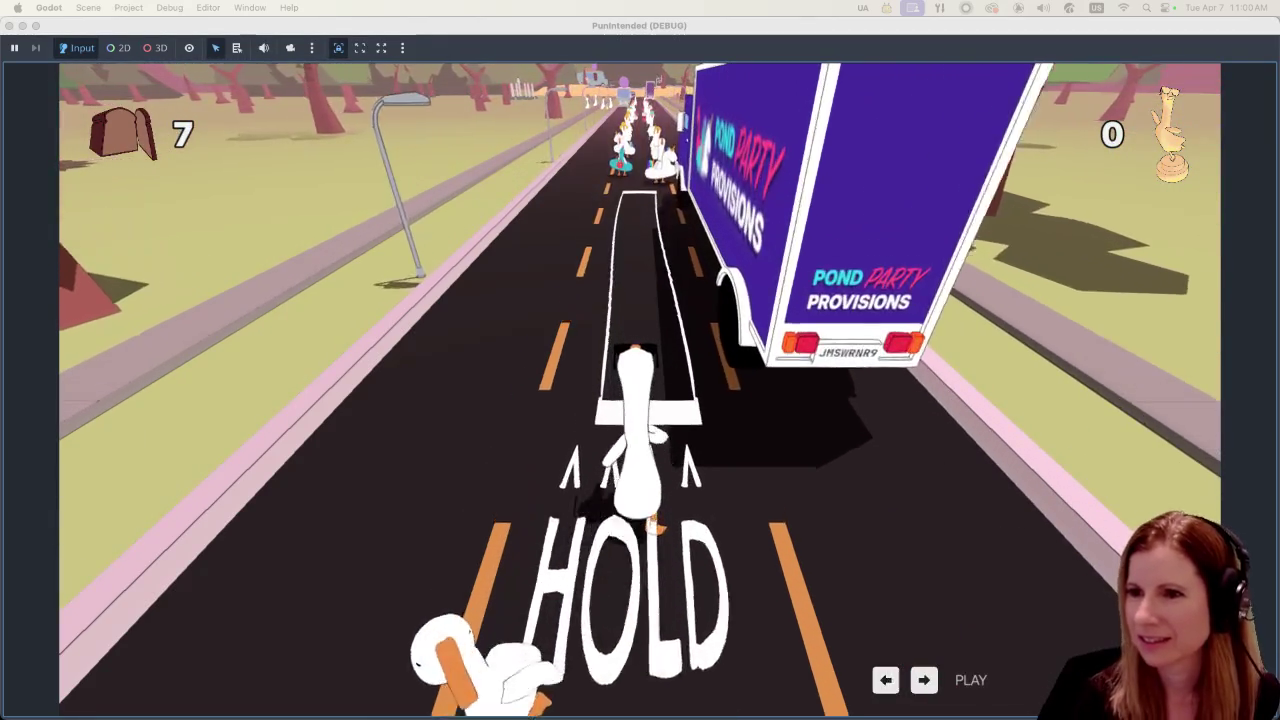
pyautogui.press('Right')
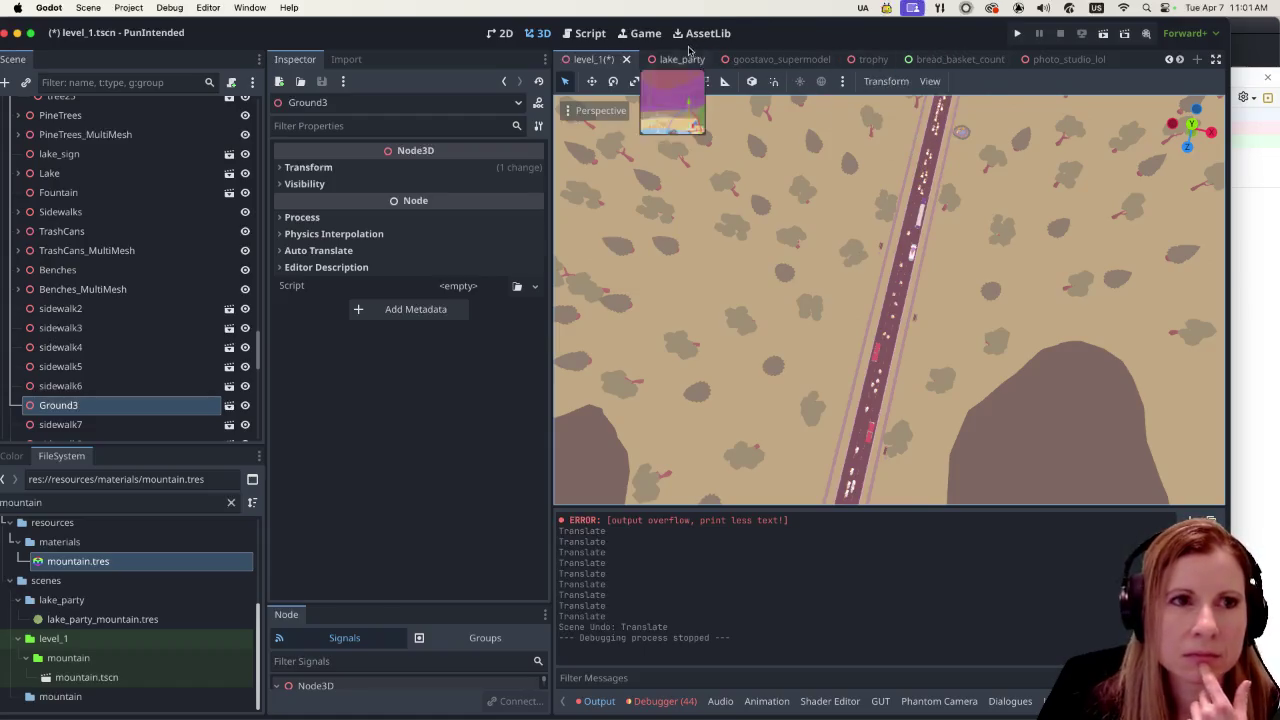
# Step: Turn off Embed Game on Next Play in the Game workspace, then return to the 3D editor
pyautogui.click(643, 33)
pyautogui.click(955, 81)
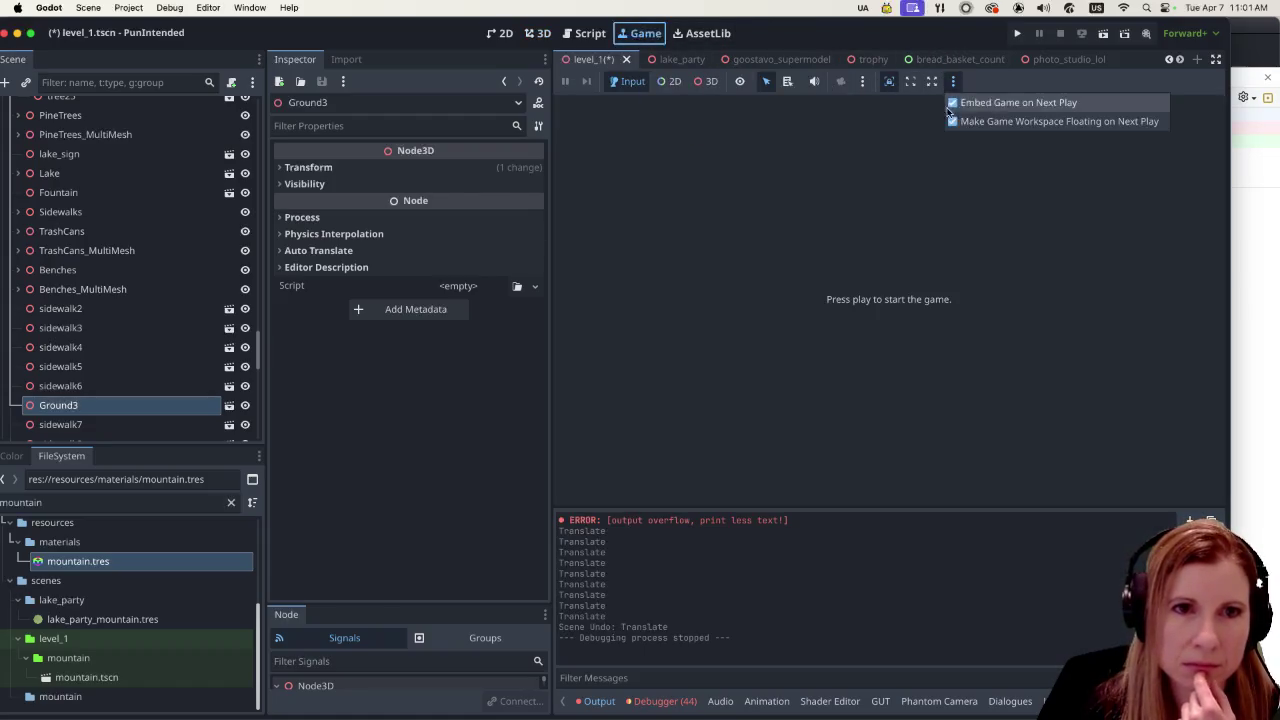
pyautogui.click(953, 108)
pyautogui.click(538, 33)
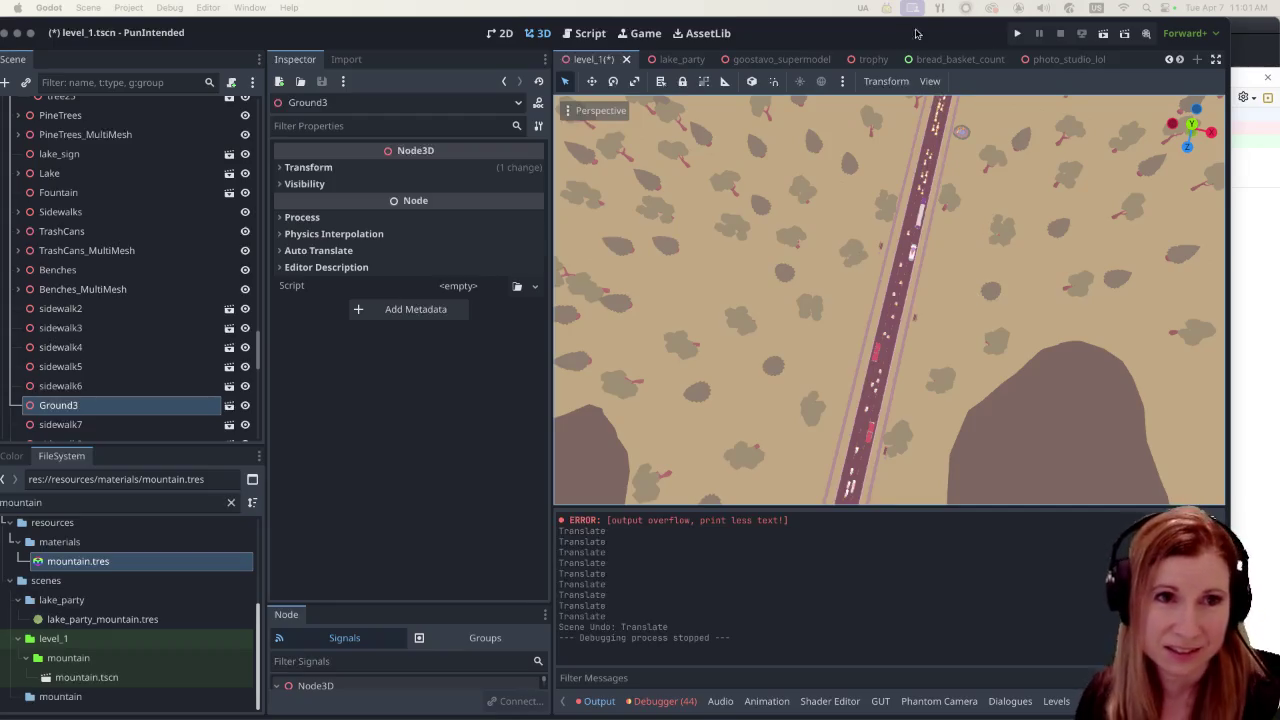
# Step: Orbit to a low view straight down the road, then open the mountain.tres material
pyautogui.scroll(-10, 1005, 306)
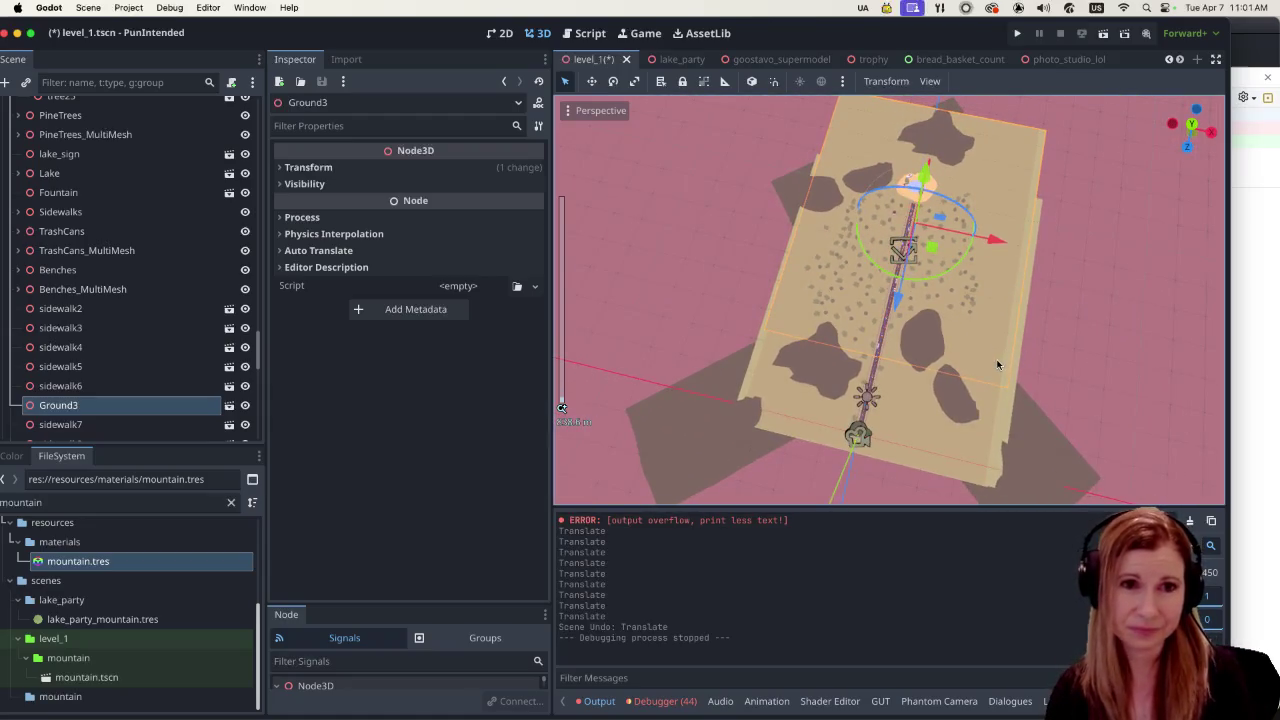
pyautogui.moveTo(983, 366)
pyautogui.mouseDown()
pyautogui.moveTo(974, 305)
pyautogui.moveTo(987, 268)
pyautogui.mouseUp()
pyautogui.scroll(3, 913, 210)
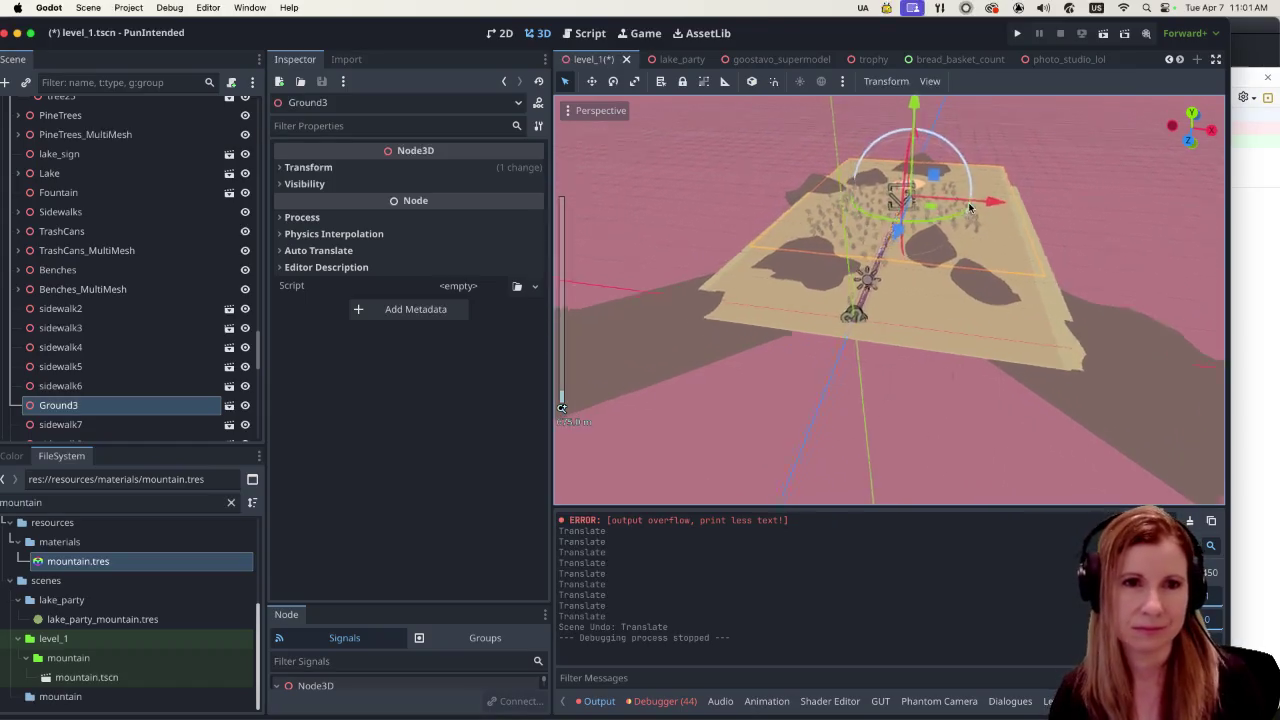
pyautogui.moveTo(913, 210)
pyautogui.mouseDown()
pyautogui.moveTo(1020, 183)
pyautogui.moveTo(1020, 350)
pyautogui.moveTo(1030, 315)
pyautogui.mouseUp()
pyautogui.scroll(5, 1028, 308)
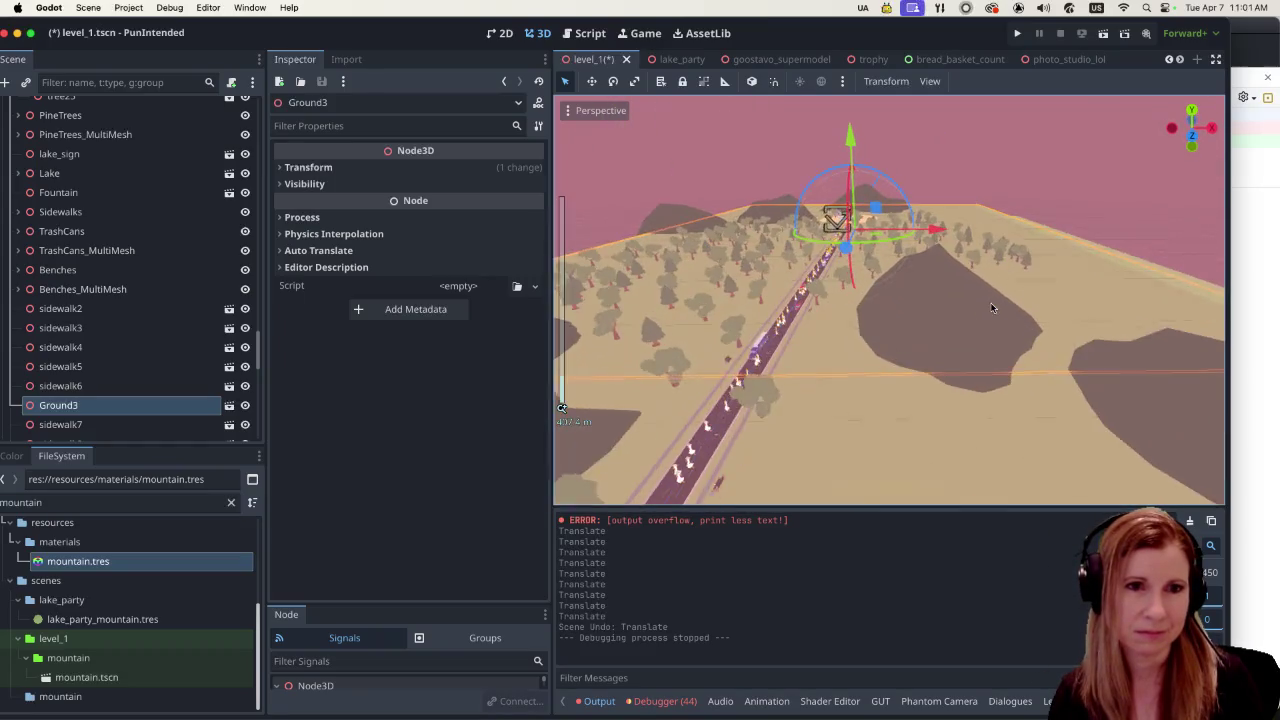
pyautogui.moveTo(946, 349); pyautogui.dragTo(966, 341)
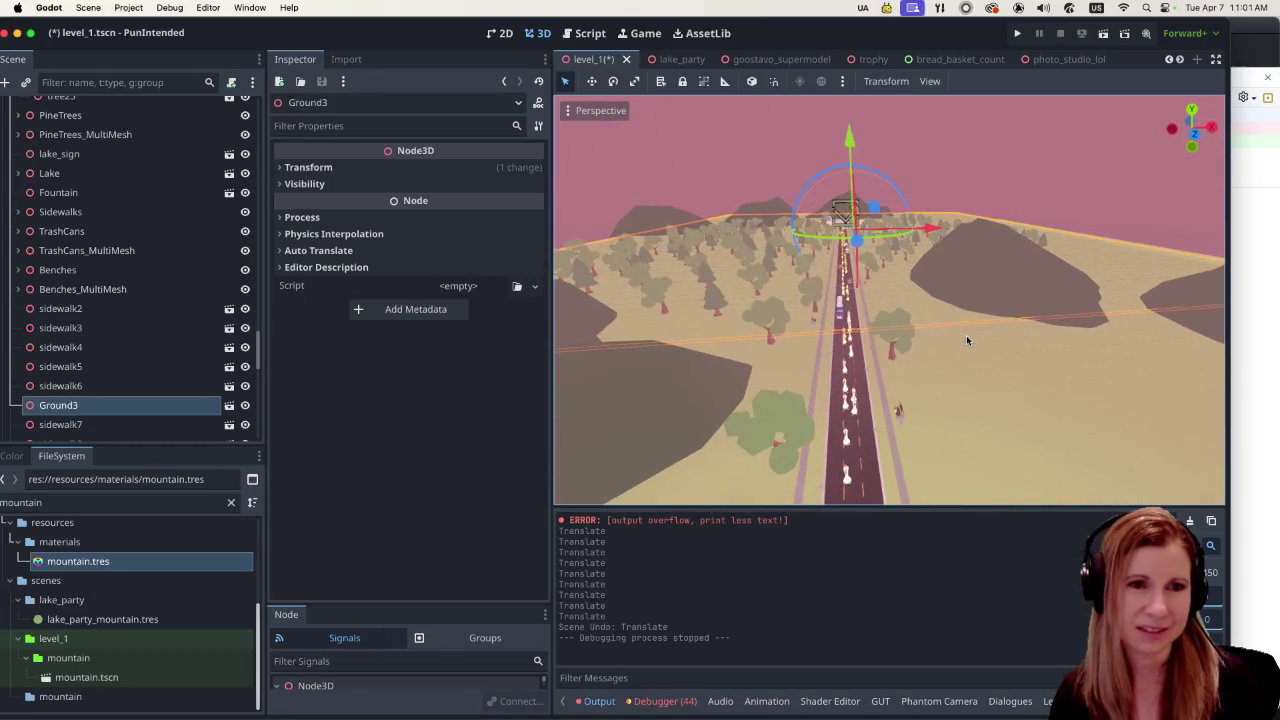
pyautogui.scroll(-3, 884, 345)
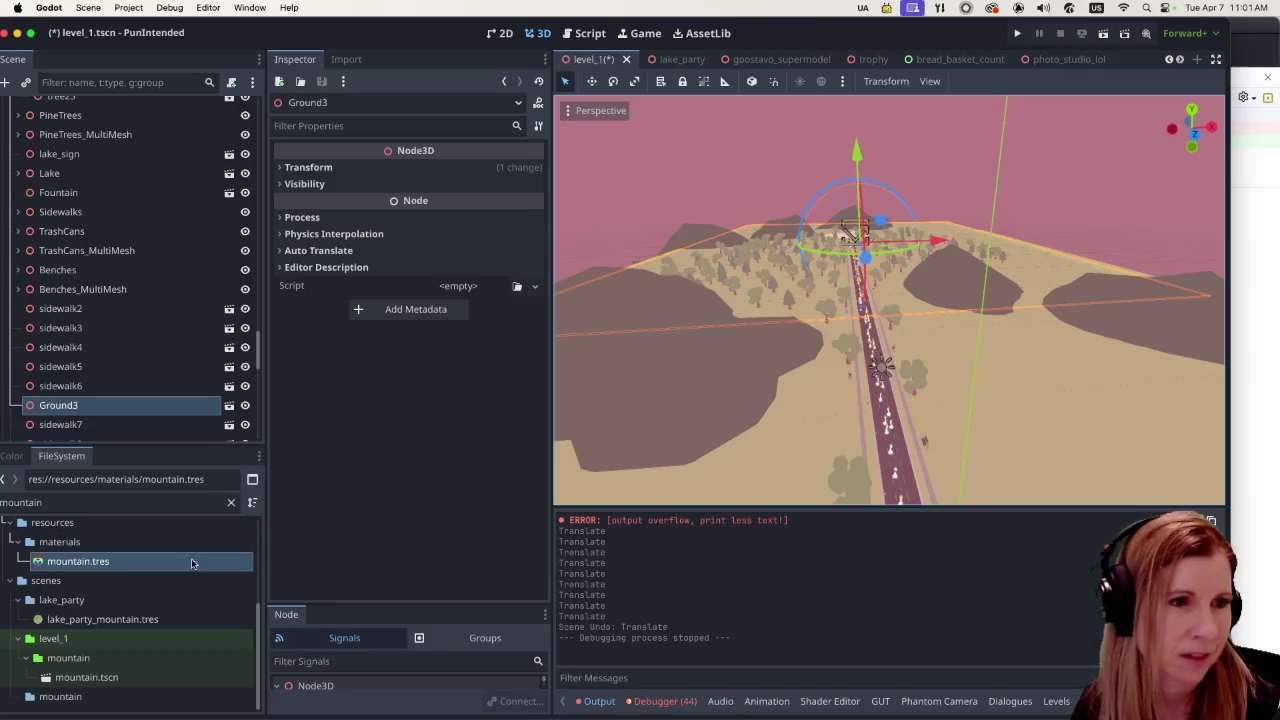
pyautogui.scroll(5, 120, 610)
pyautogui.scroll(-5, 140, 597)
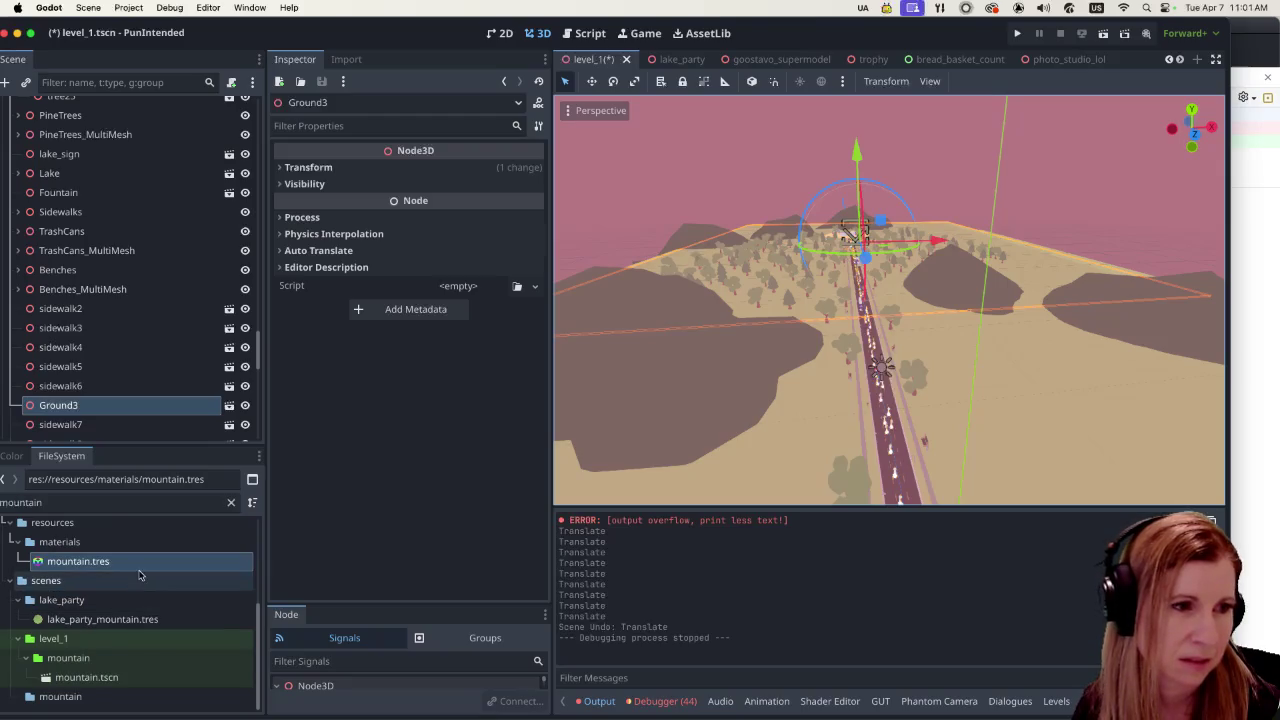
pyautogui.click(151, 562)
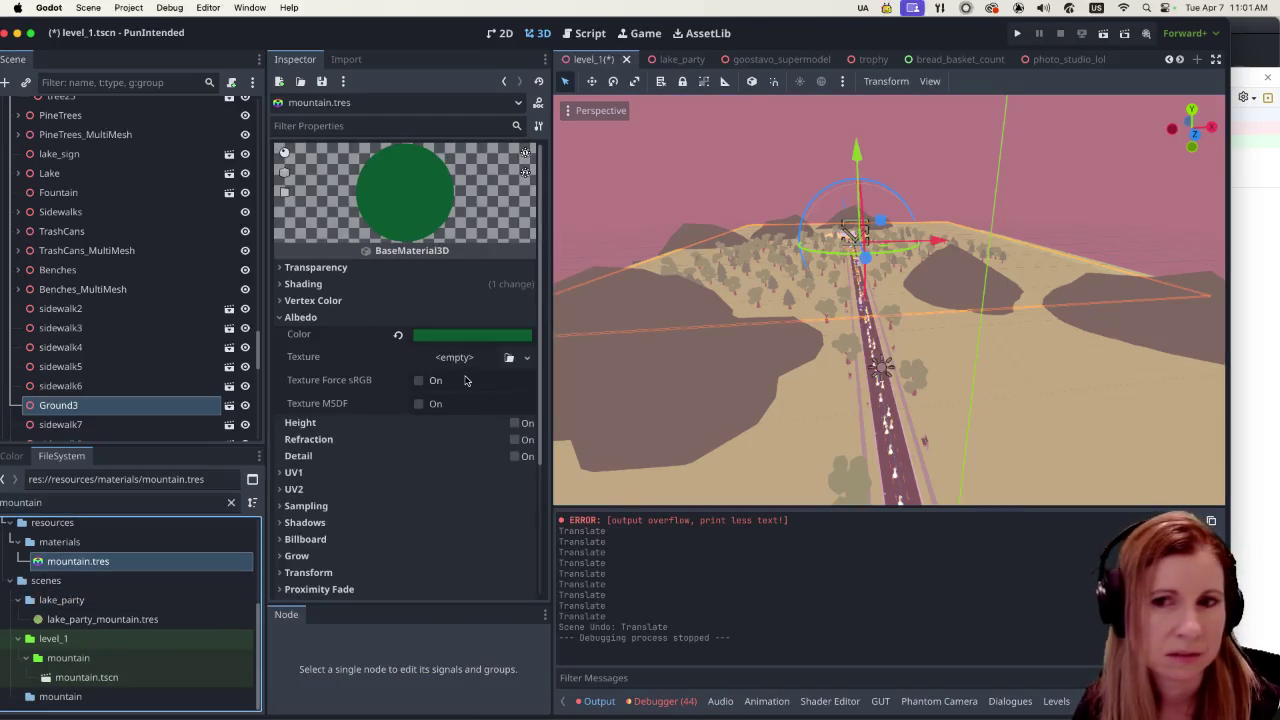
# Step: Preview light teal a0d8d7, light blue 7dbefa, slate blue 668faf and grey-green 4c6051 on the mountains
pyautogui.click(452, 338)
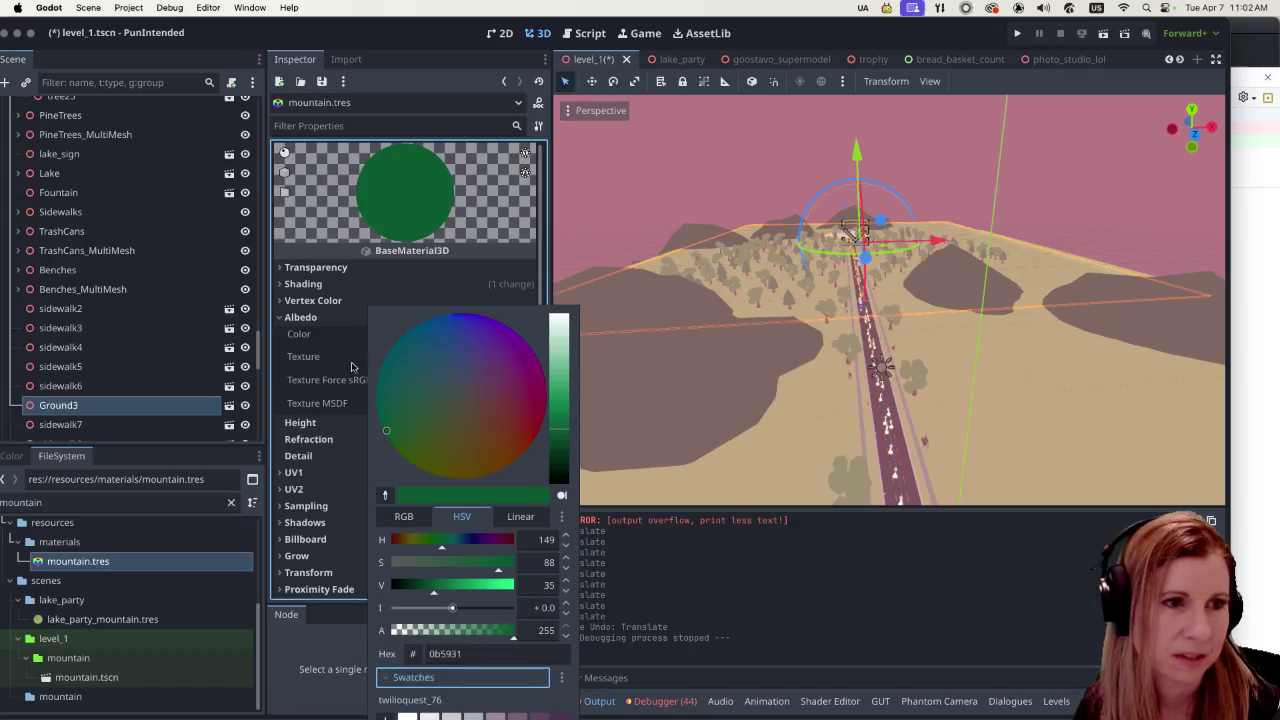
pyautogui.click(357, 334)
pyautogui.click(465, 338)
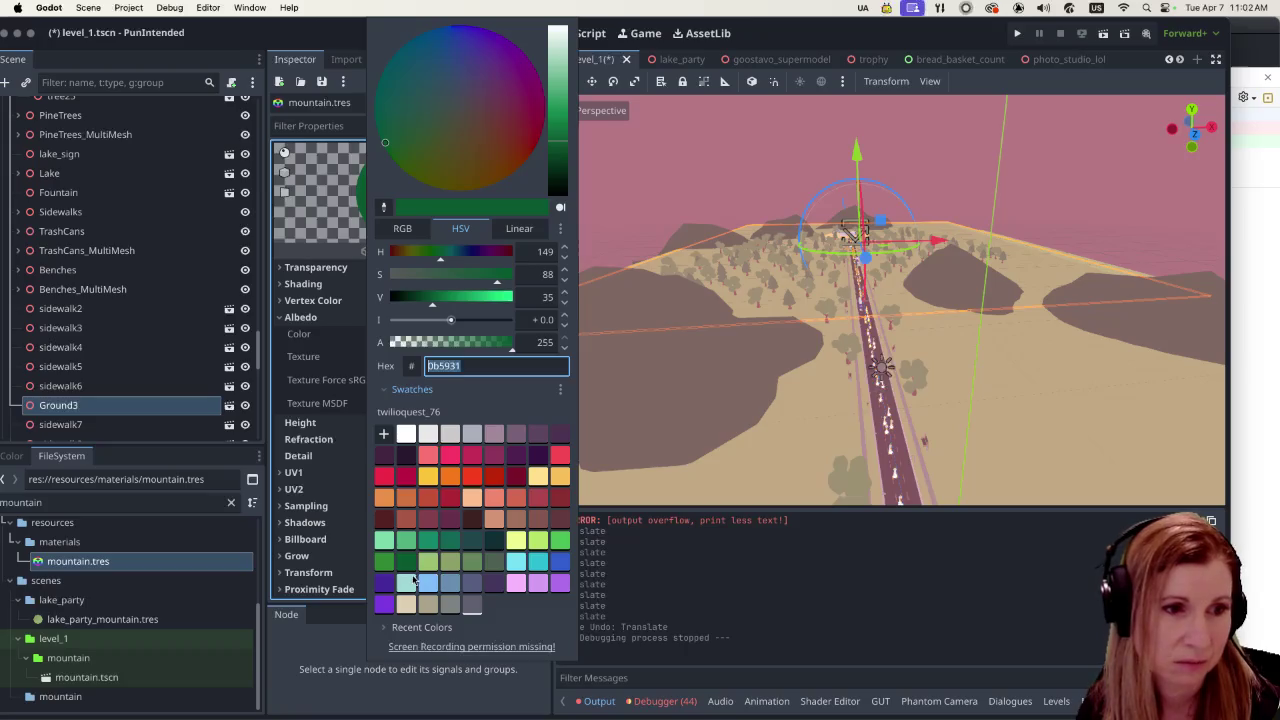
pyautogui.click(412, 581)
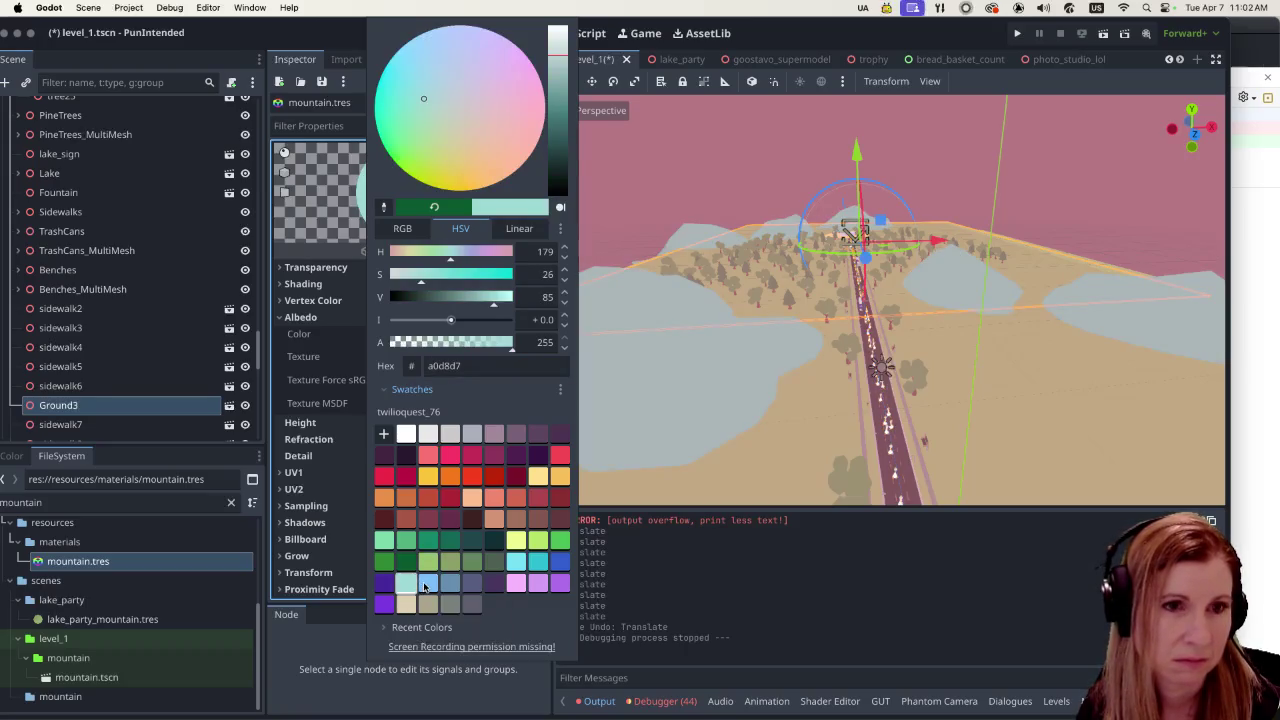
pyautogui.click(424, 587)
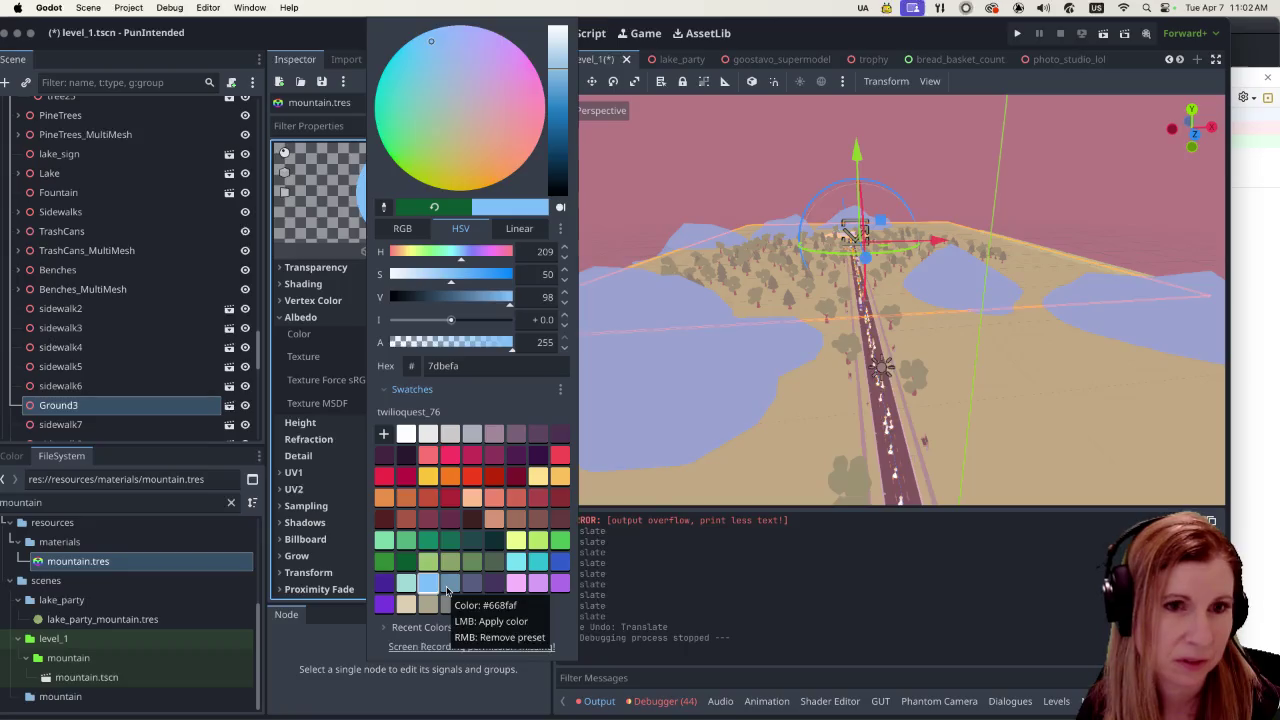
pyautogui.click(448, 587)
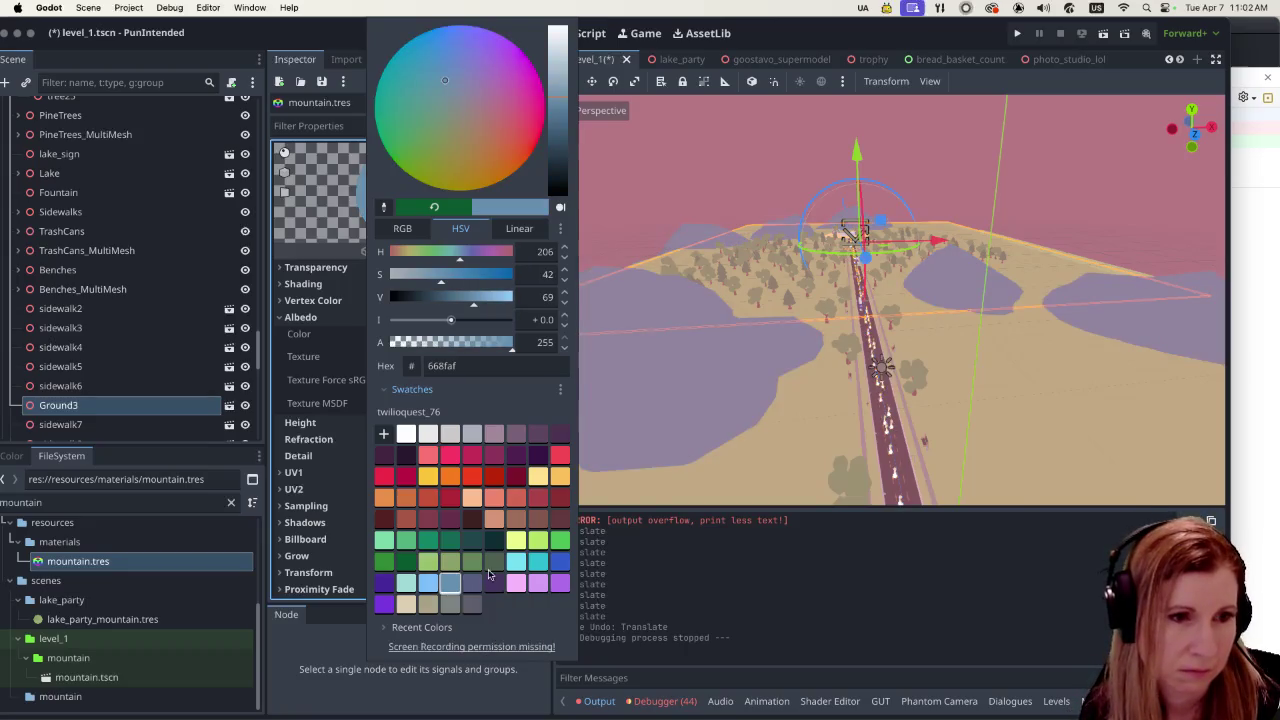
pyautogui.click(495, 565)
pyautogui.click(470, 568)
pyautogui.click(411, 588)
pyautogui.click(432, 586)
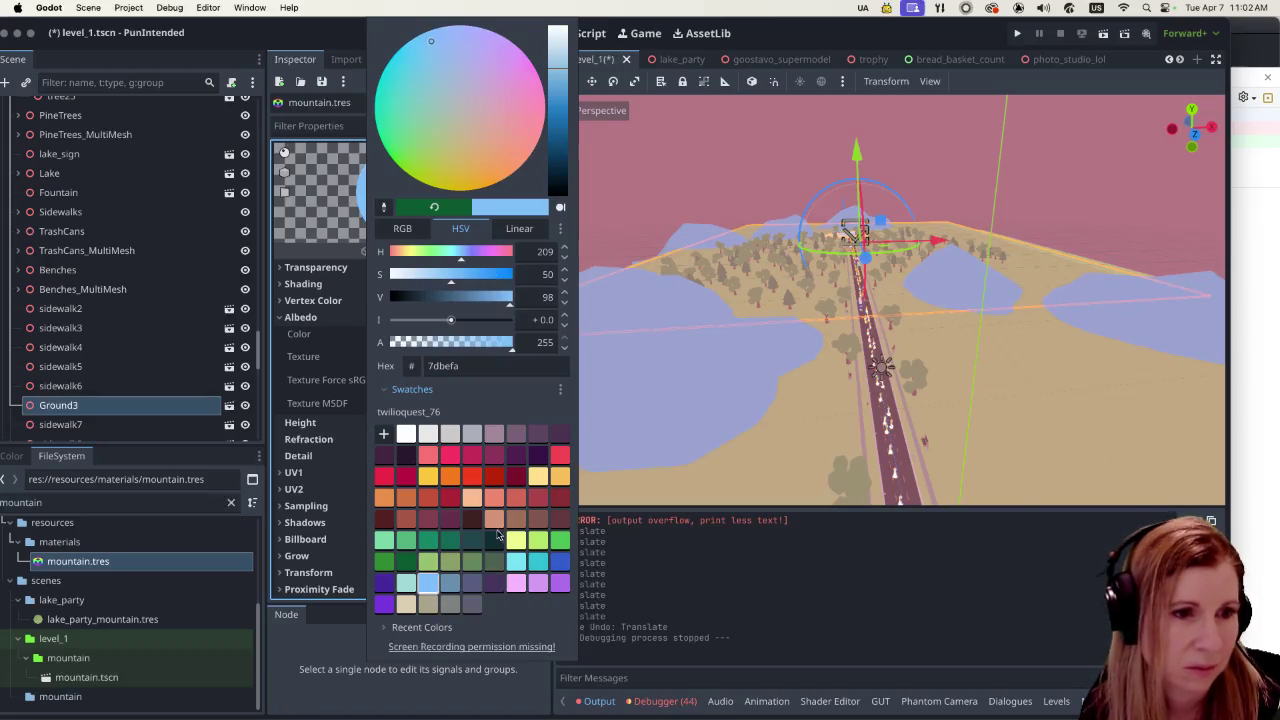
# Step: Preview greens on the mountains: olive 899f66, 97bf6e, 0b5931, 2f8735, 7bd7a9, 52b281, 148568, and light cyan
pyautogui.click(456, 562)
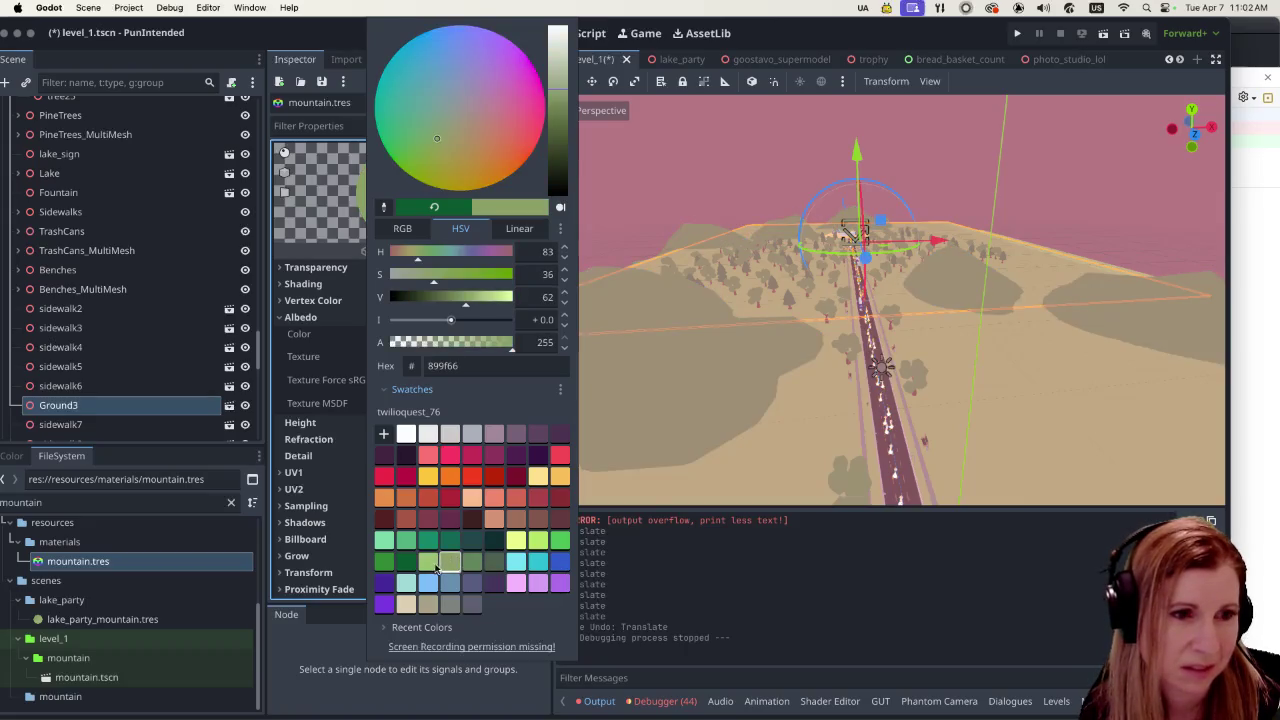
pyautogui.click(429, 565)
pyautogui.click(406, 563)
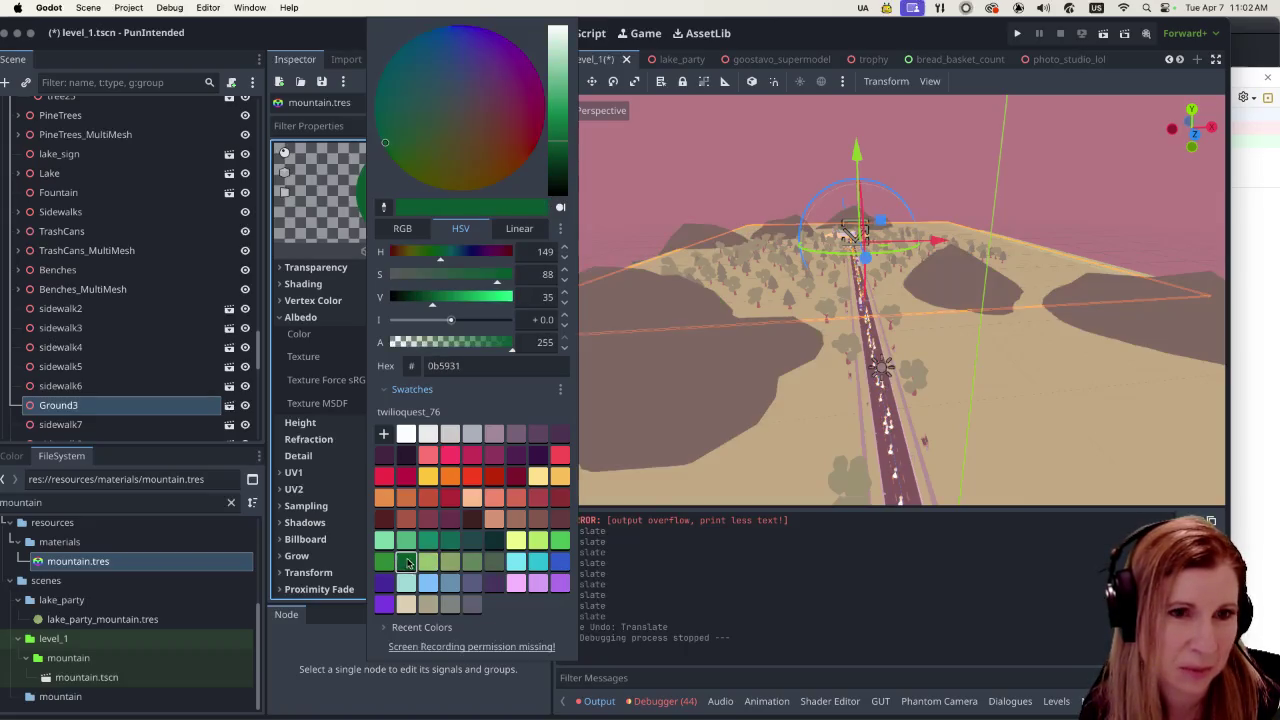
pyautogui.click(386, 557)
pyautogui.click(385, 541)
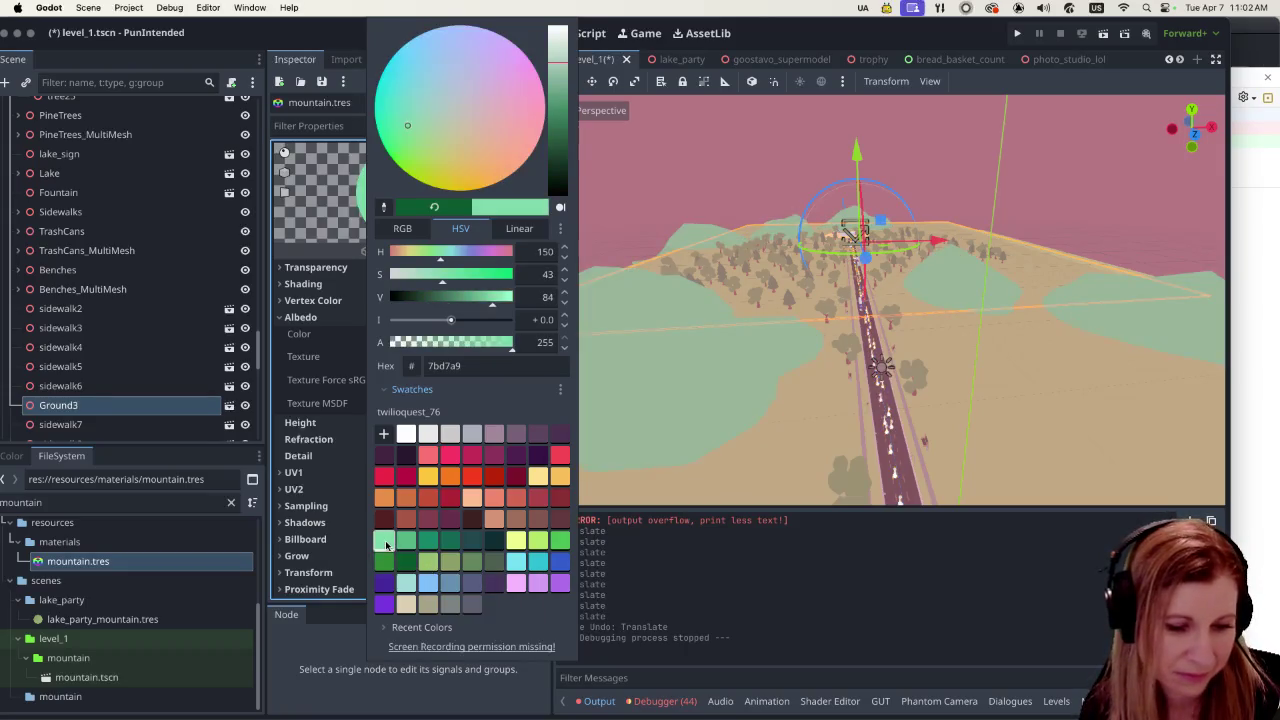
pyautogui.click(407, 542)
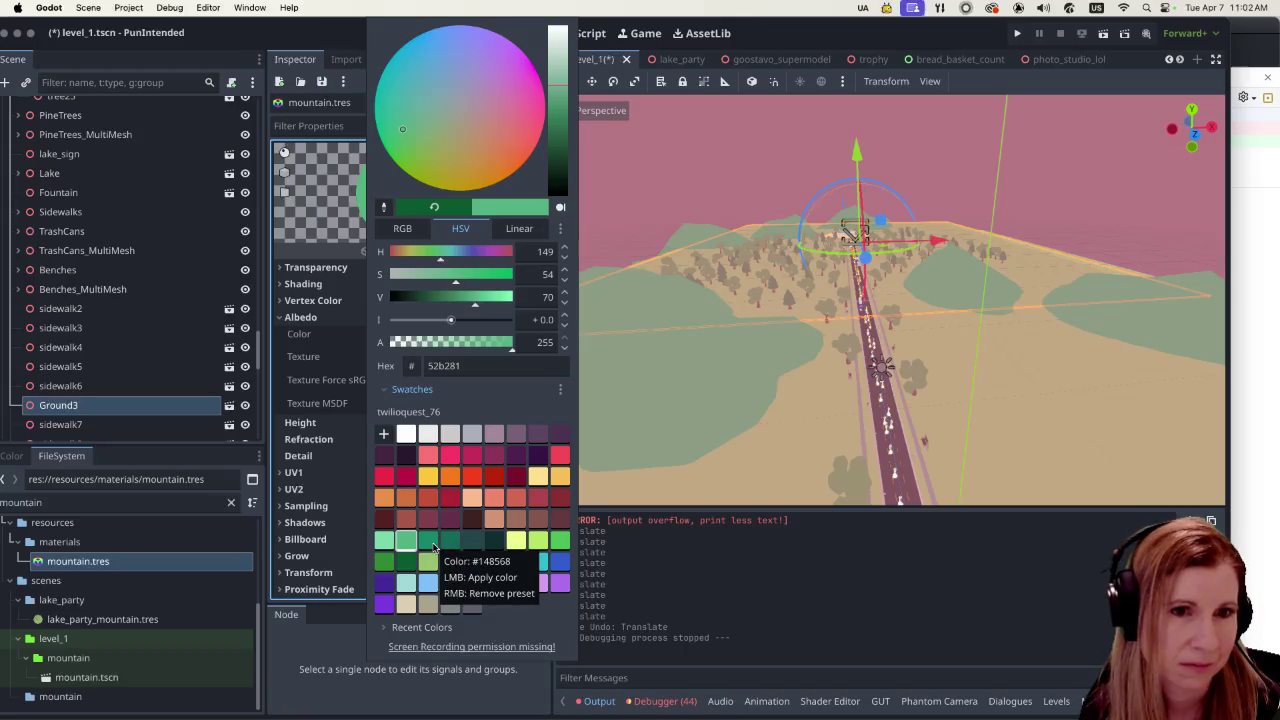
pyautogui.click(433, 545)
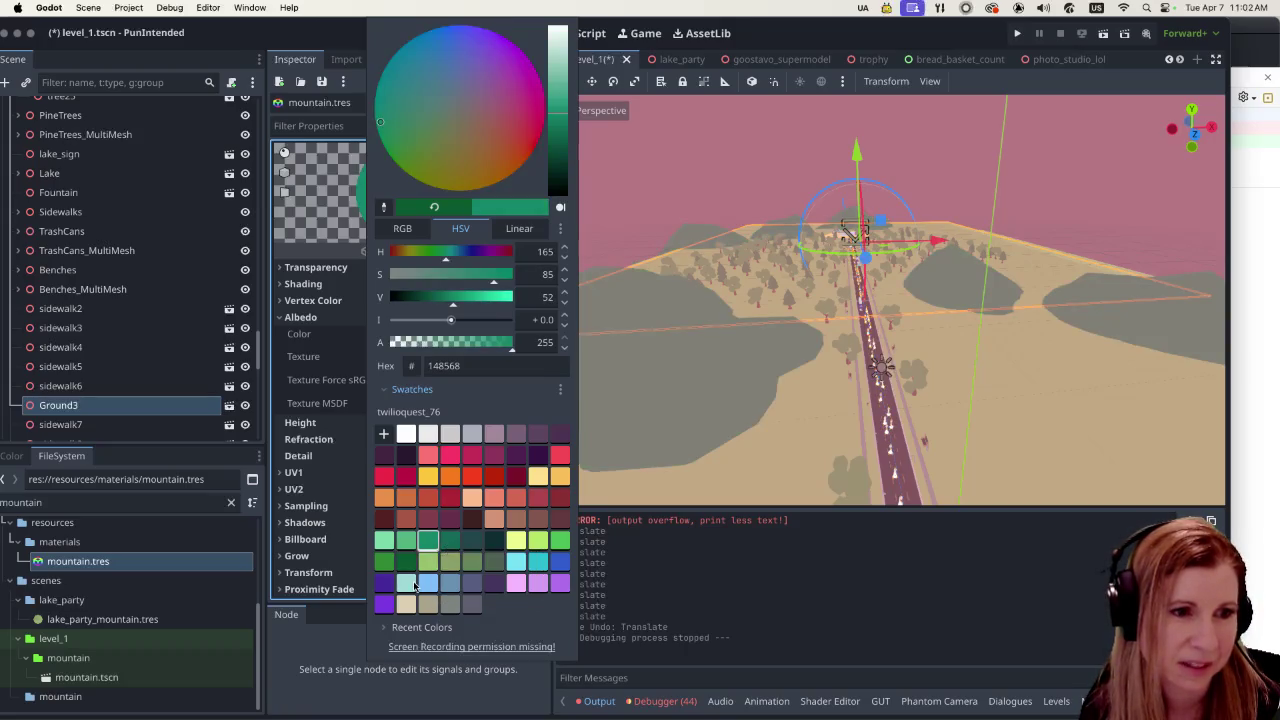
pyautogui.click(413, 584)
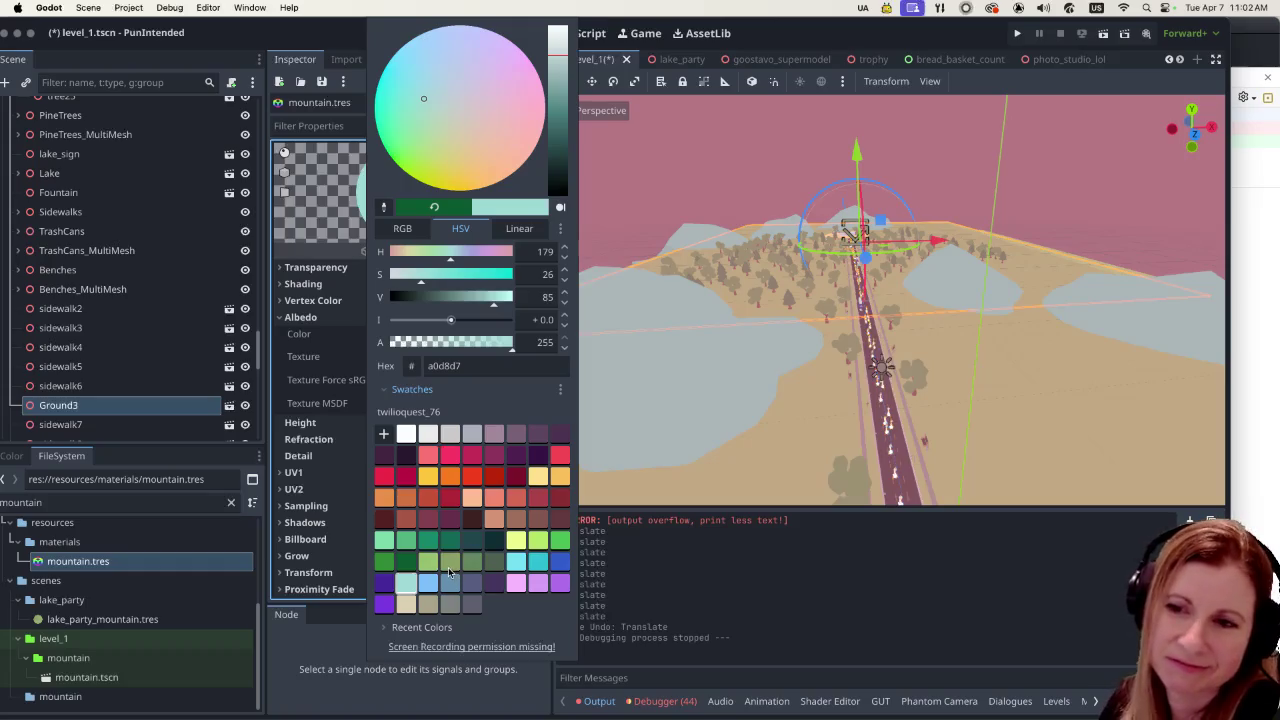
# Step: Preview light yellow, pale orange, peach, and several red and crimson shades on the mountains
pyautogui.click(518, 539)
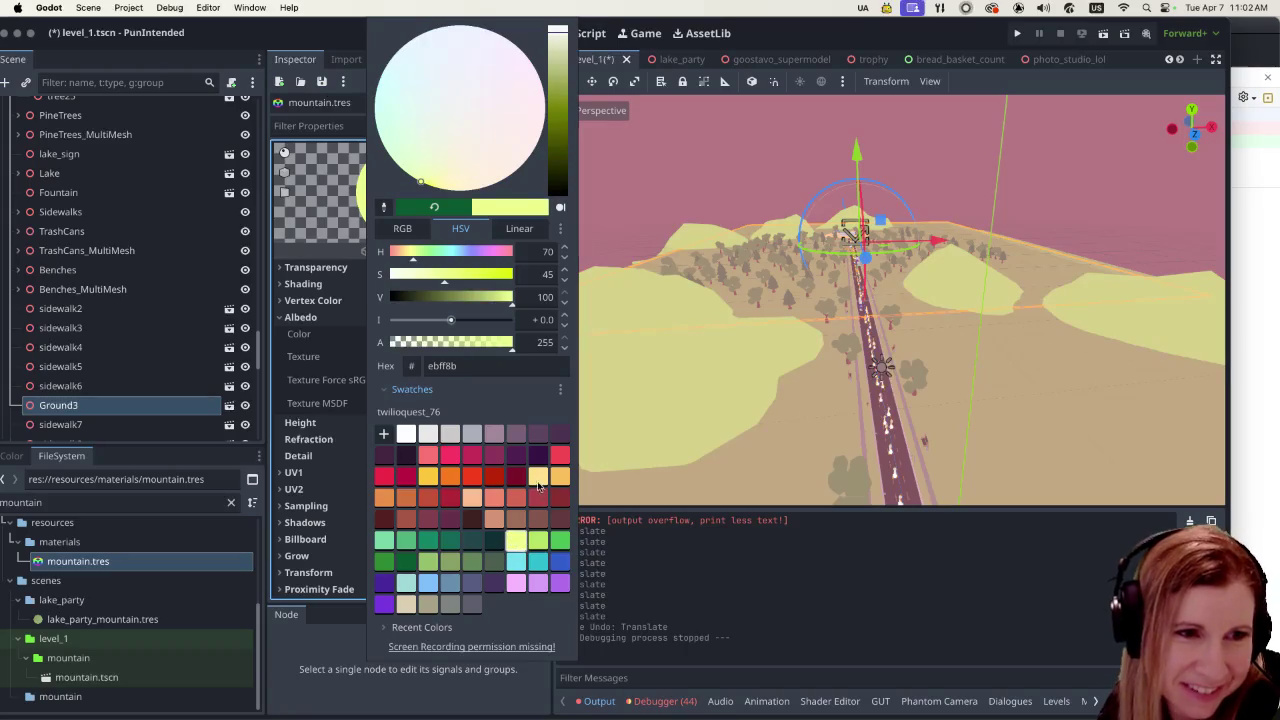
pyautogui.click(538, 482)
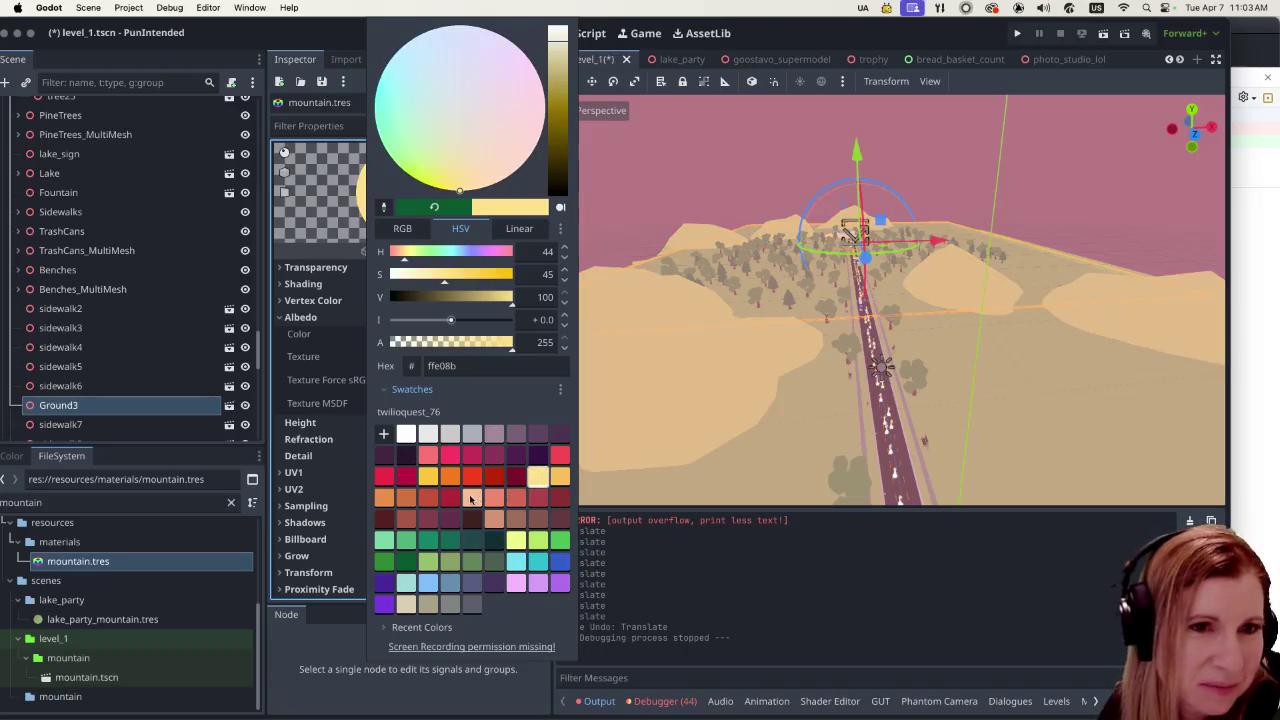
pyautogui.click(472, 498)
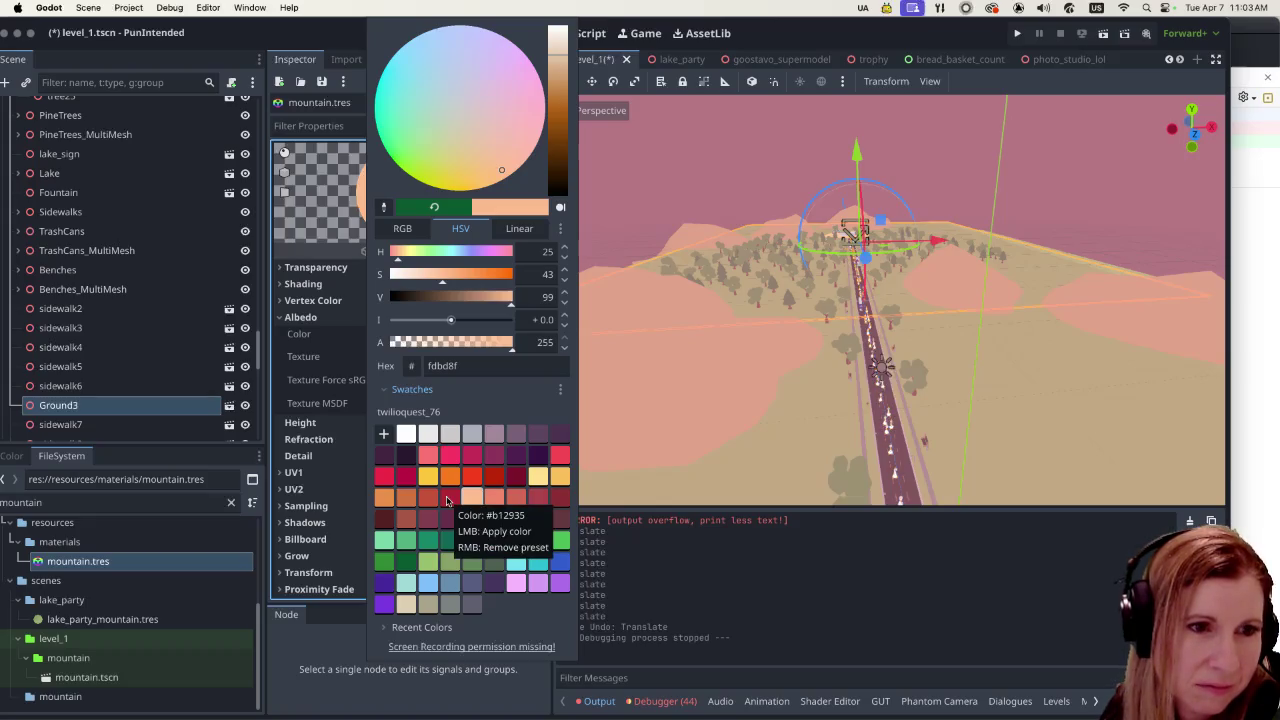
pyautogui.click(449, 497)
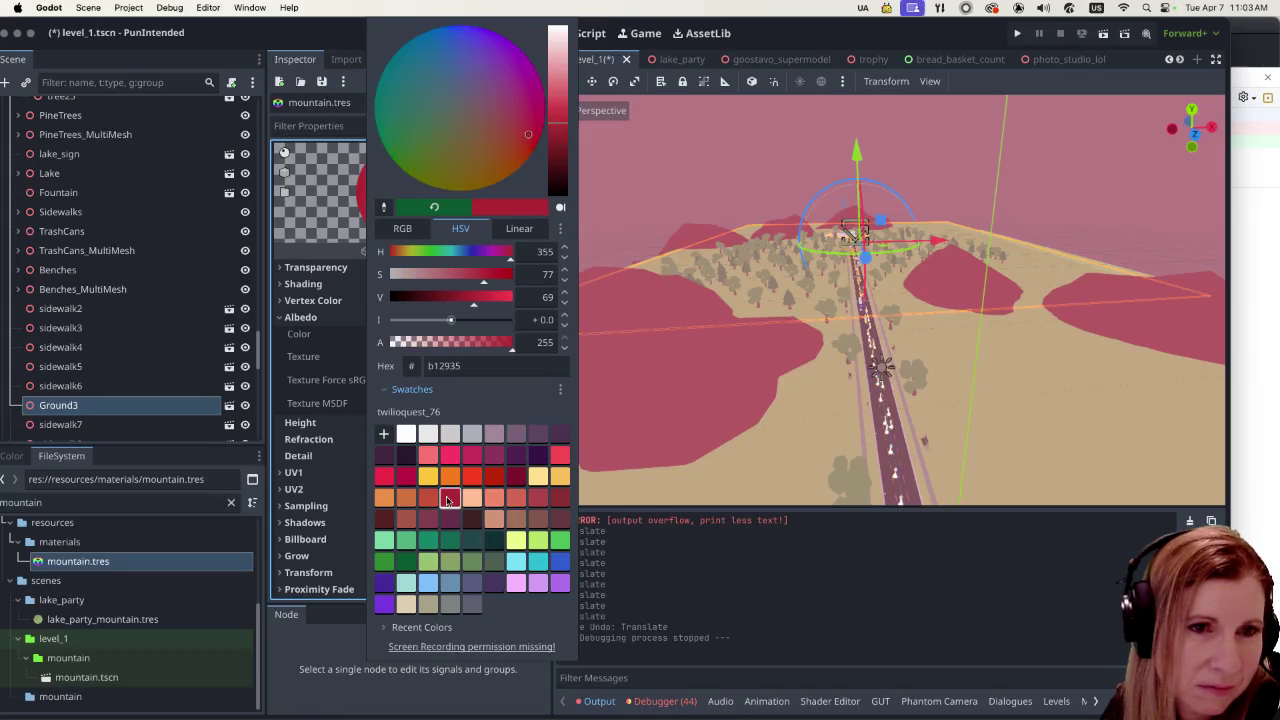
pyautogui.click(427, 498)
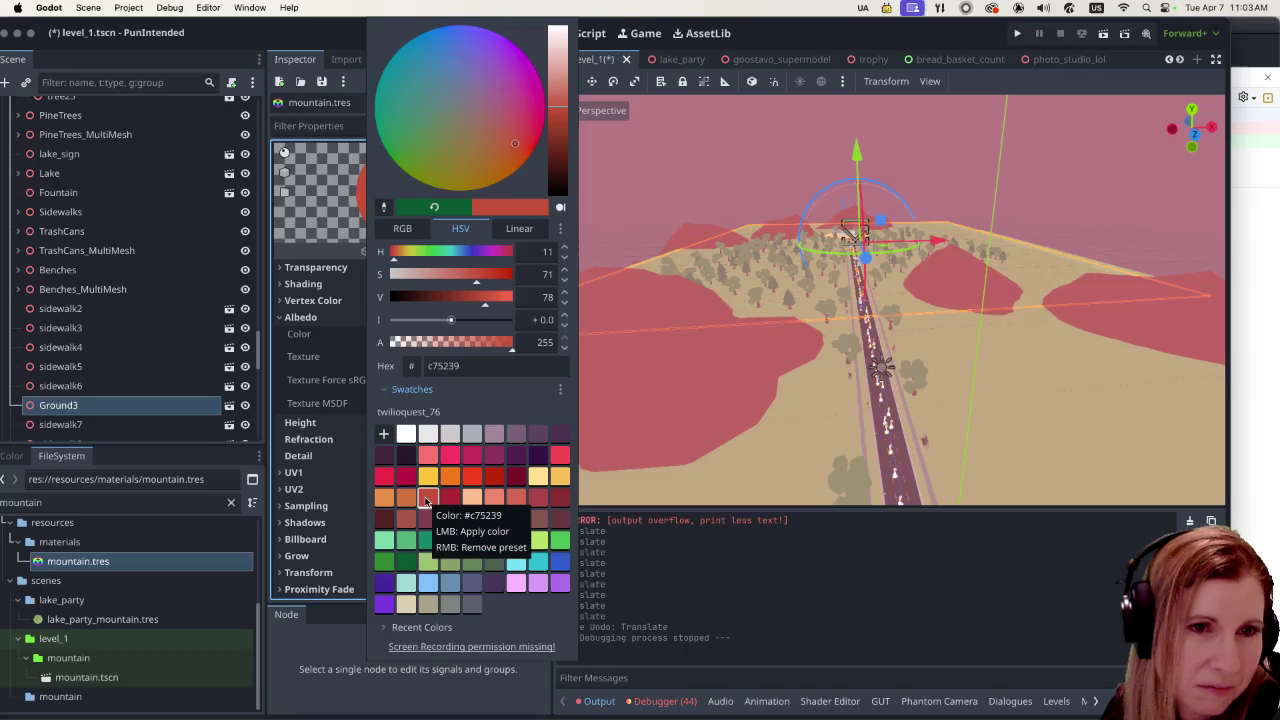
pyautogui.click(406, 498)
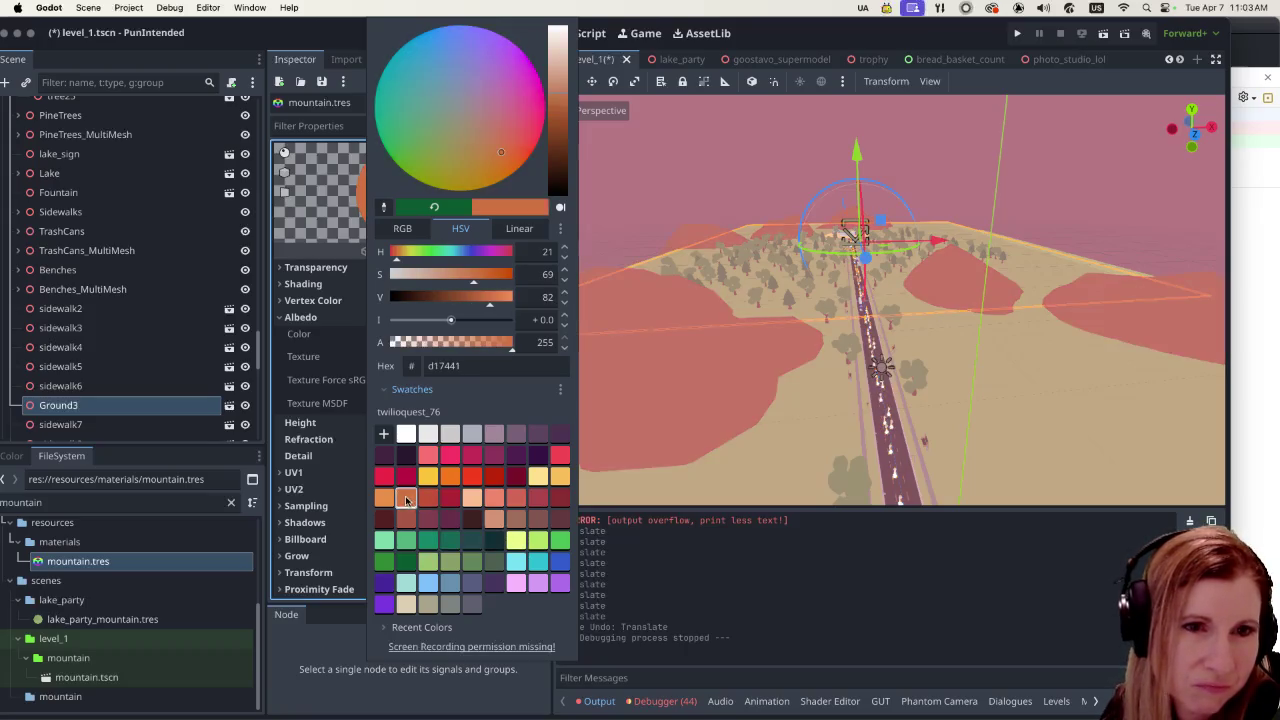
pyautogui.click(429, 498)
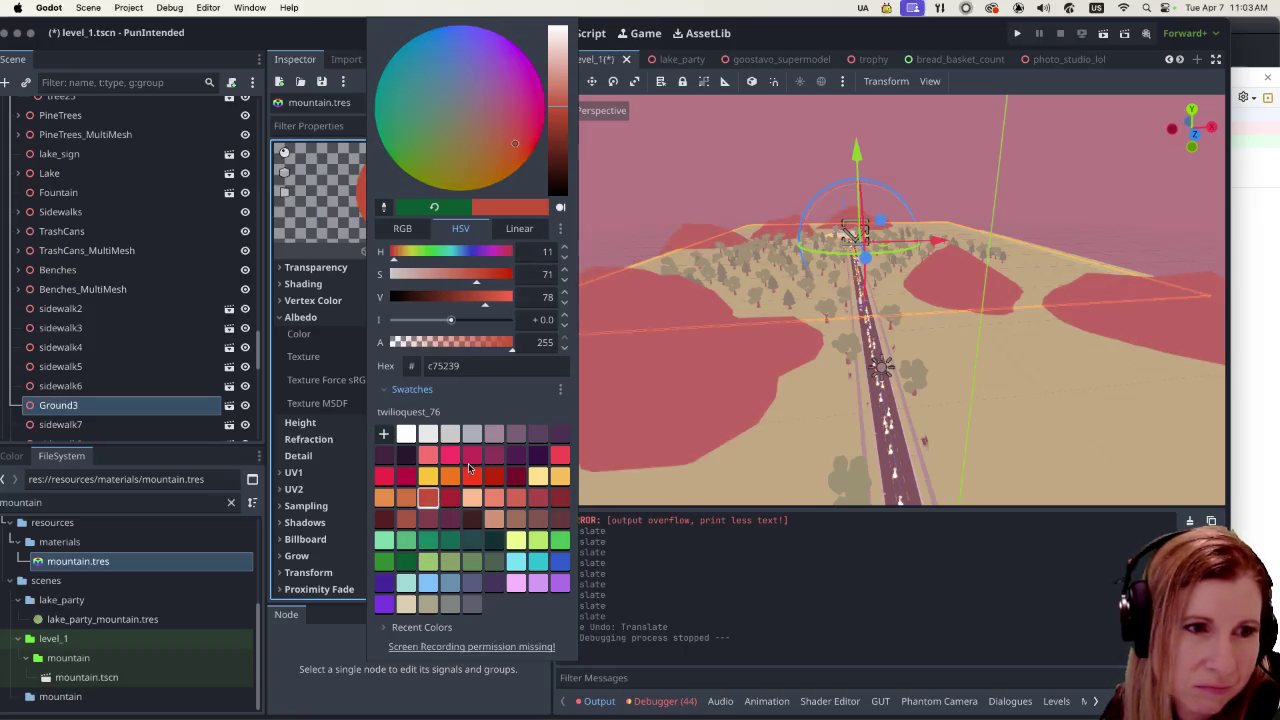
pyautogui.click(477, 457)
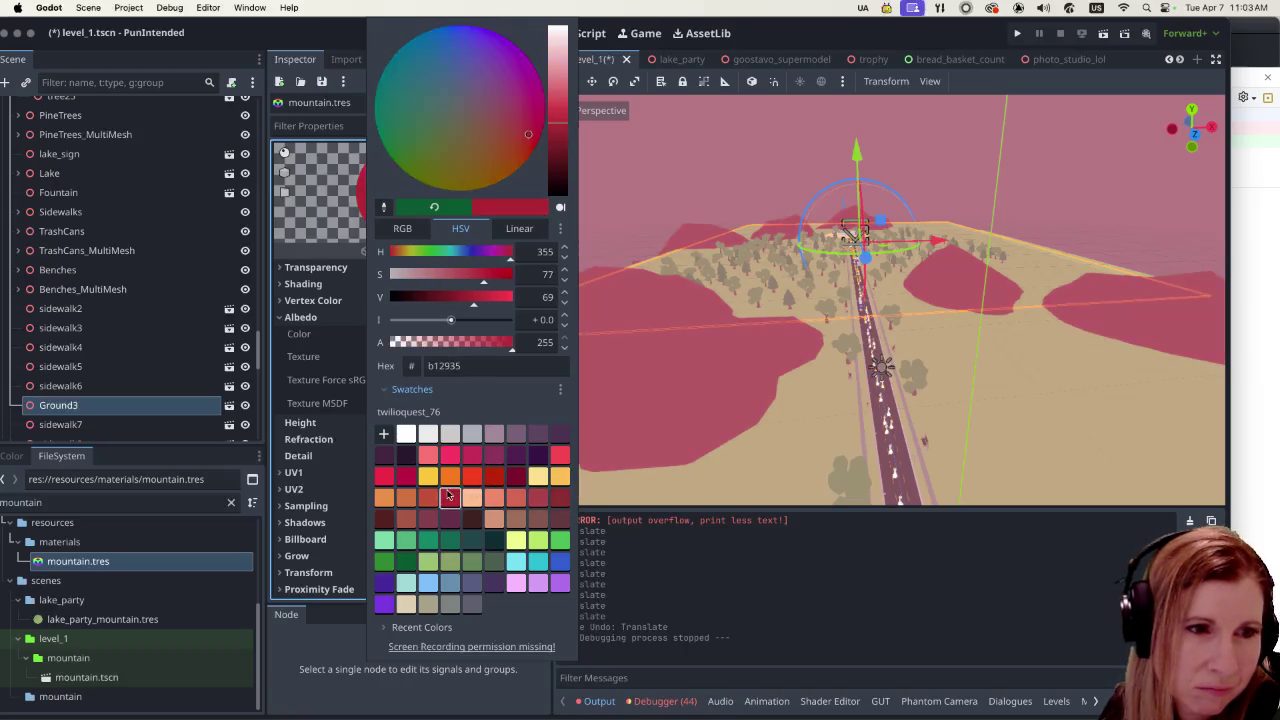
pyautogui.click(424, 499)
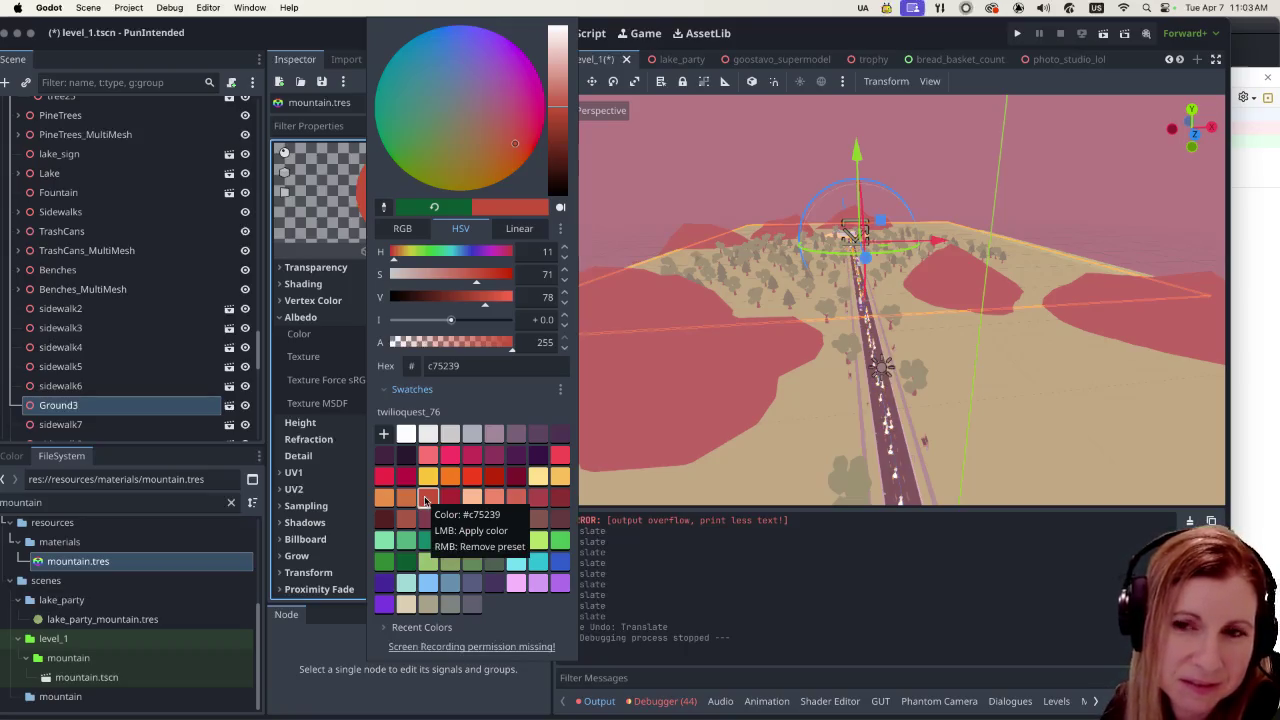
# Step: After darker reds and light pinks, set the mountain albedo to light peach fdbd8f
pyautogui.click(450, 505)
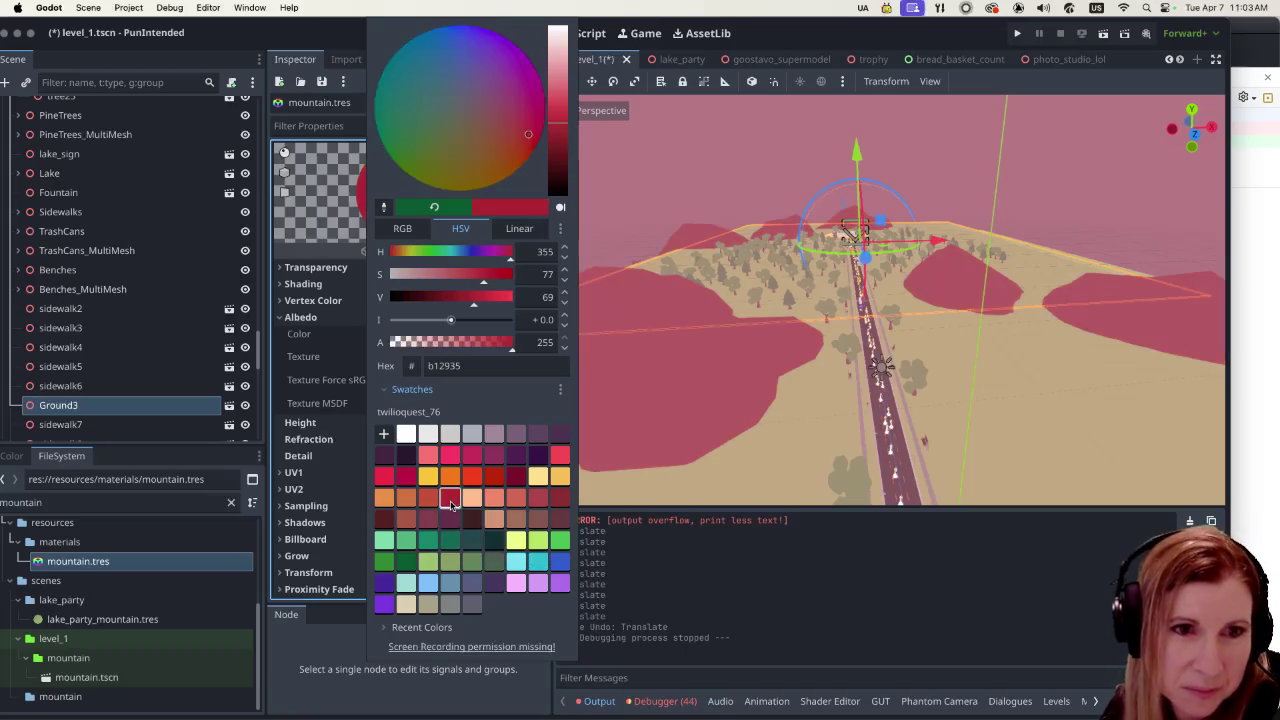
pyautogui.click(451, 521)
pyautogui.click(428, 522)
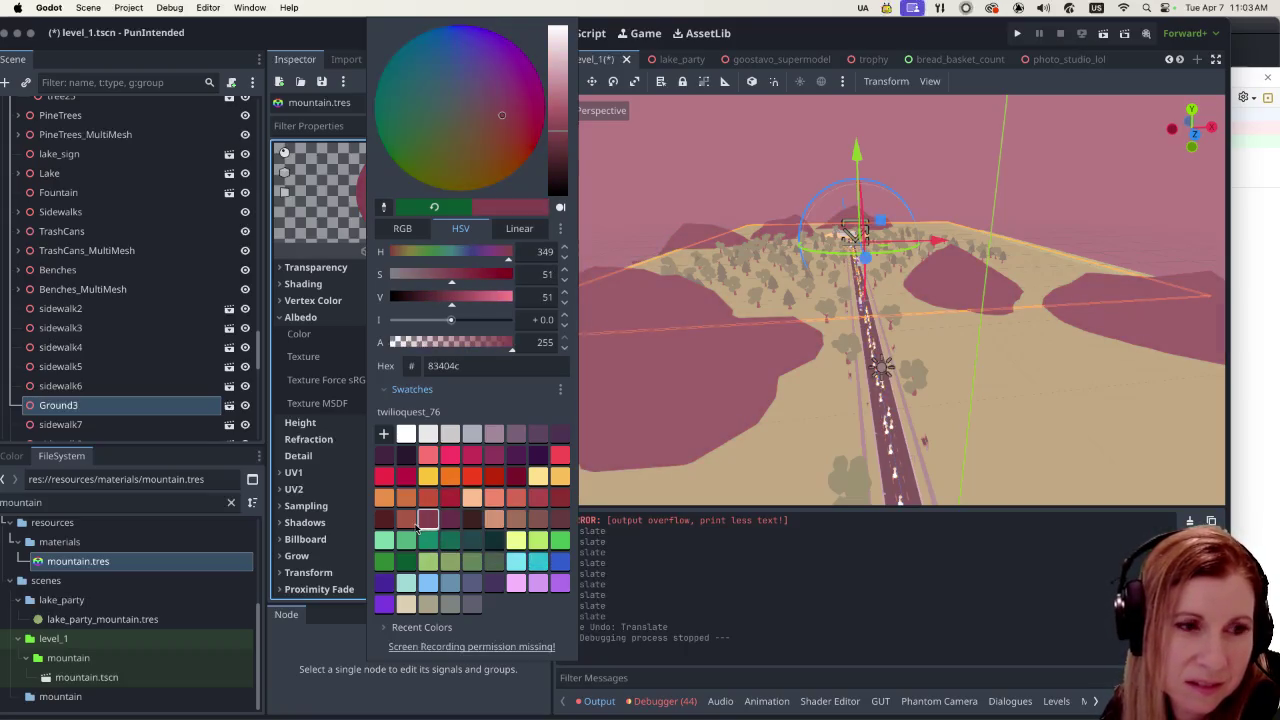
pyautogui.click(407, 520)
pyautogui.click(516, 497)
pyautogui.click(494, 502)
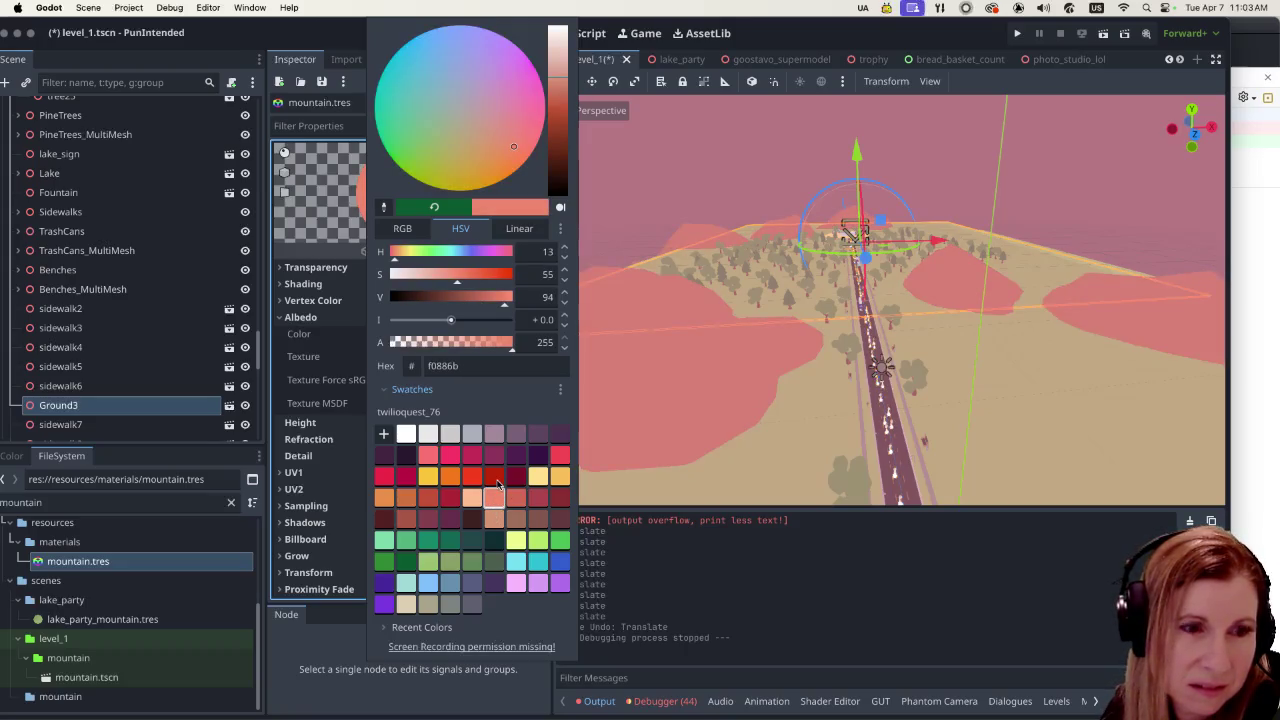
pyautogui.click(559, 456)
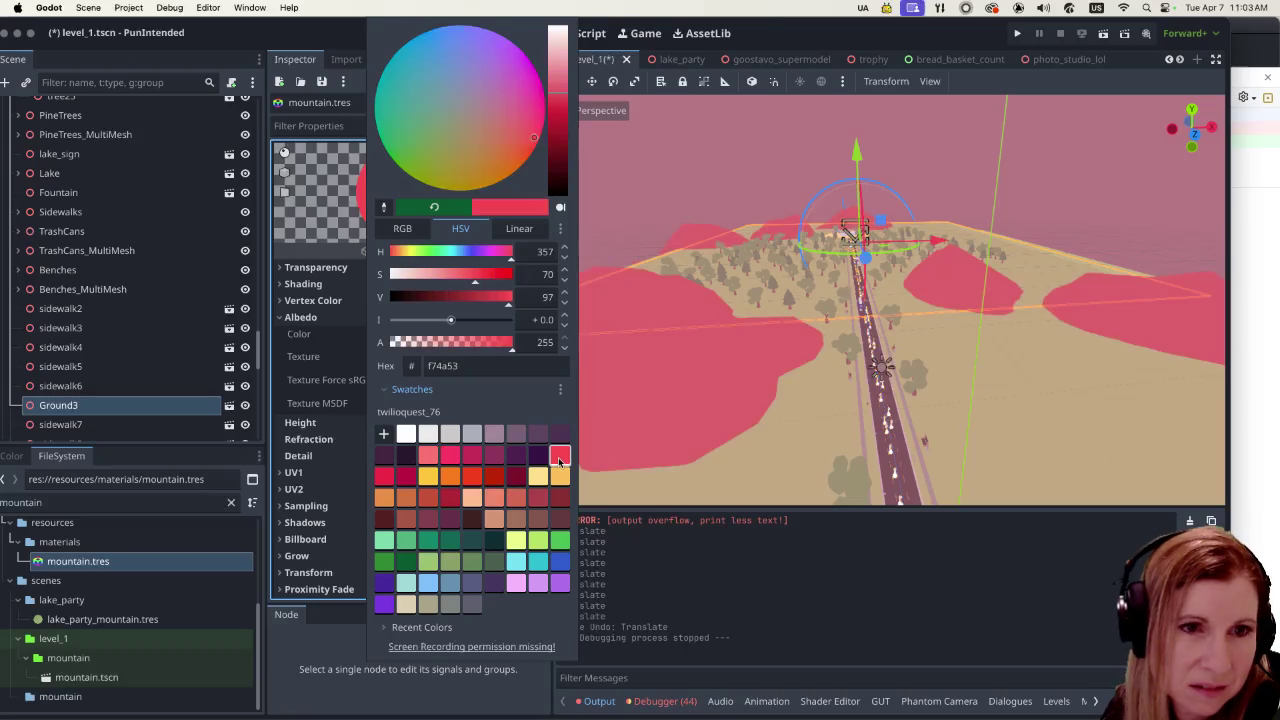
pyautogui.click(500, 495)
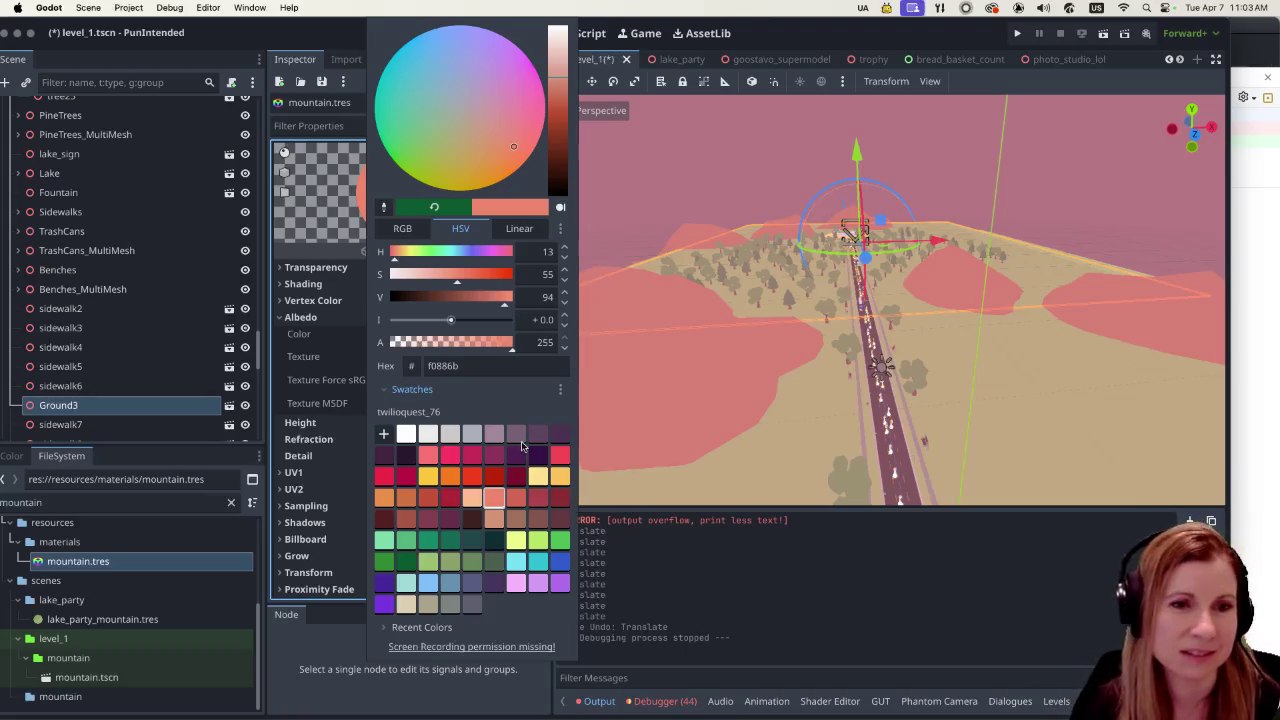
pyautogui.click(473, 499)
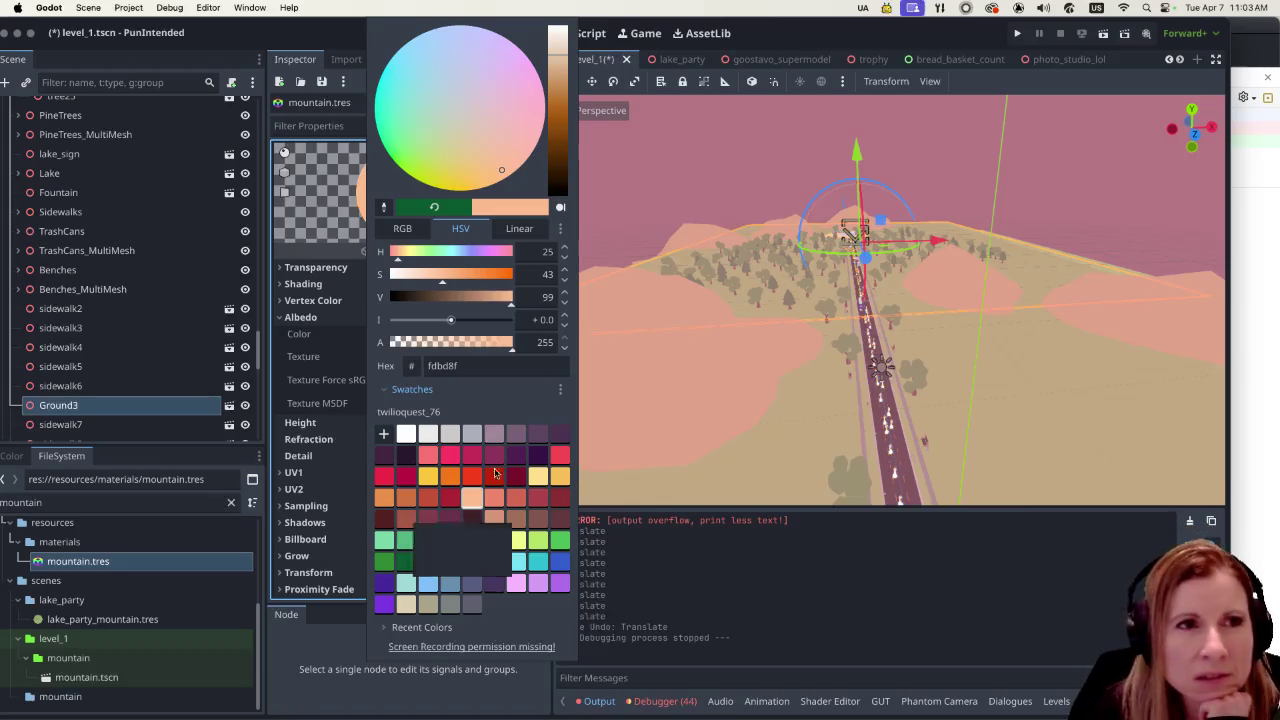
pyautogui.click(233, 36)
# Step: Relaunch the game, start the road level, view the peach mountains with the free camera, and pause
pyautogui.press('super+Tab')
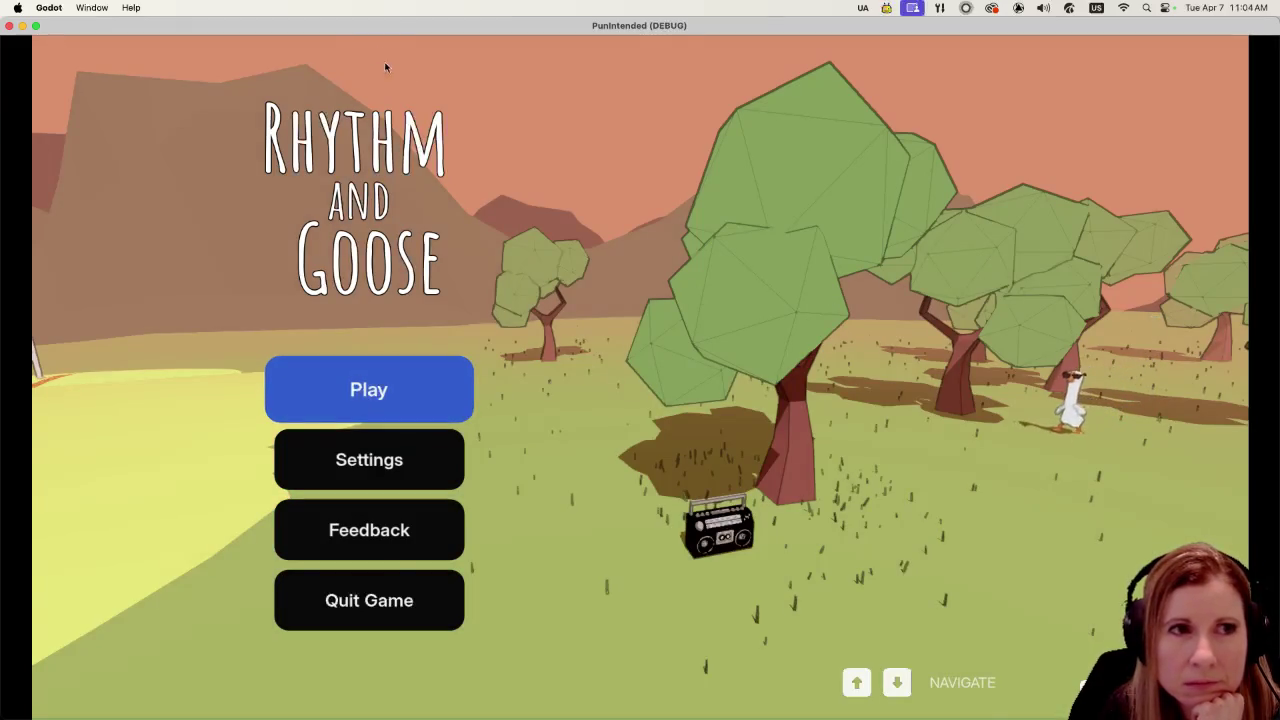
pyautogui.click(399, 385)
pyautogui.press('space')
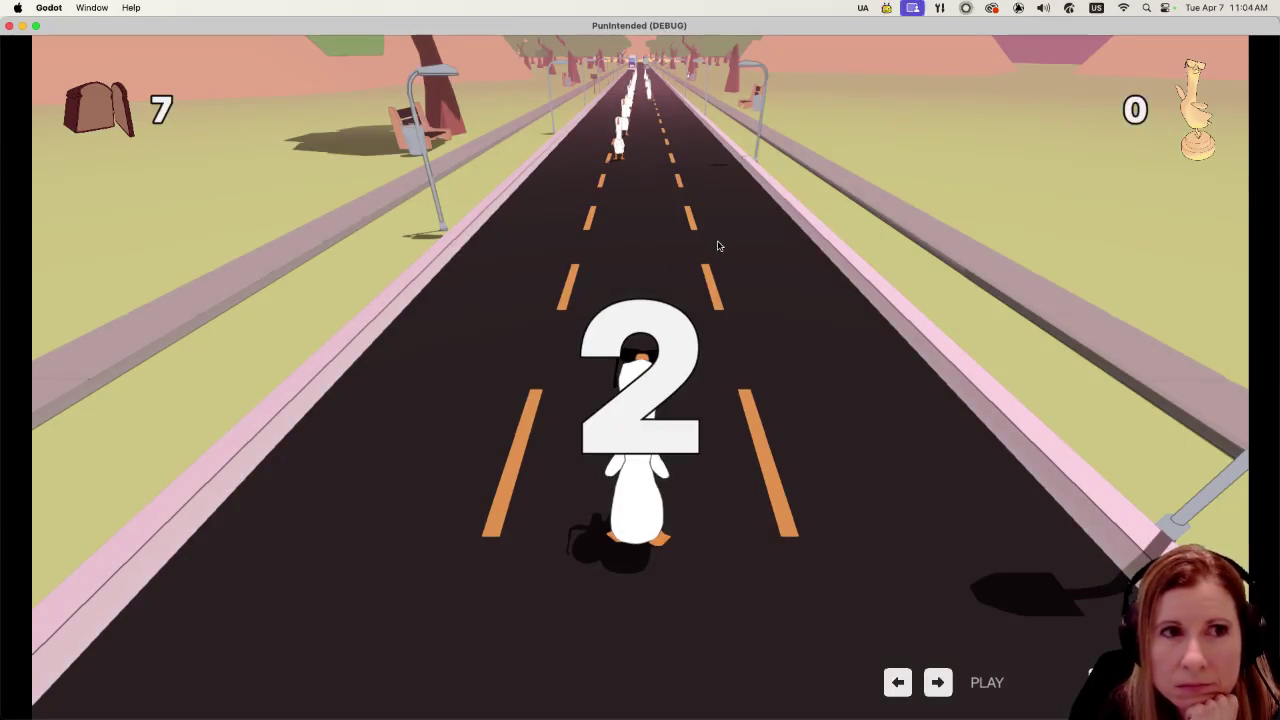
pyautogui.click(990, 259)
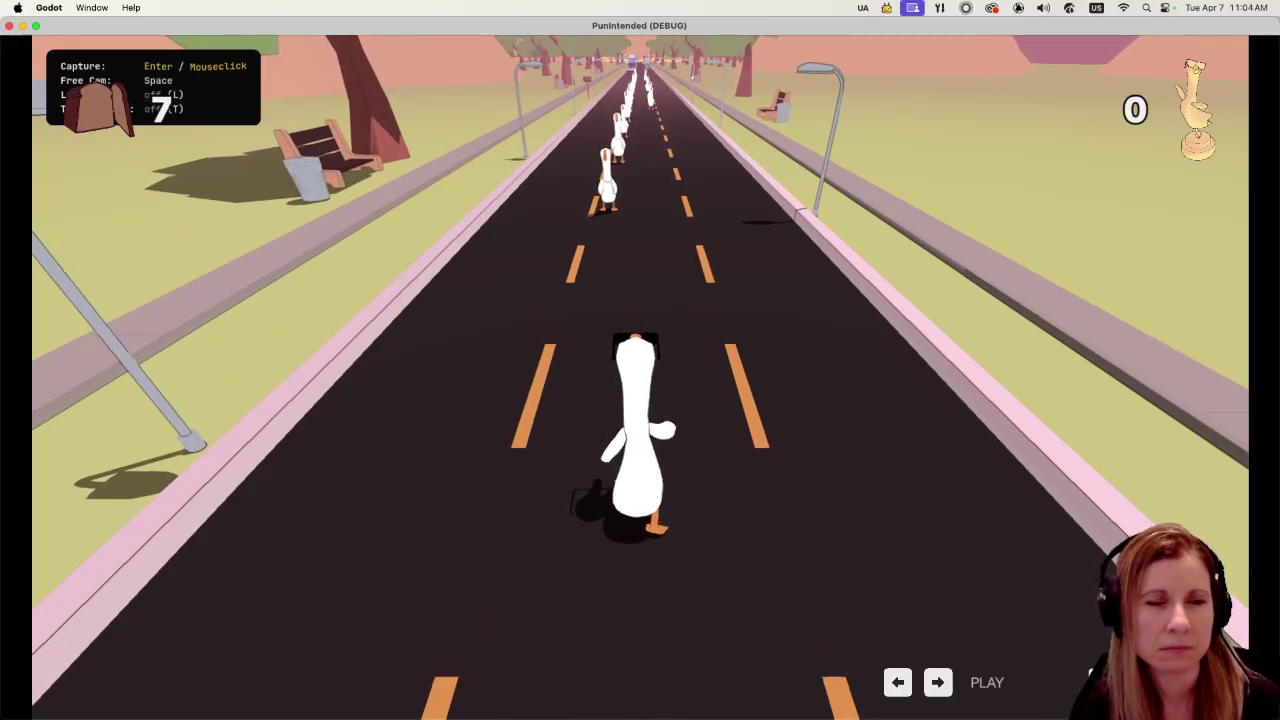
pyautogui.press('s')
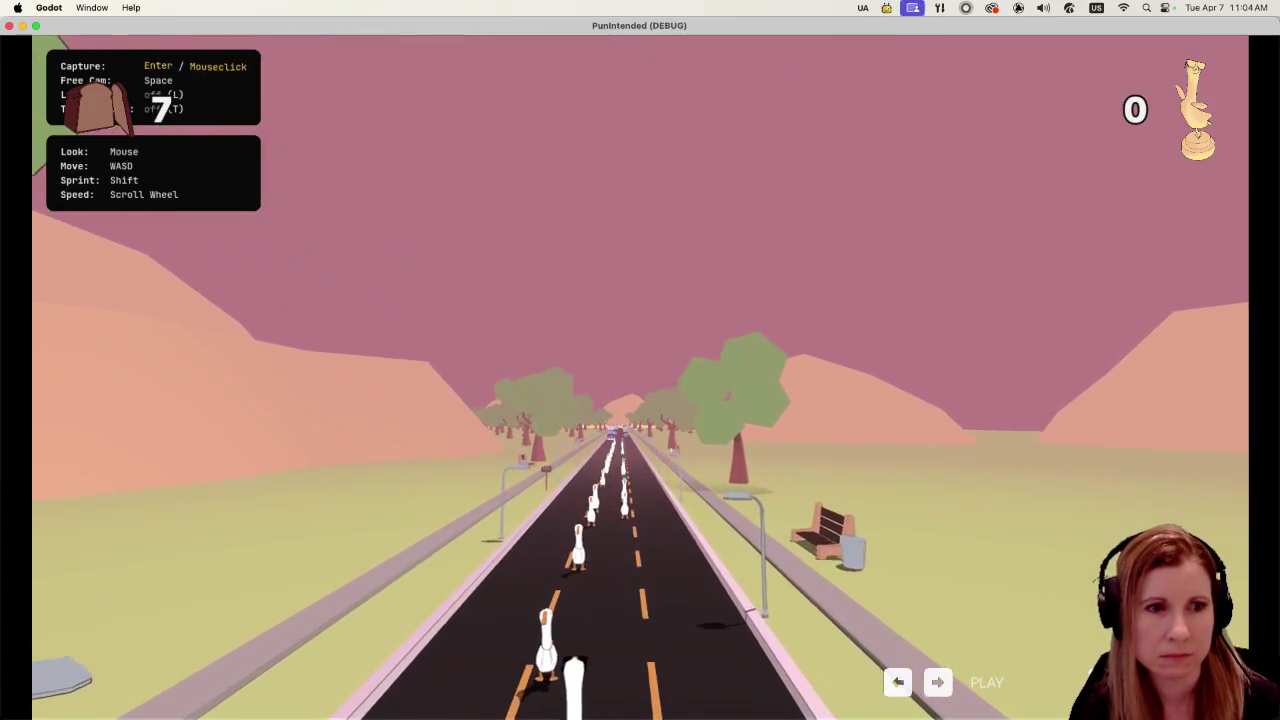
pyautogui.press('Escape')
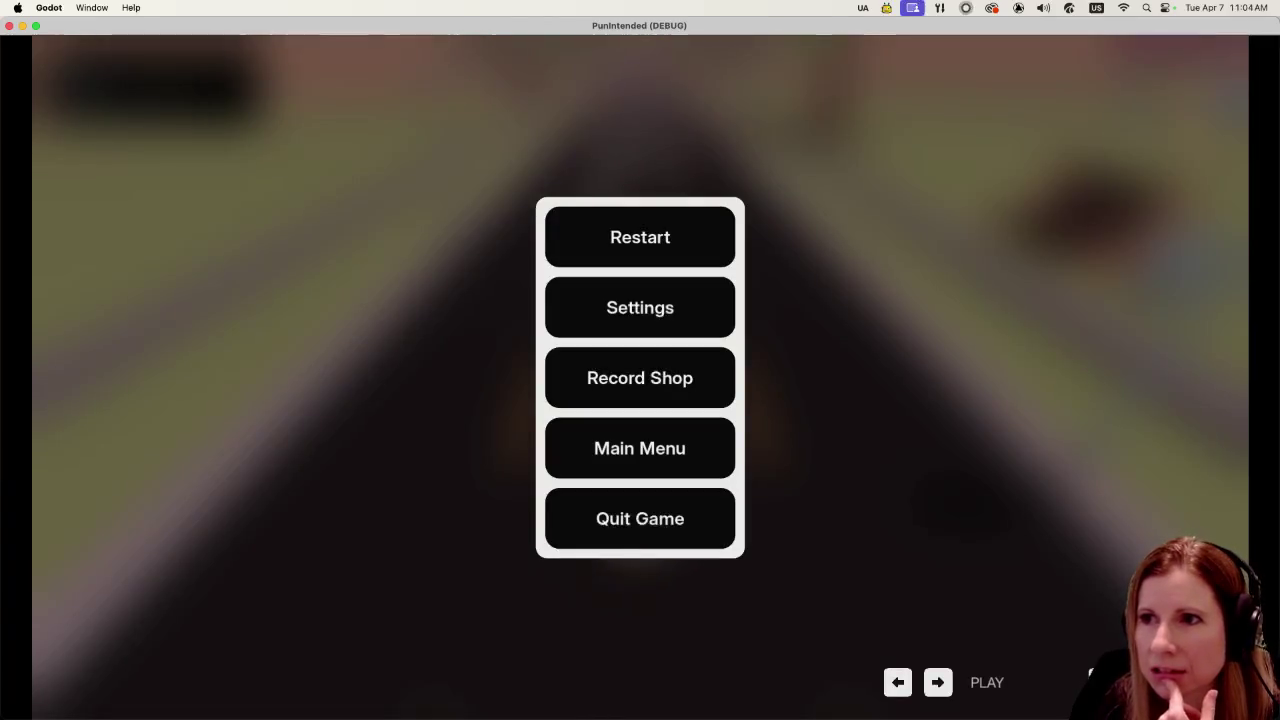
pyautogui.press('super+Tab')
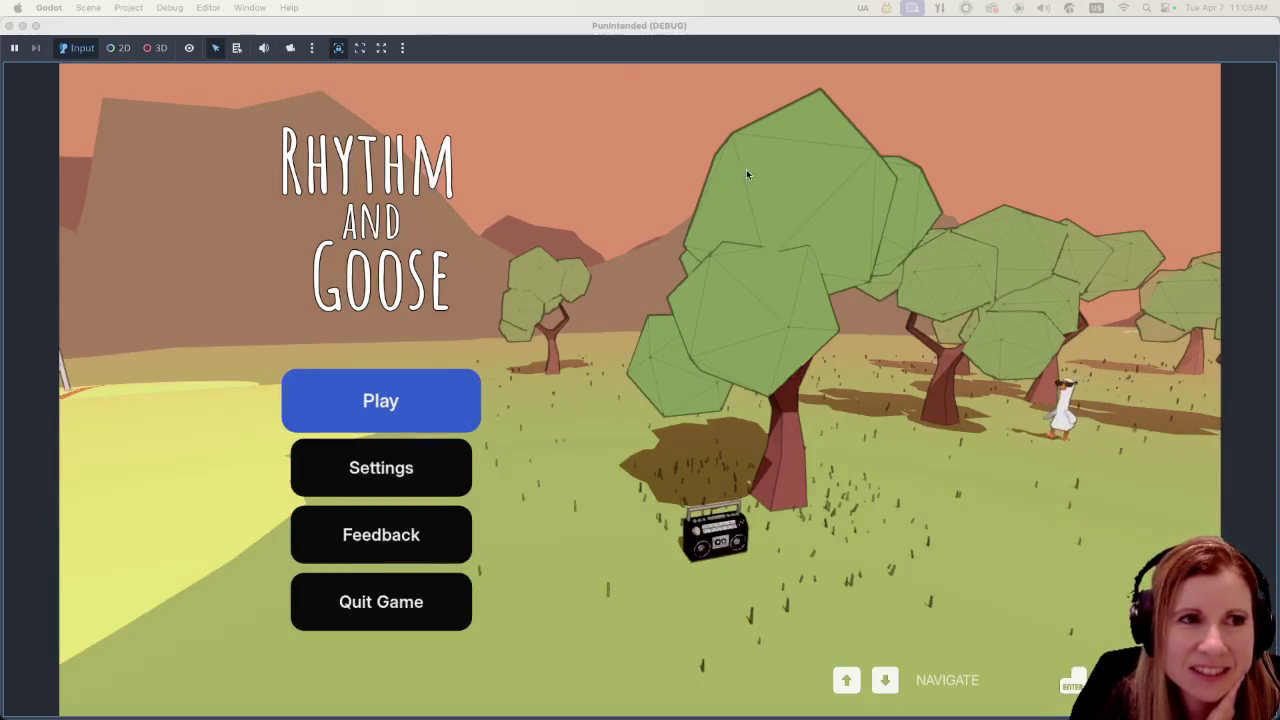
pyautogui.click(416, 373)
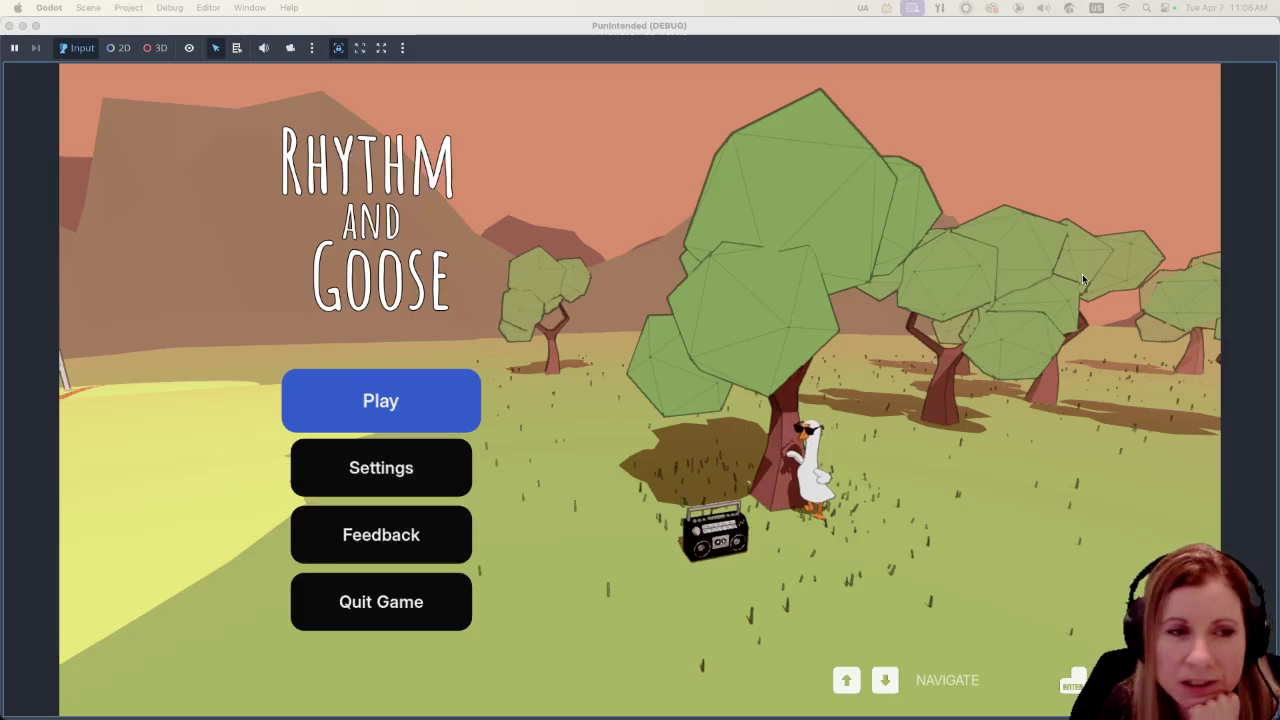
pyautogui.click(519, 30)
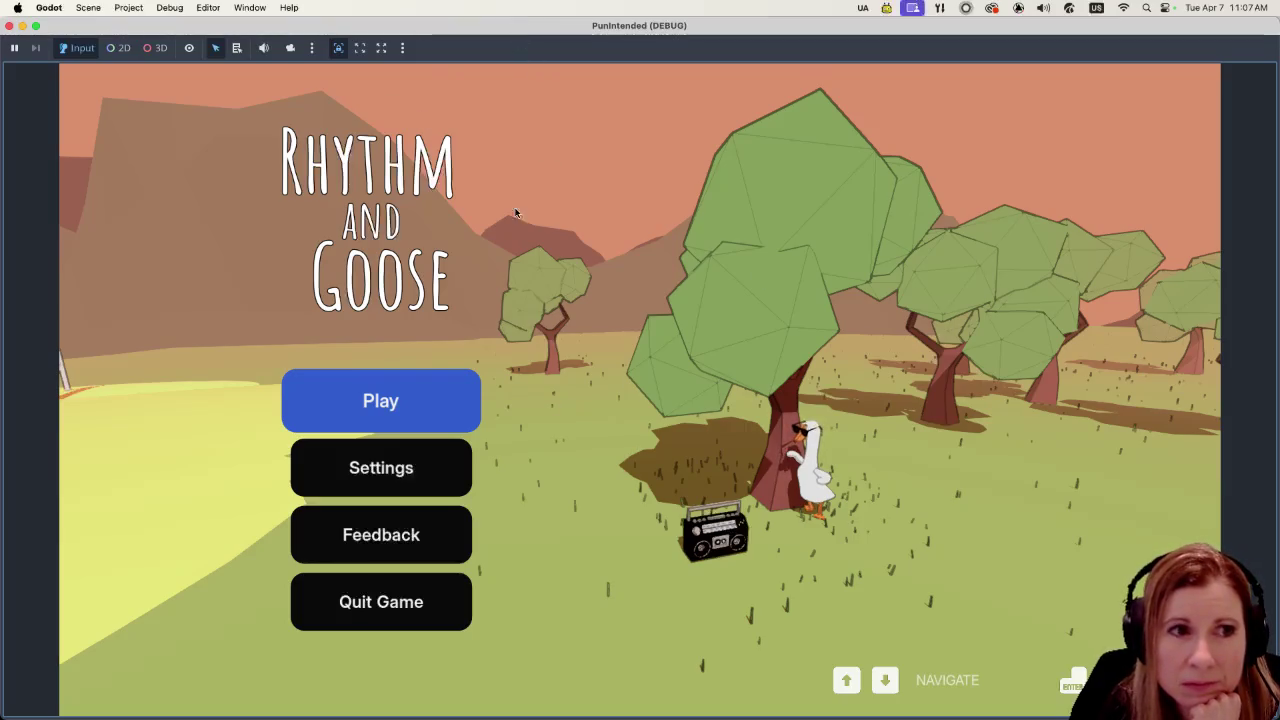
# Step: Start Goose Bumps from the record shelf, play the road round, then return to the editor
pyautogui.press('Return')
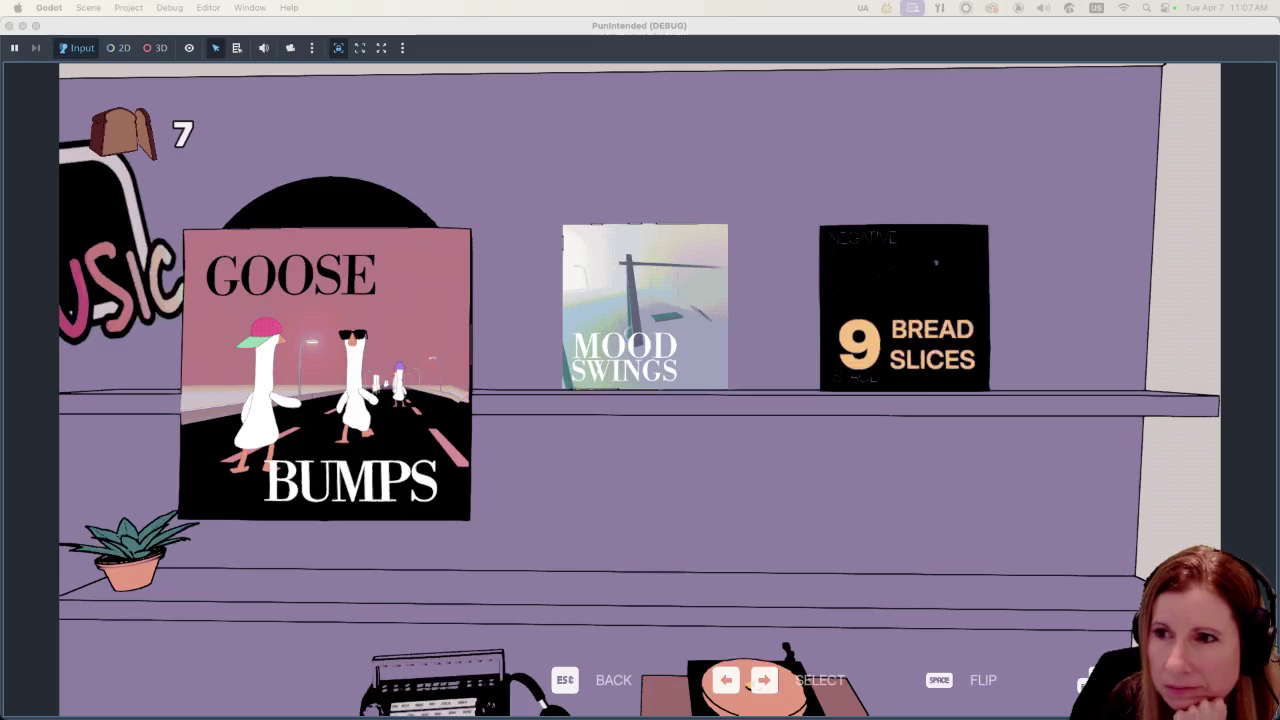
pyautogui.click(487, 20)
pyautogui.press('Return')
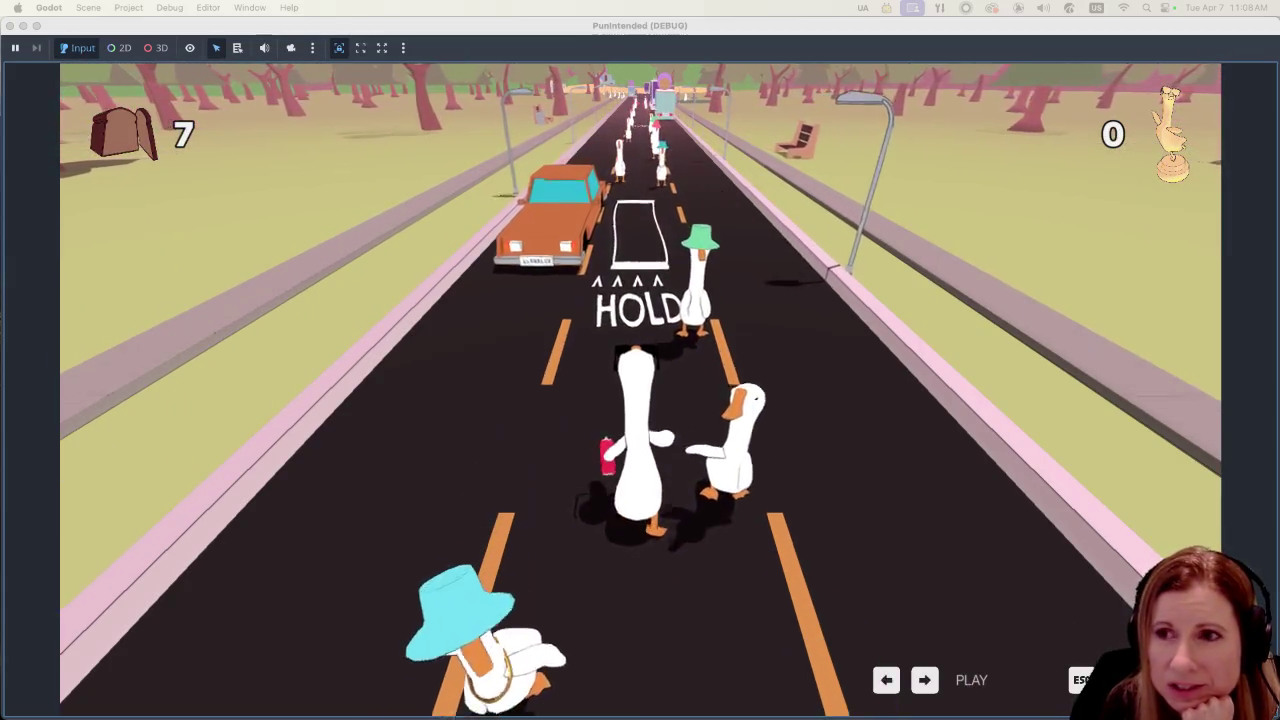
pyautogui.press('super+Tab')
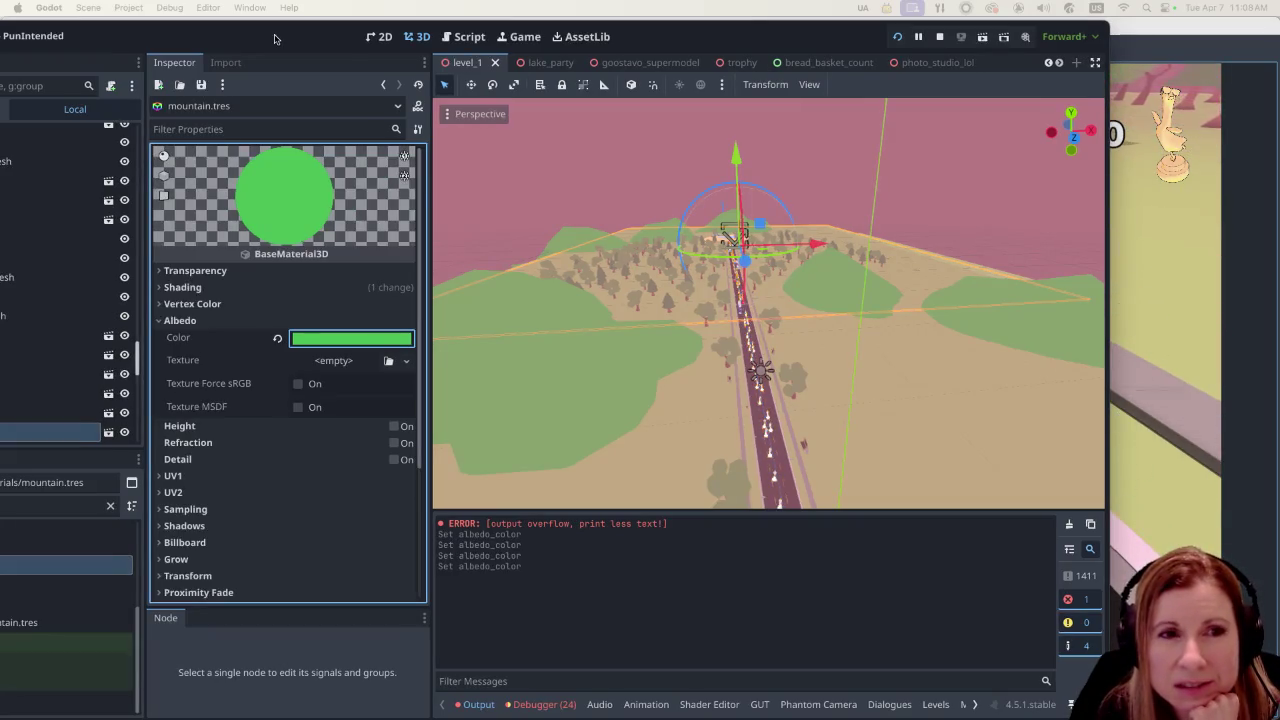
# Step: Zoom the 3D viewport out and back in to inspect the level's mountains
pyautogui.scroll(-3, 757, 385)
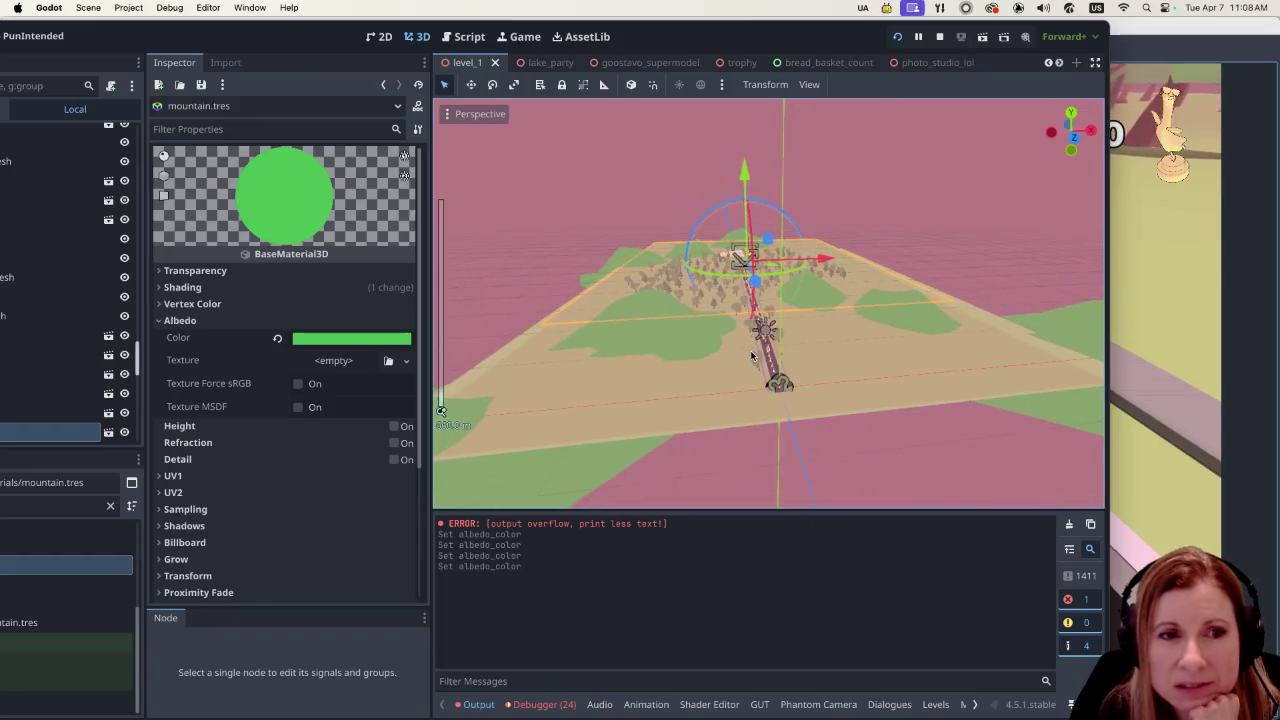
pyautogui.scroll(3, 755, 352)
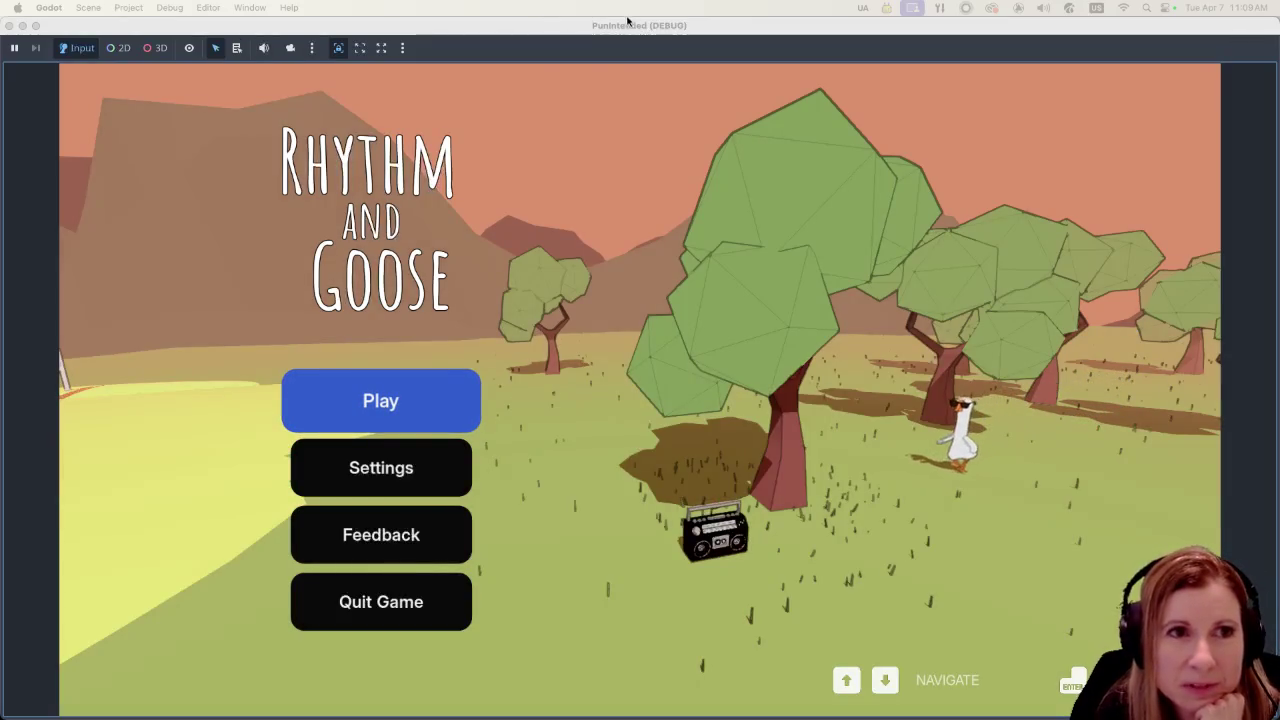
# Step: Go past the title menu to the record shelf with Goose Bumps, Mood Swings and 9 Bread Slices
pyautogui.press('Return')
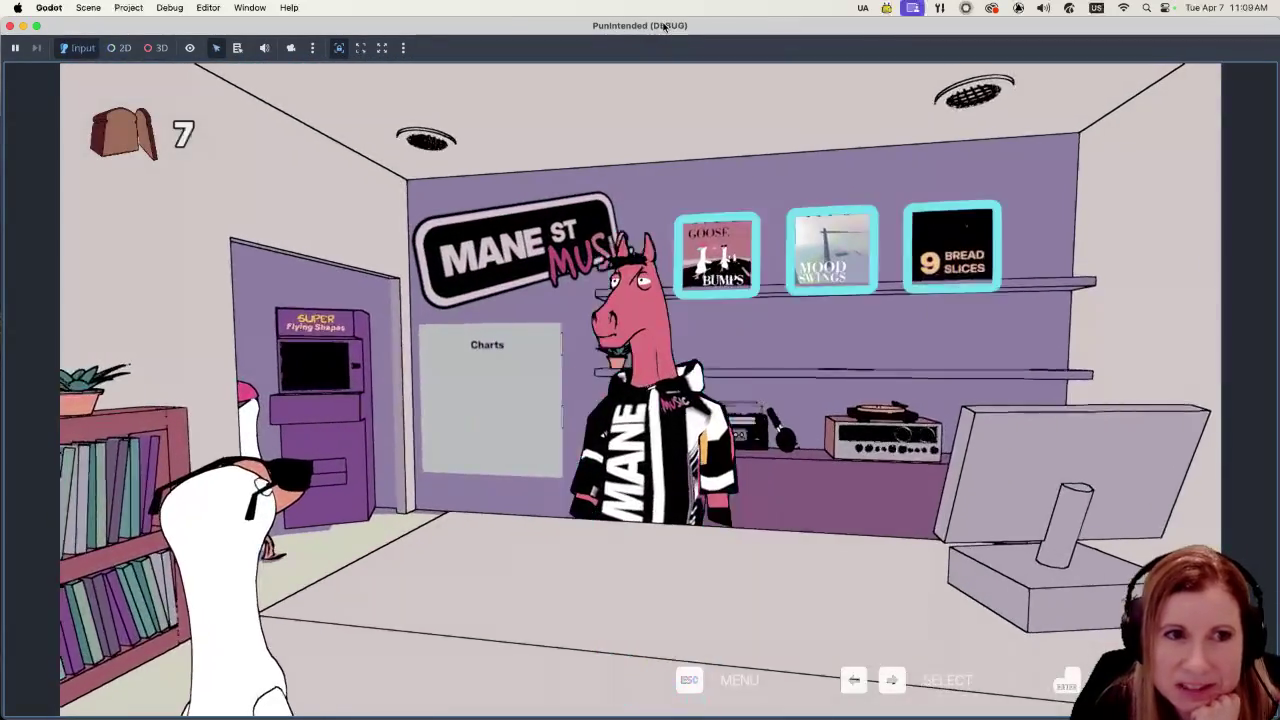
pyautogui.press('Return')
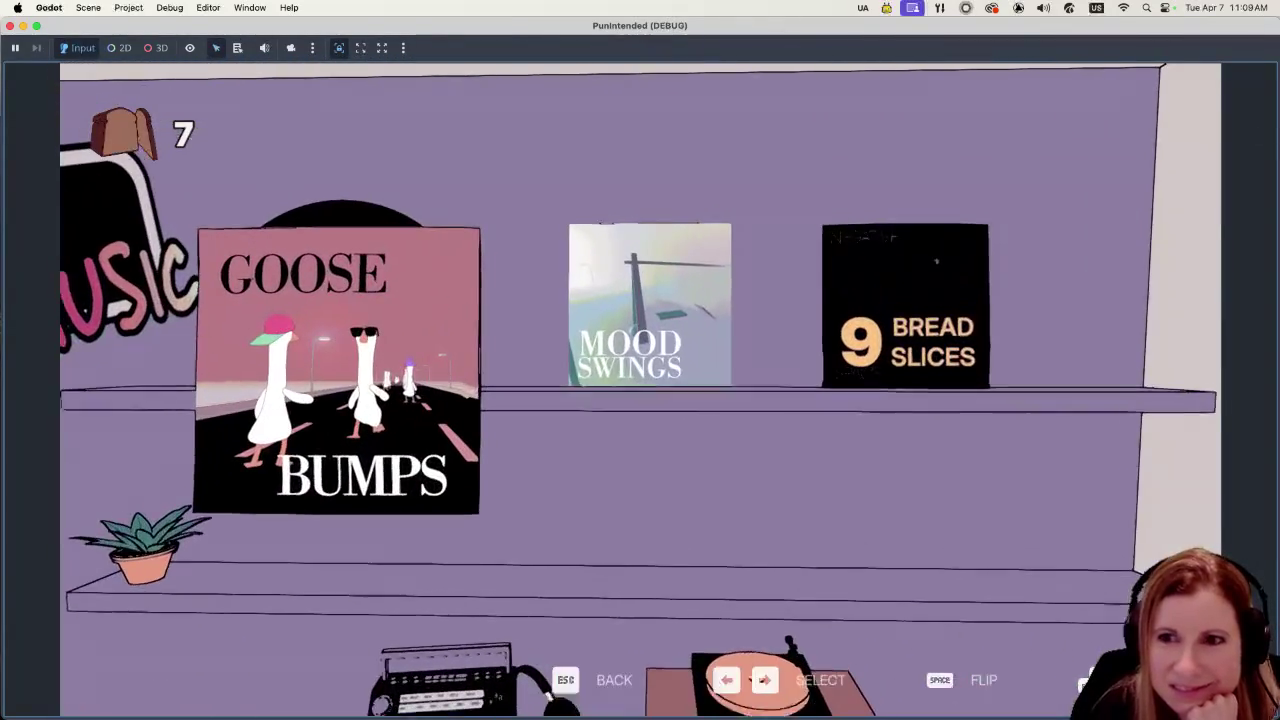
pyautogui.press('super+Tab')
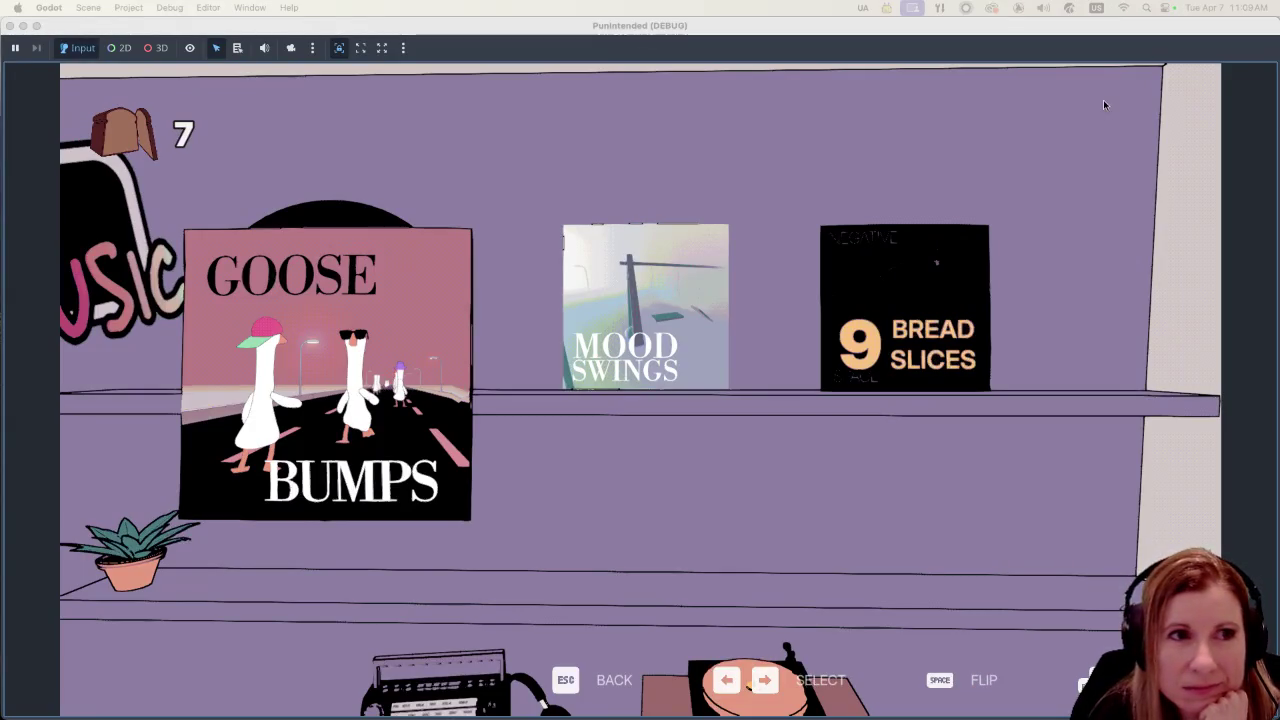
pyautogui.click(558, 29)
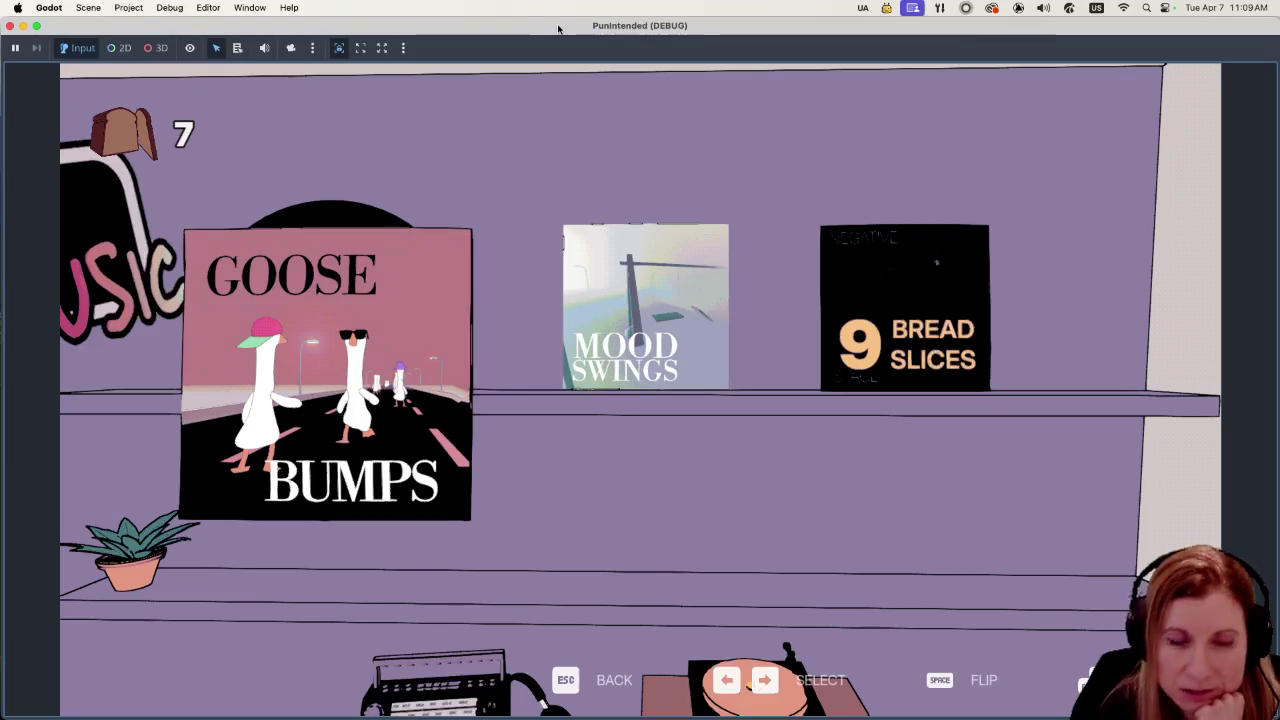
# Step: Play the Goose Bumps level, then stop the run and restore the editor window position
pyautogui.press('Return')
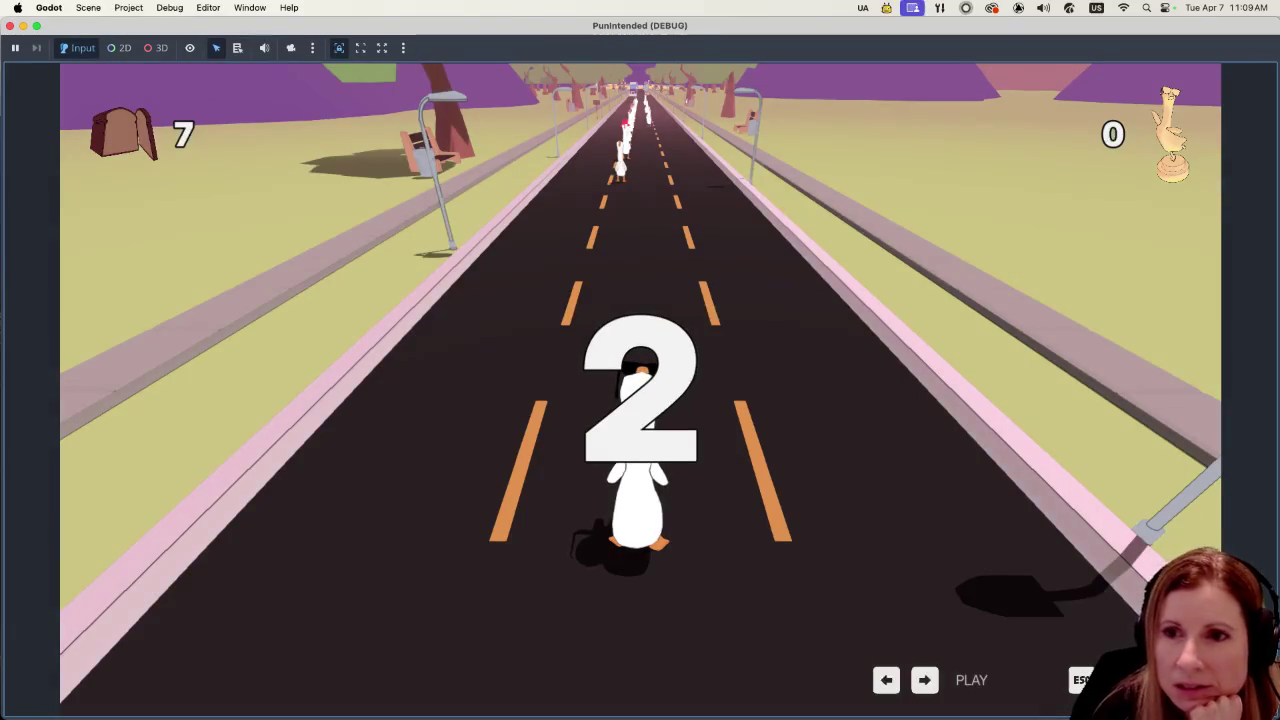
pyautogui.press('super+Tab')
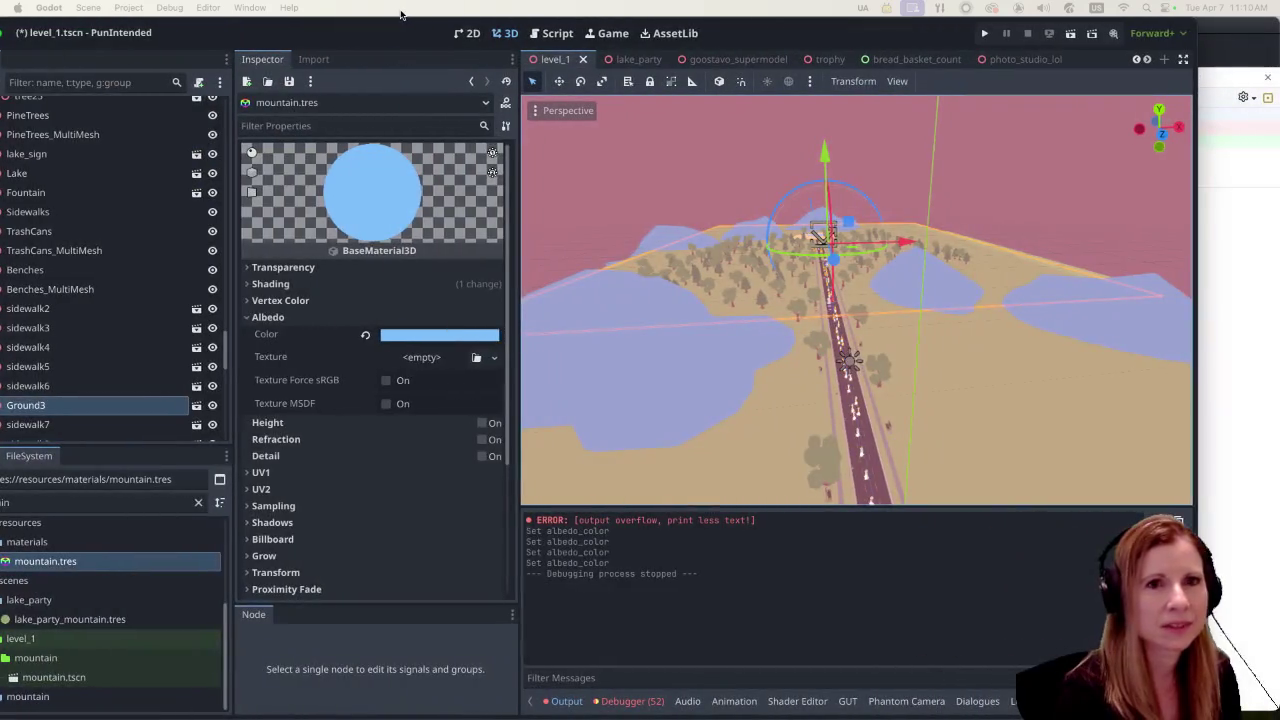
pyautogui.moveTo(400, 14)
pyautogui.mouseDown()
pyautogui.moveTo(470, 14)
pyautogui.moveTo(455, 14)
pyautogui.mouseUp()
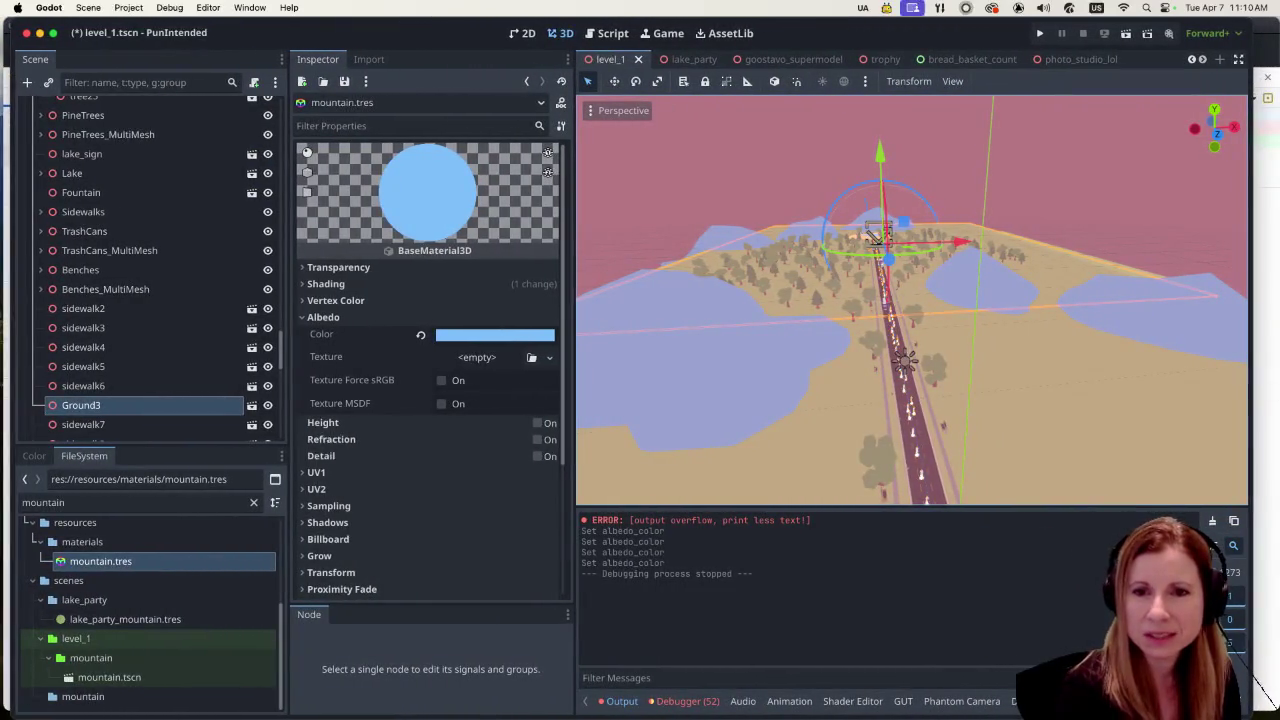
pyautogui.click(1262, 380)
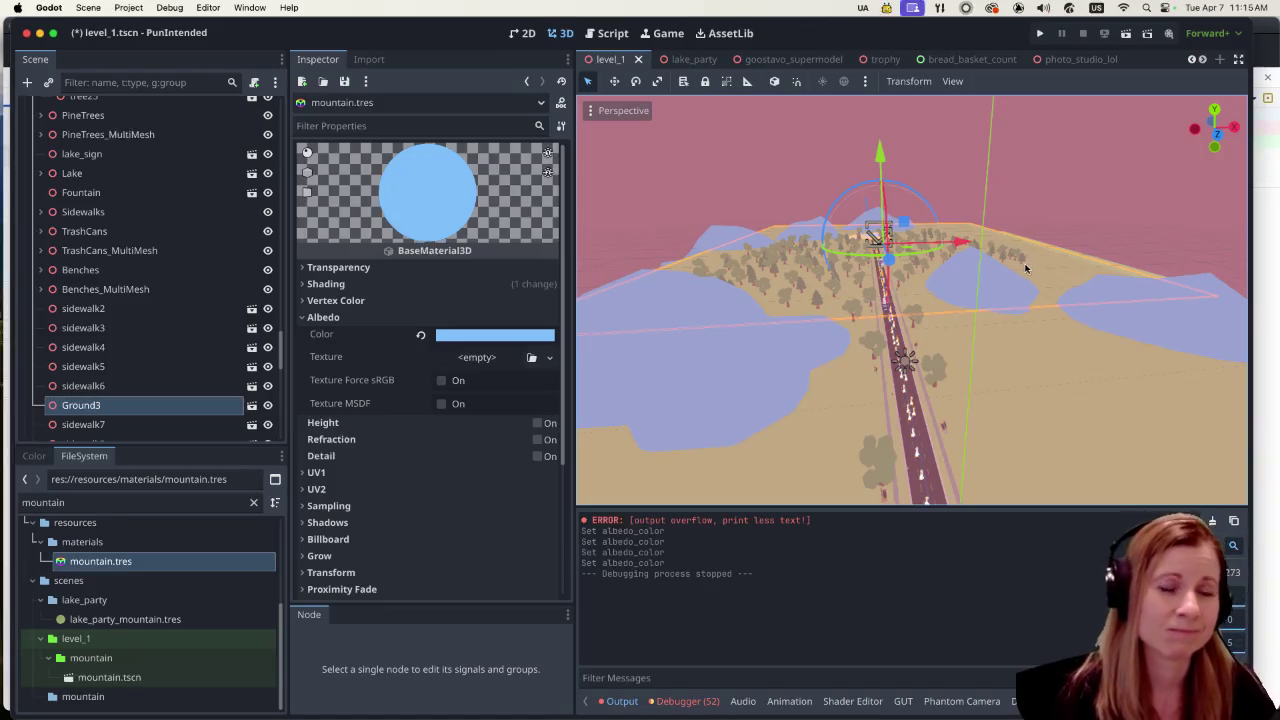
# Step: Zoom in on the road and drag tree100 off the pavement
pyautogui.scroll(-5, 1060, 270)
pyautogui.scroll(-3, 1055, 315)
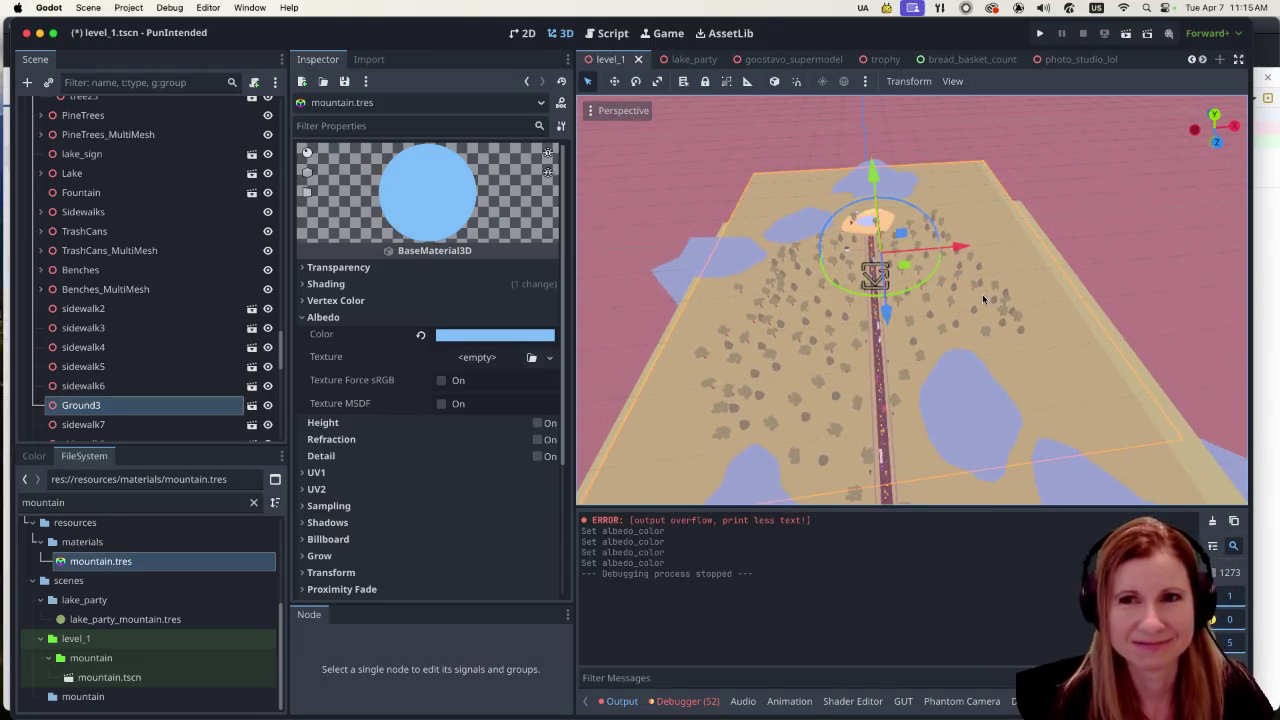
pyautogui.scroll(5, 935, 290)
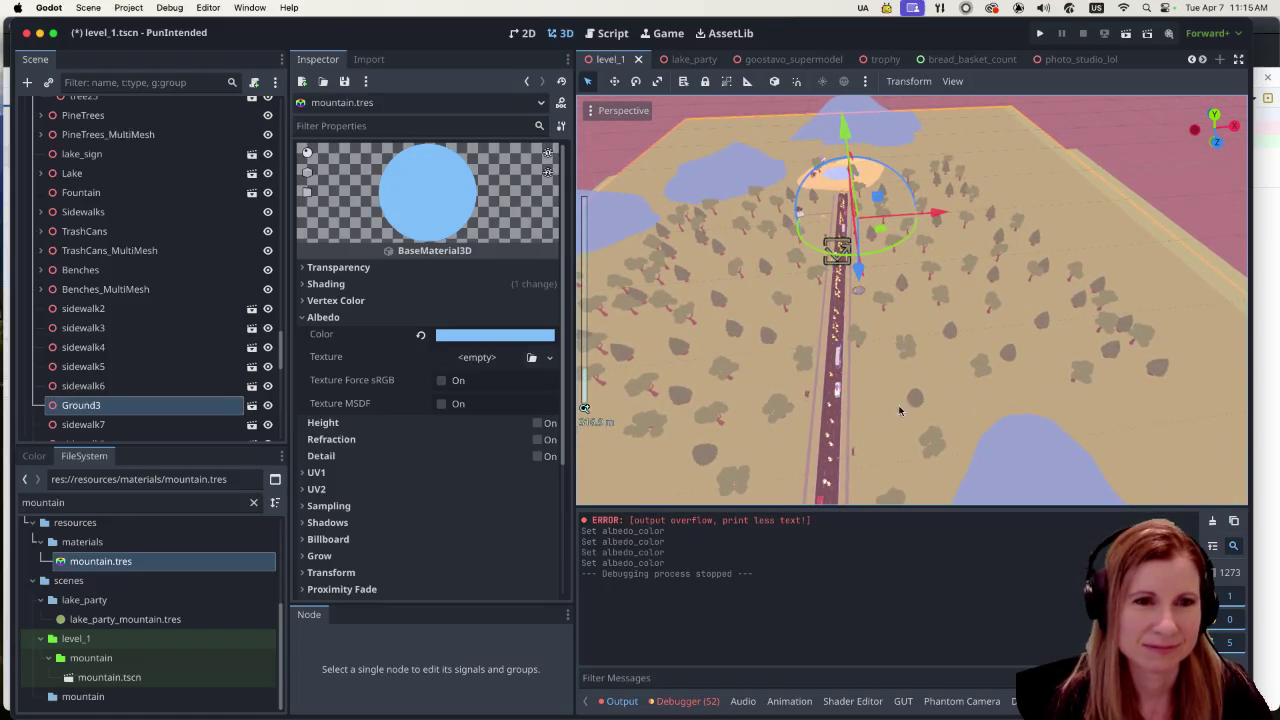
pyautogui.scroll(5, 930, 385)
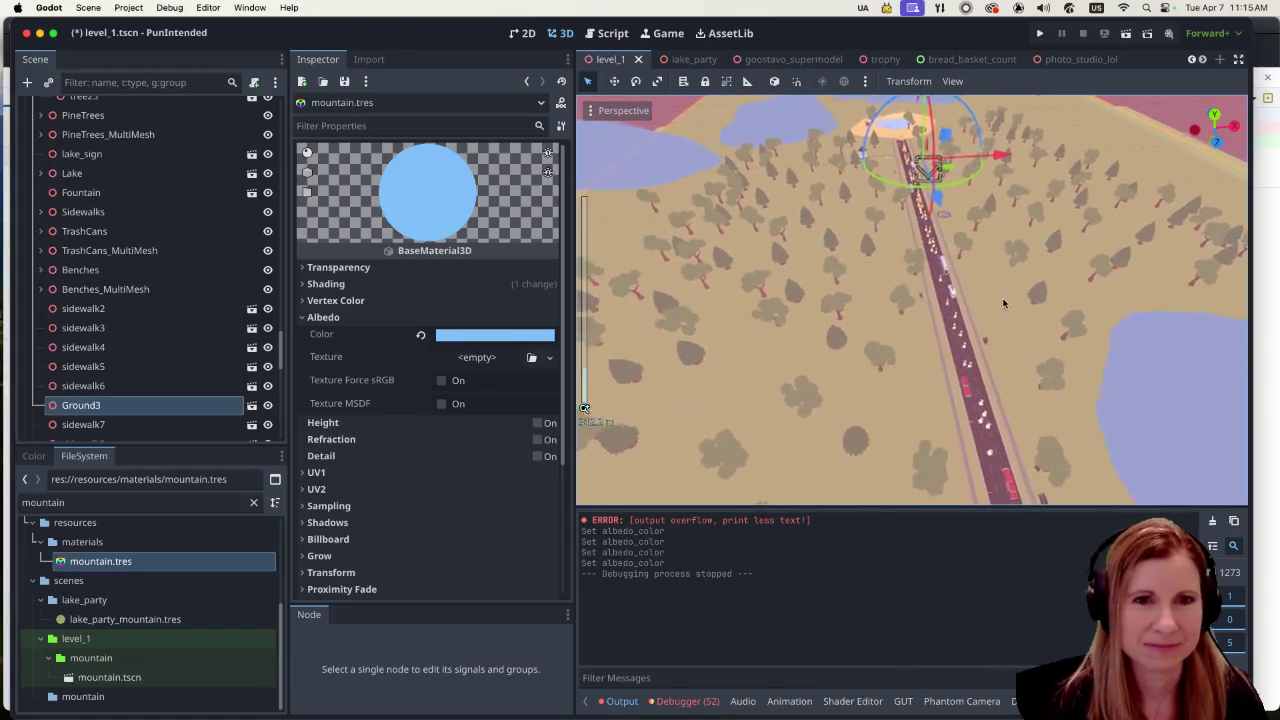
pyautogui.scroll(-5, 1004, 310)
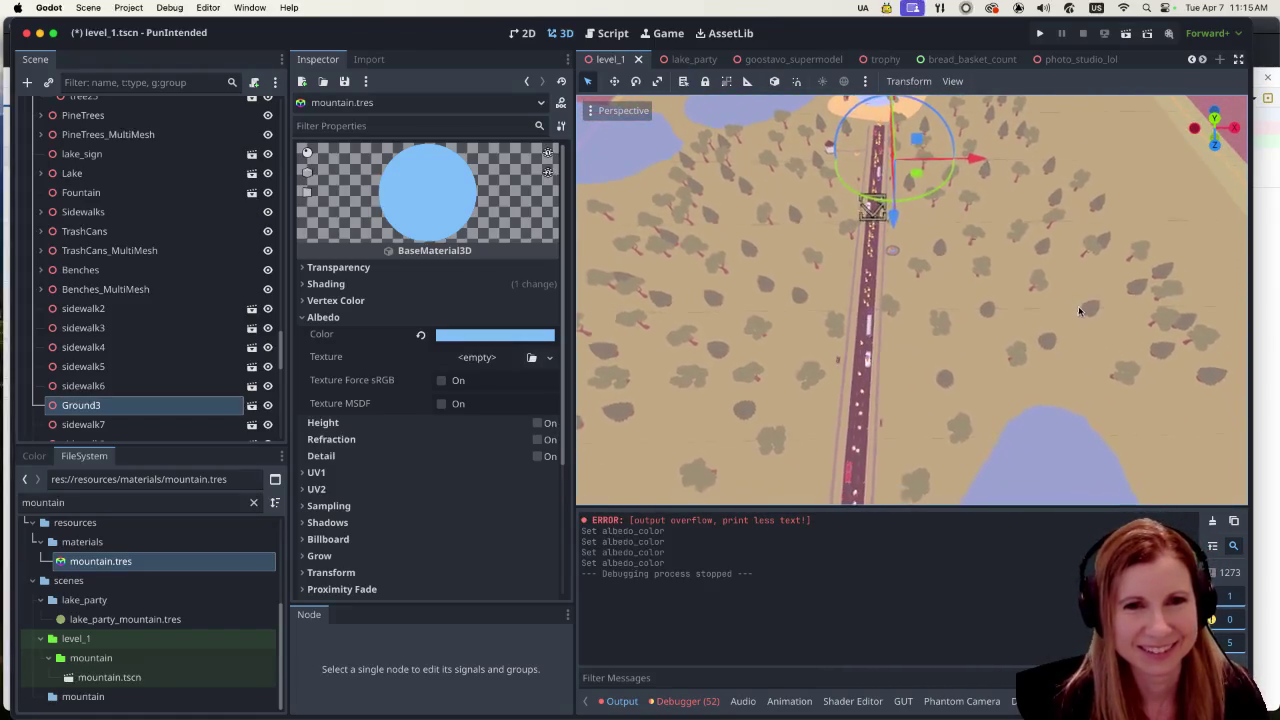
pyautogui.moveTo(1150, 318)
pyautogui.mouseDown()
pyautogui.moveTo(1218, 321)
pyautogui.moveTo(990, 330)
pyautogui.moveTo(971, 357)
pyautogui.moveTo(886, 400)
pyautogui.moveTo(862, 500)
pyautogui.mouseUp()
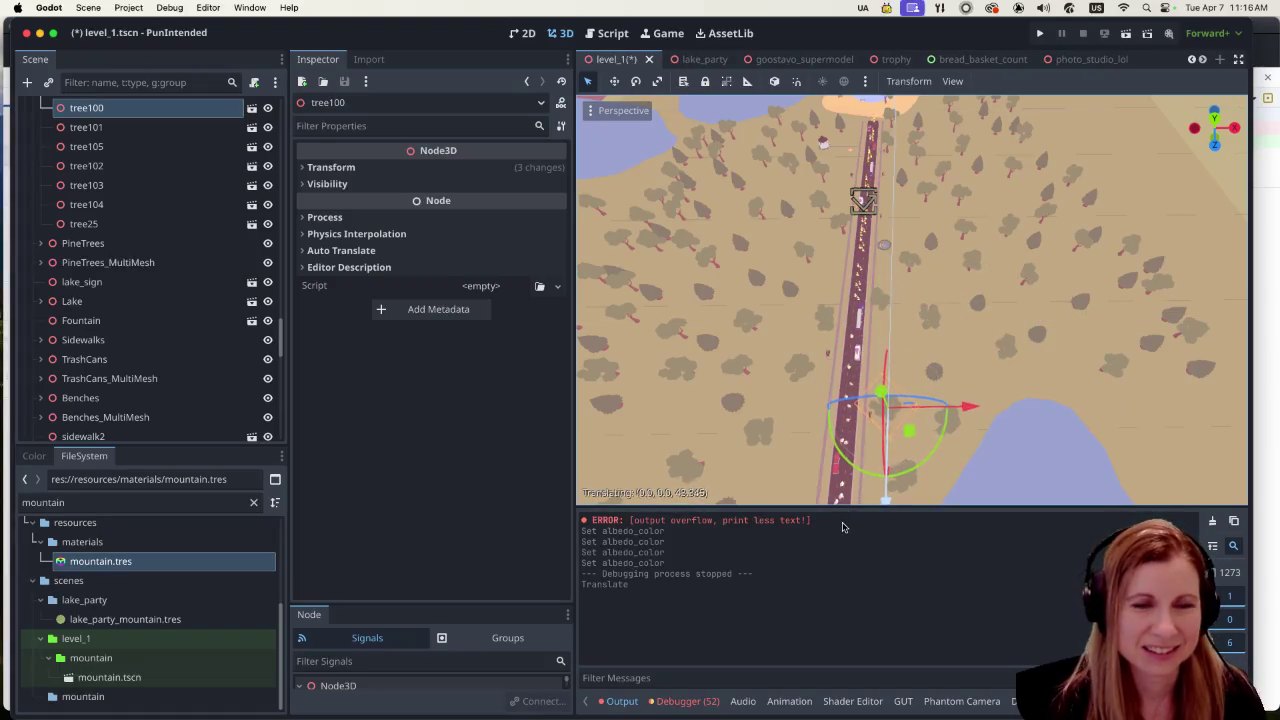
# Step: Fine-tune tree100's position along Z and slightly left among the other trees
pyautogui.scroll(5, 907, 400)
pyautogui.scroll(-10, 907, 400)
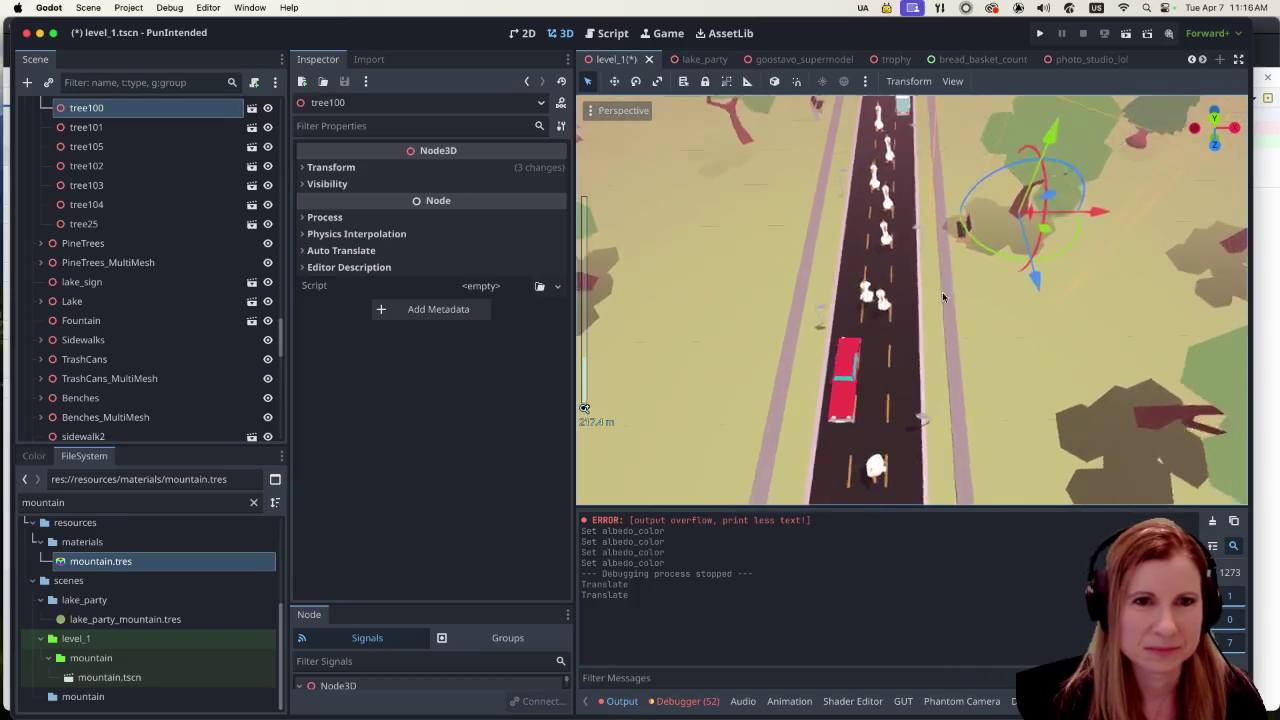
pyautogui.scroll(4, 1014, 277)
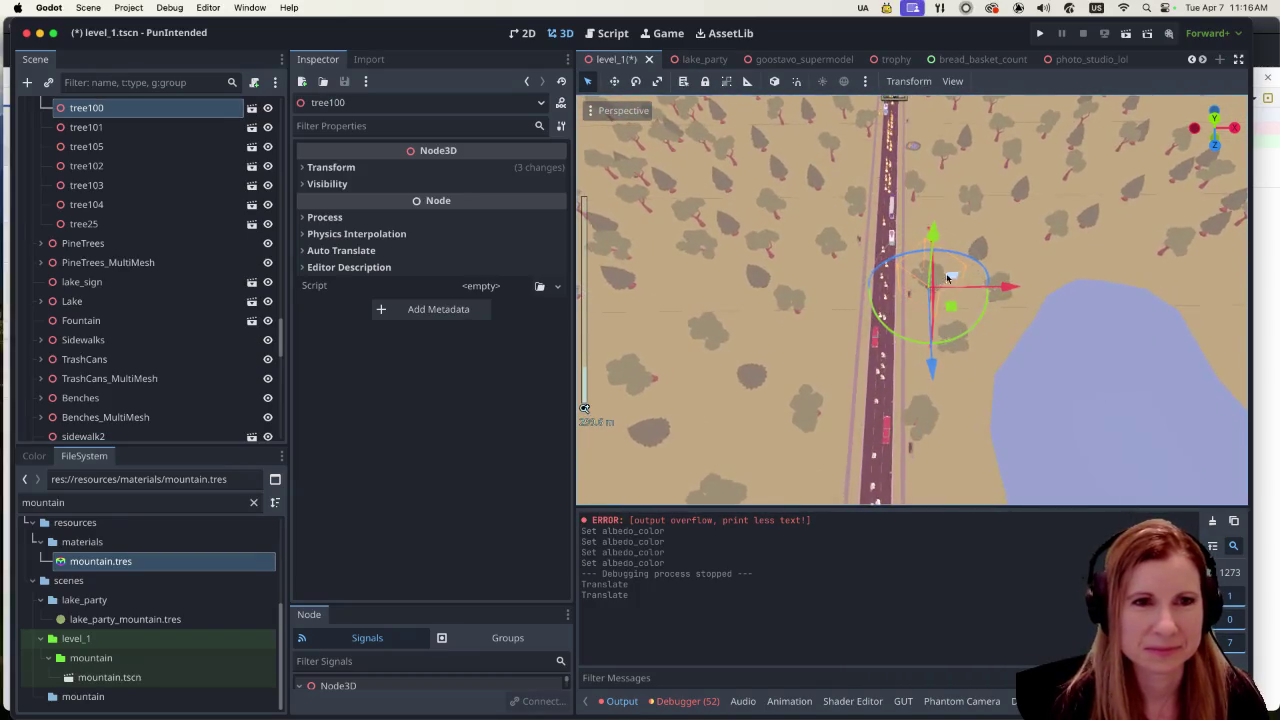
pyautogui.moveTo(917, 449); pyautogui.dragTo(936, 386)
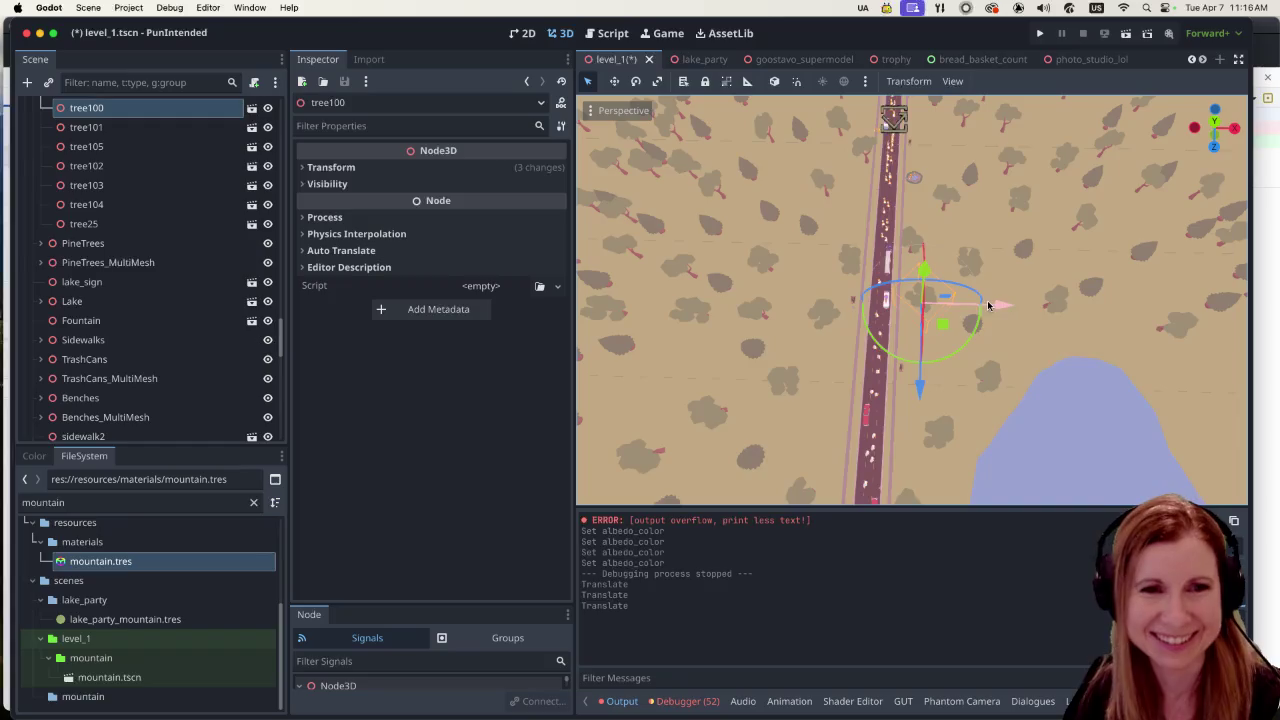
pyautogui.moveTo(989, 305); pyautogui.dragTo(970, 306)
pyautogui.scroll(1, 902, 391)
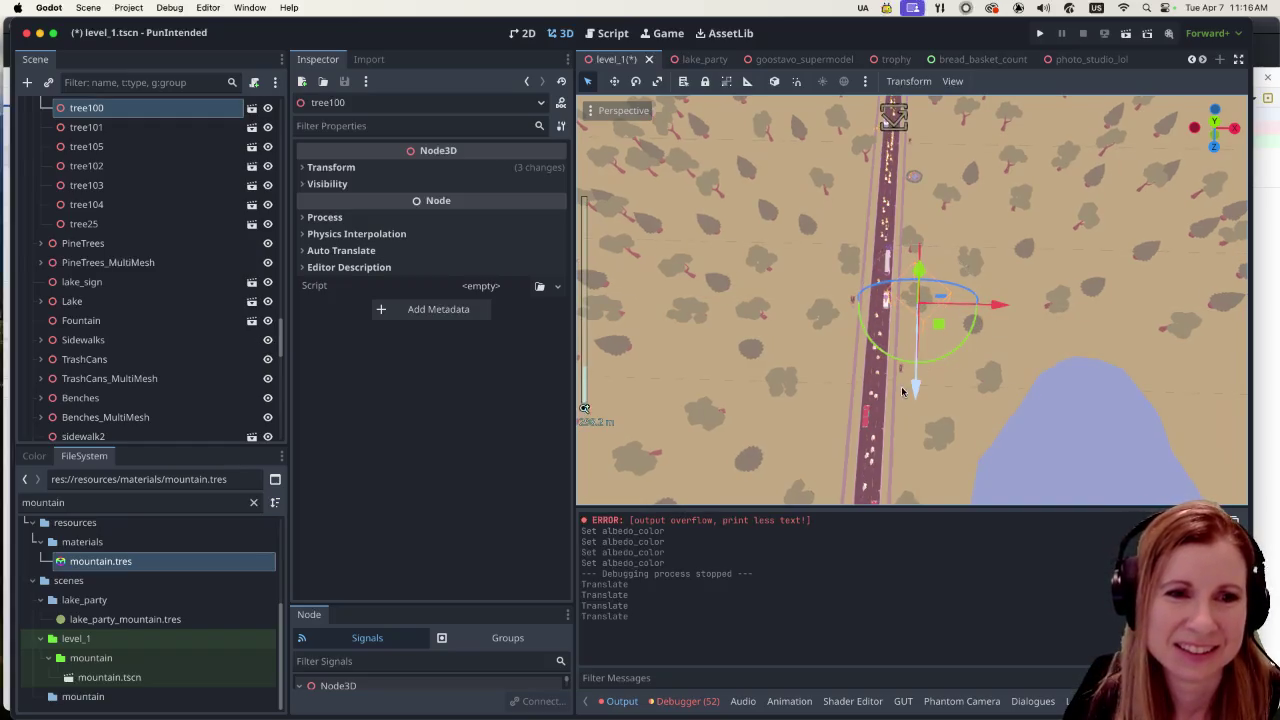
pyautogui.moveTo(903, 392); pyautogui.dragTo(914, 414)
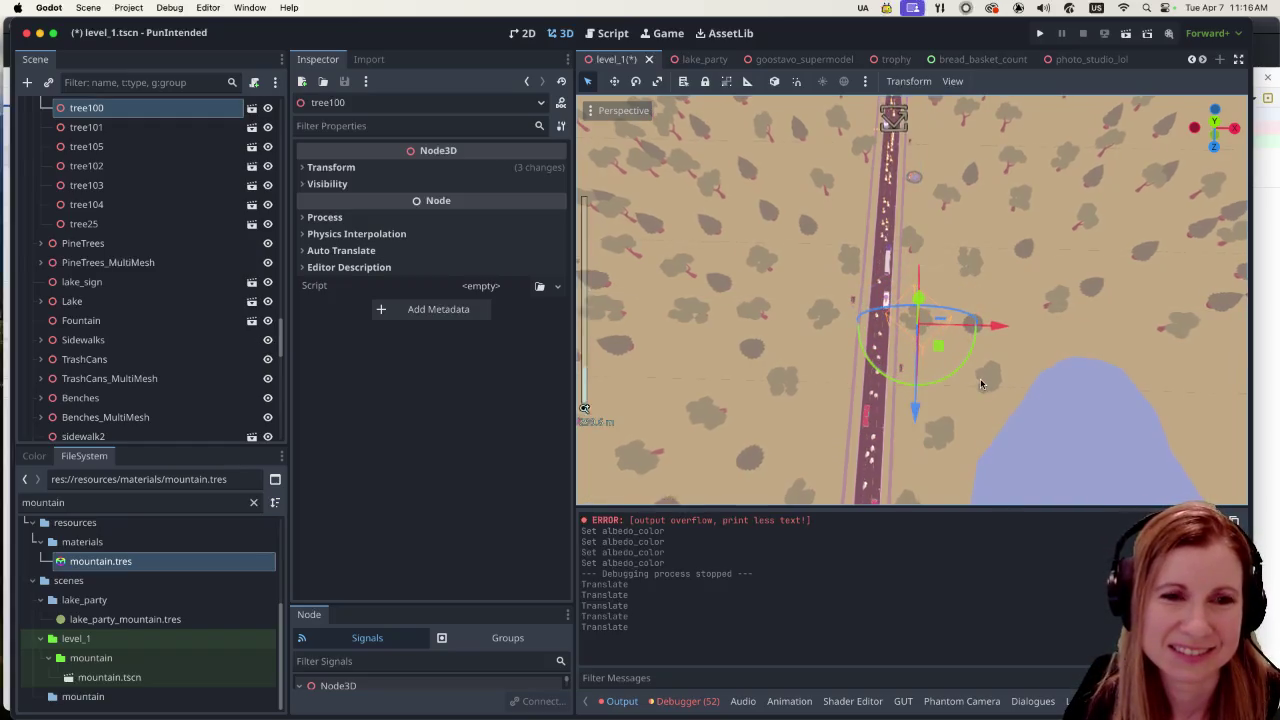
pyautogui.scroll(2, 981, 384)
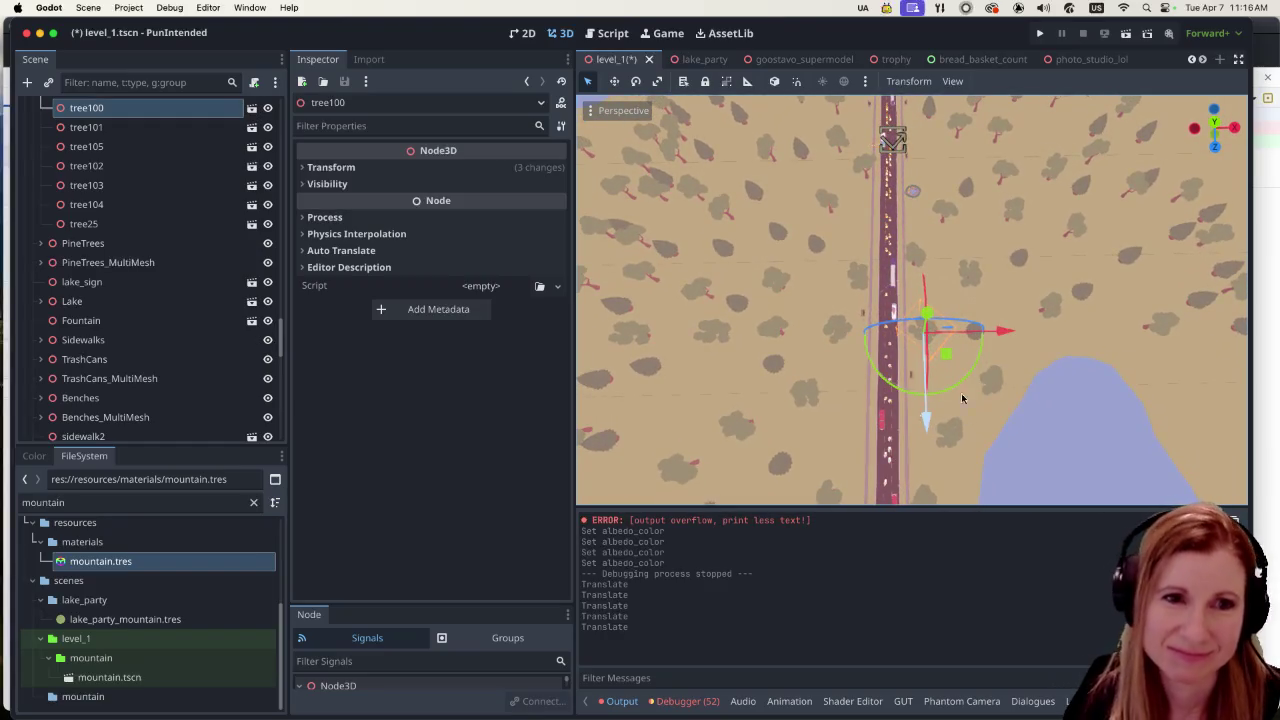
pyautogui.click(1038, 338)
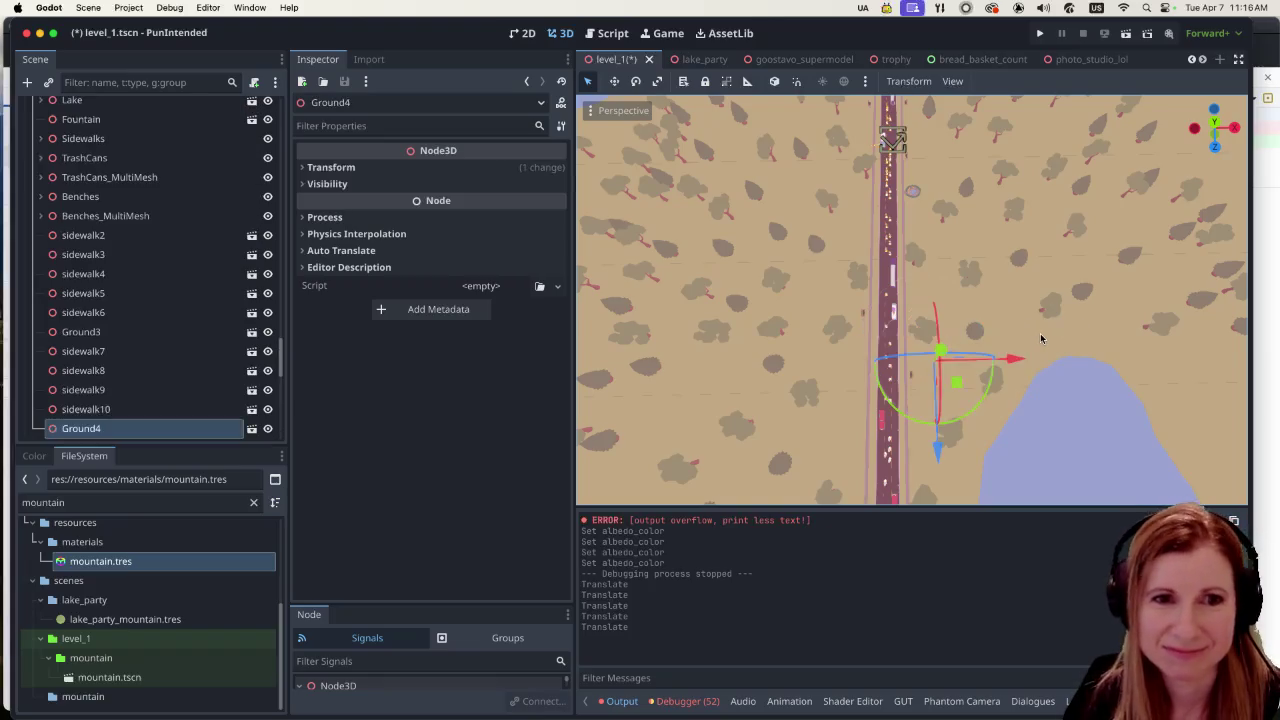
# Step: Move tree_pine39 along Z and left so it no longer stands on the road
pyautogui.click(985, 336)
pyautogui.moveTo(981, 425)
pyautogui.mouseDown()
pyautogui.moveTo(980, 403)
pyautogui.moveTo(1019, 399)
pyautogui.mouseUp()
pyautogui.moveTo(1060, 320); pyautogui.dragTo(1047, 343)
pyautogui.moveTo(974, 409); pyautogui.dragTo(975, 441)
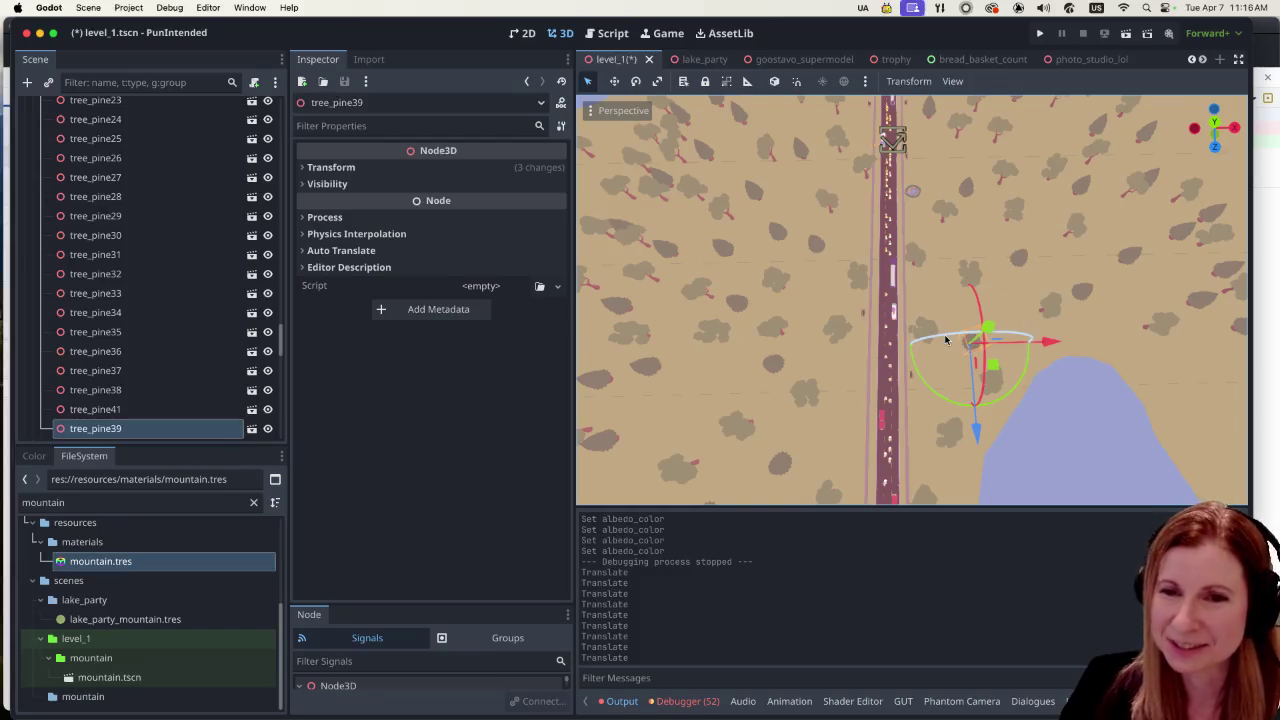
# Step: Shift tree20 right and up the map to a spot left of the road
pyautogui.scroll(-3, 987, 310)
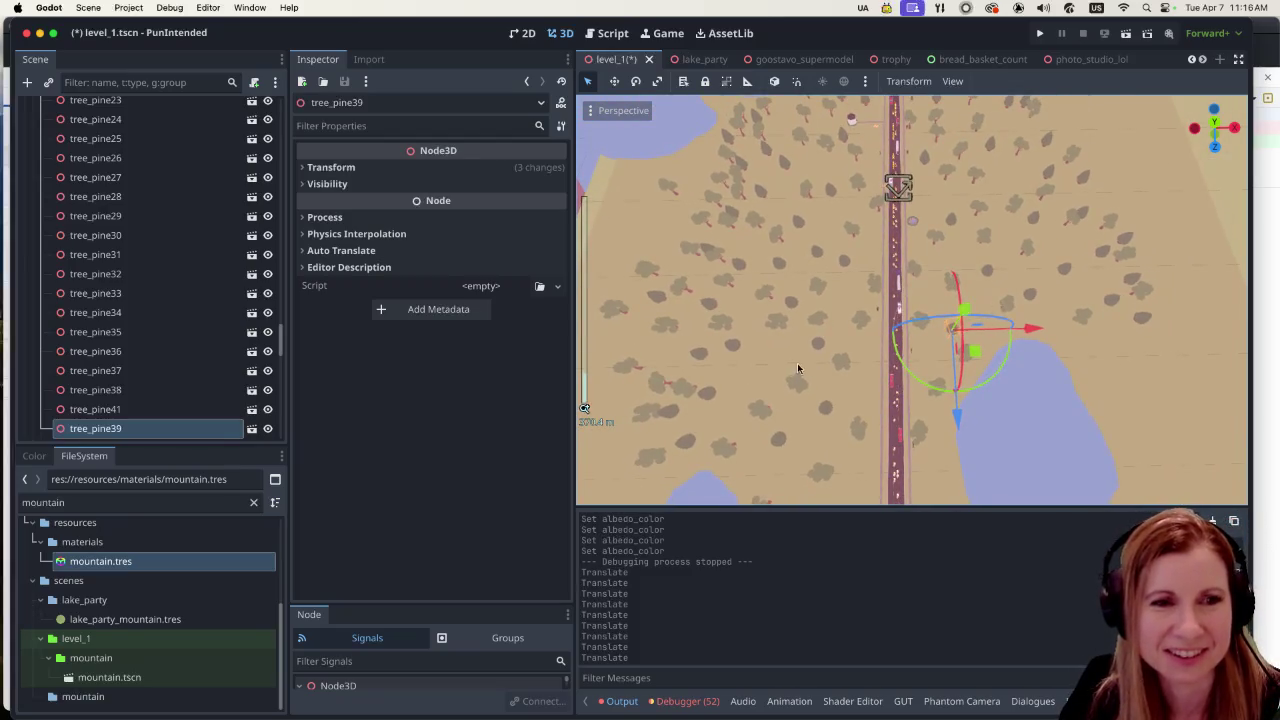
pyautogui.click(659, 388)
pyautogui.moveTo(745, 387)
pyautogui.mouseDown()
pyautogui.moveTo(851, 377)
pyautogui.moveTo(840, 380)
pyautogui.mouseUp()
pyautogui.moveTo(731, 469); pyautogui.dragTo(748, 447)
pyautogui.moveTo(841, 362); pyautogui.dragTo(860, 359)
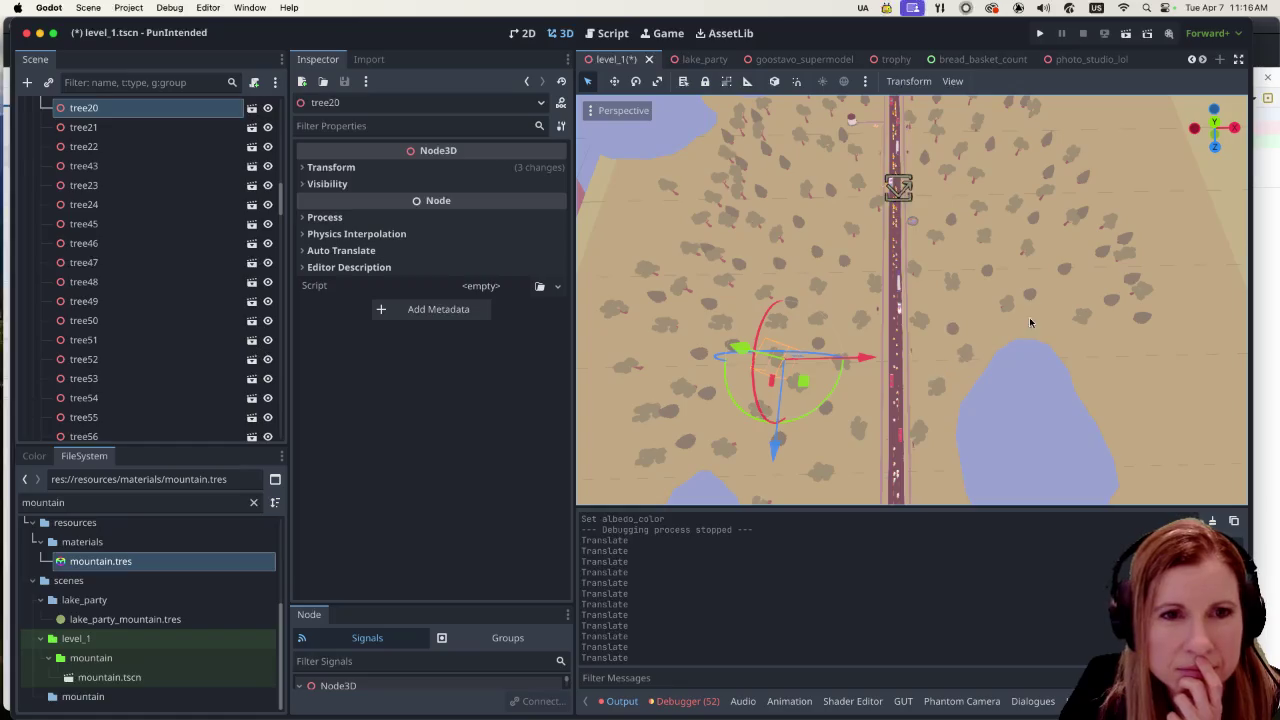
pyautogui.scroll(2, 1000, 243)
pyautogui.scroll(-4, 1000, 243)
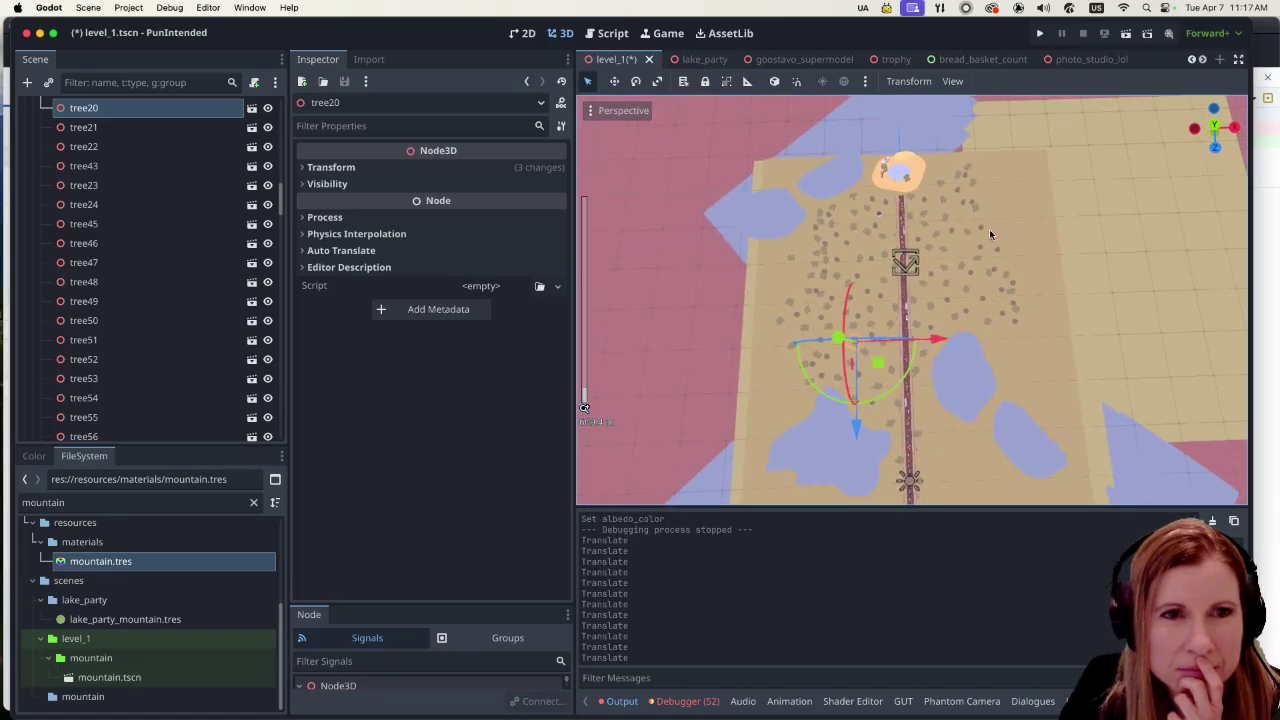
pyautogui.scroll(2, 929, 215)
pyautogui.scroll(1, 968, 213)
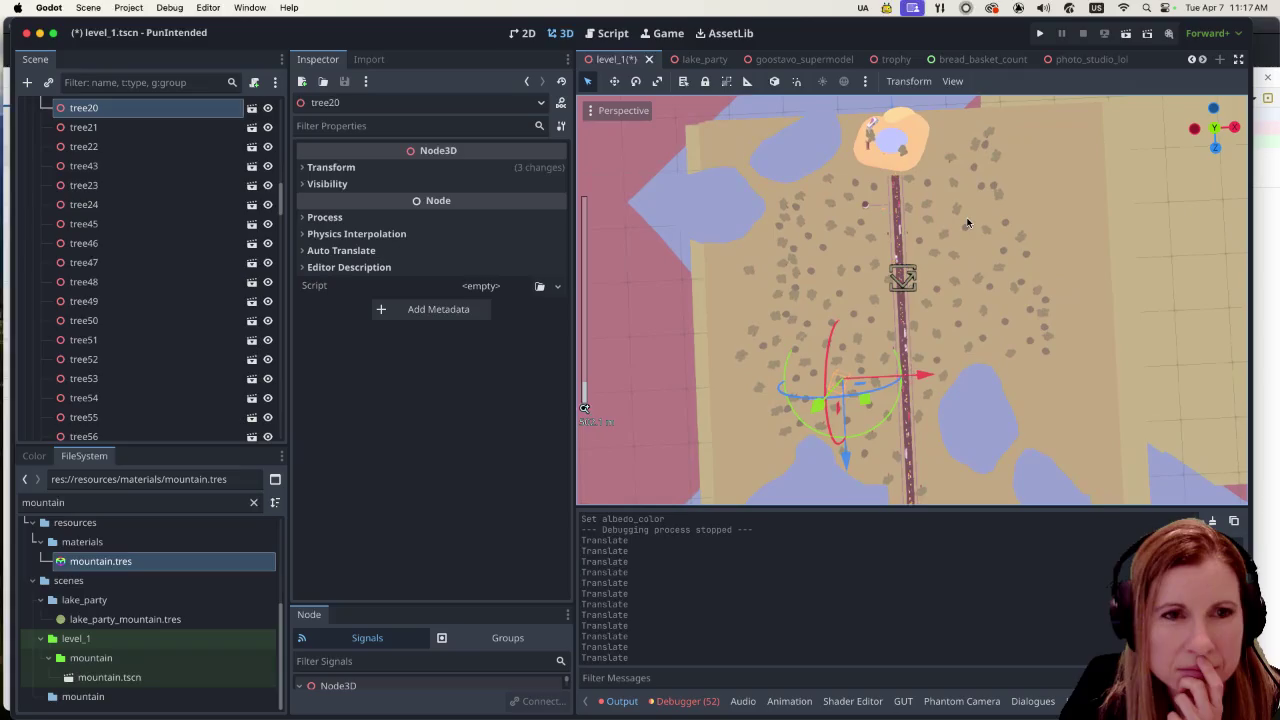
pyautogui.scroll(2, 966, 217)
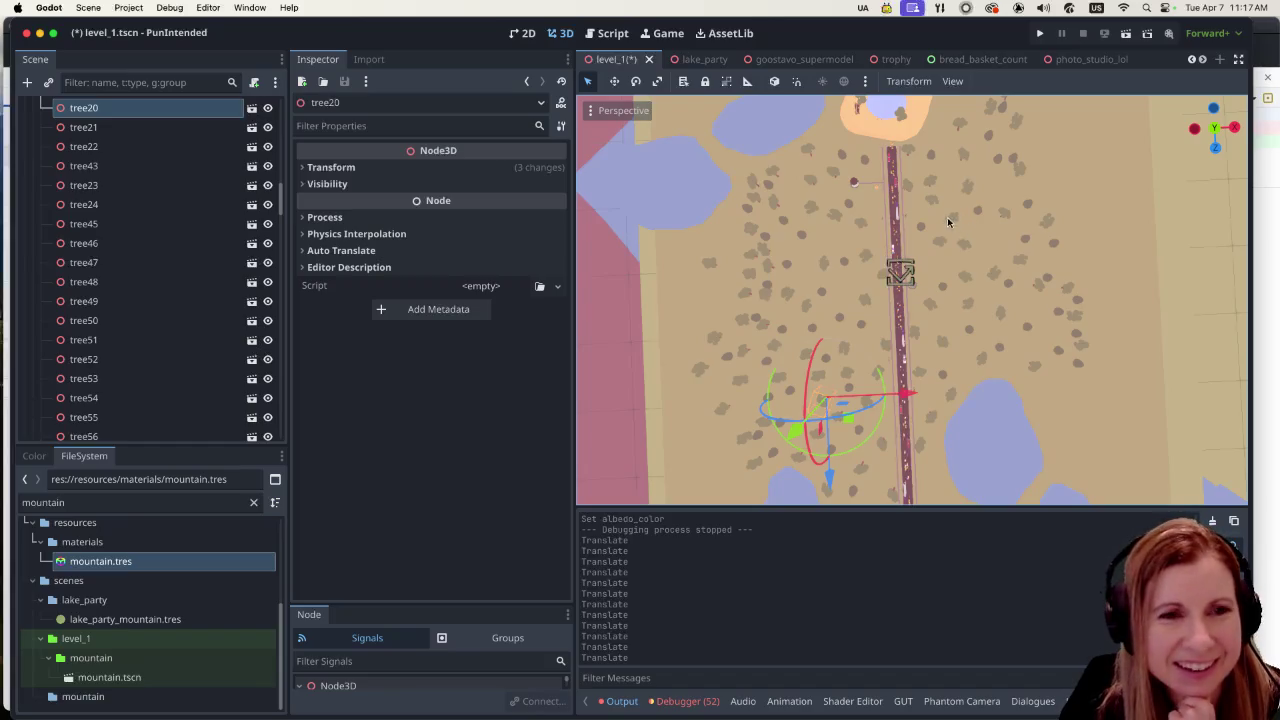
pyautogui.scroll(2, 972, 218)
pyautogui.scroll(1, 950, 246)
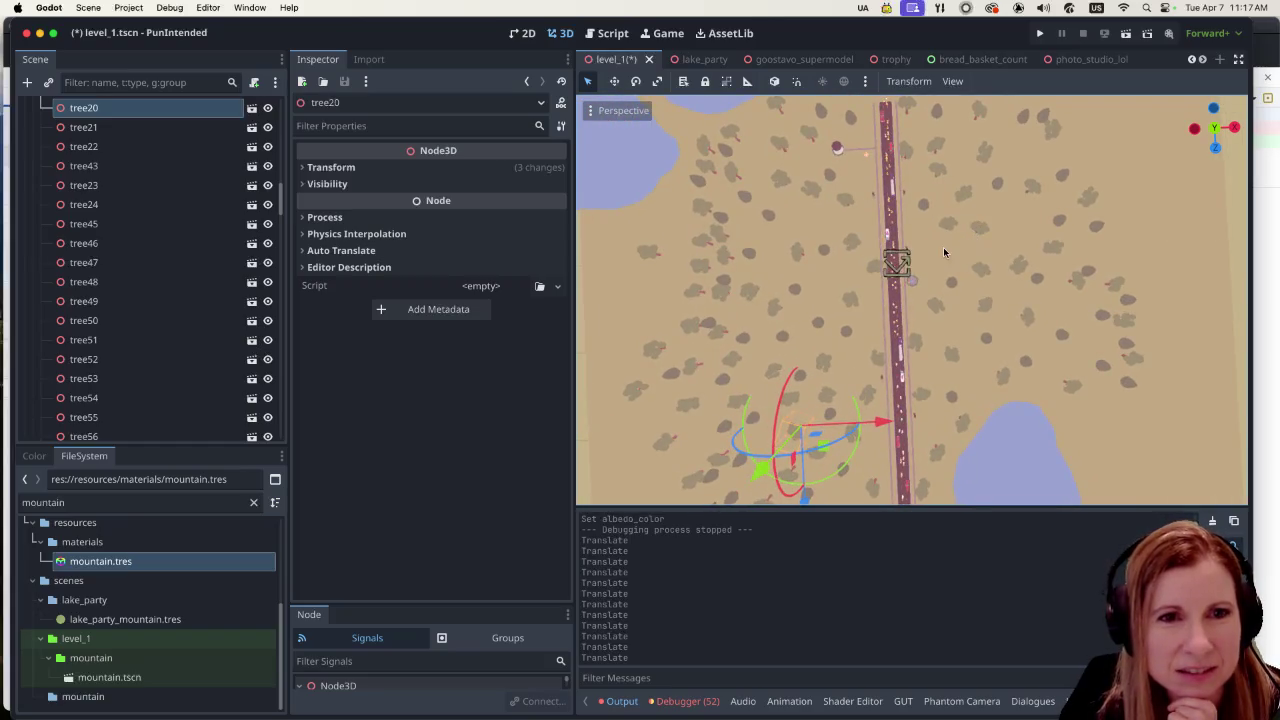
pyautogui.click(1096, 228)
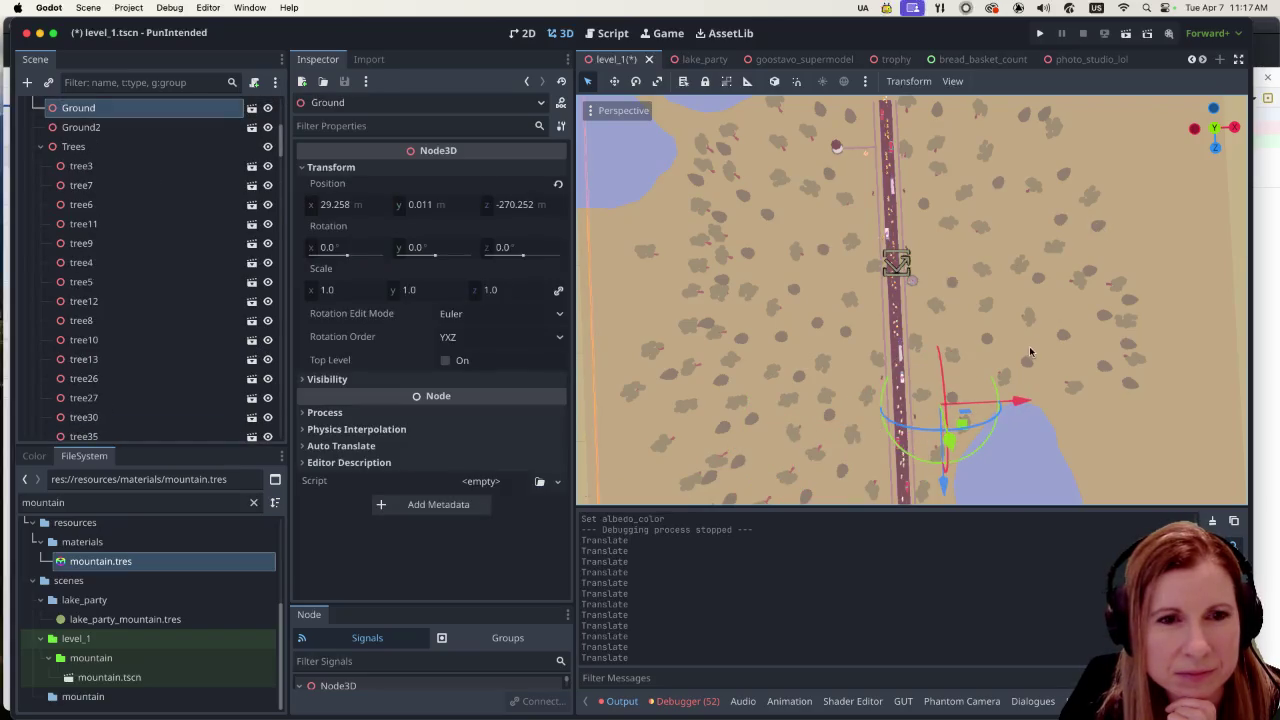
pyautogui.click(1040, 275)
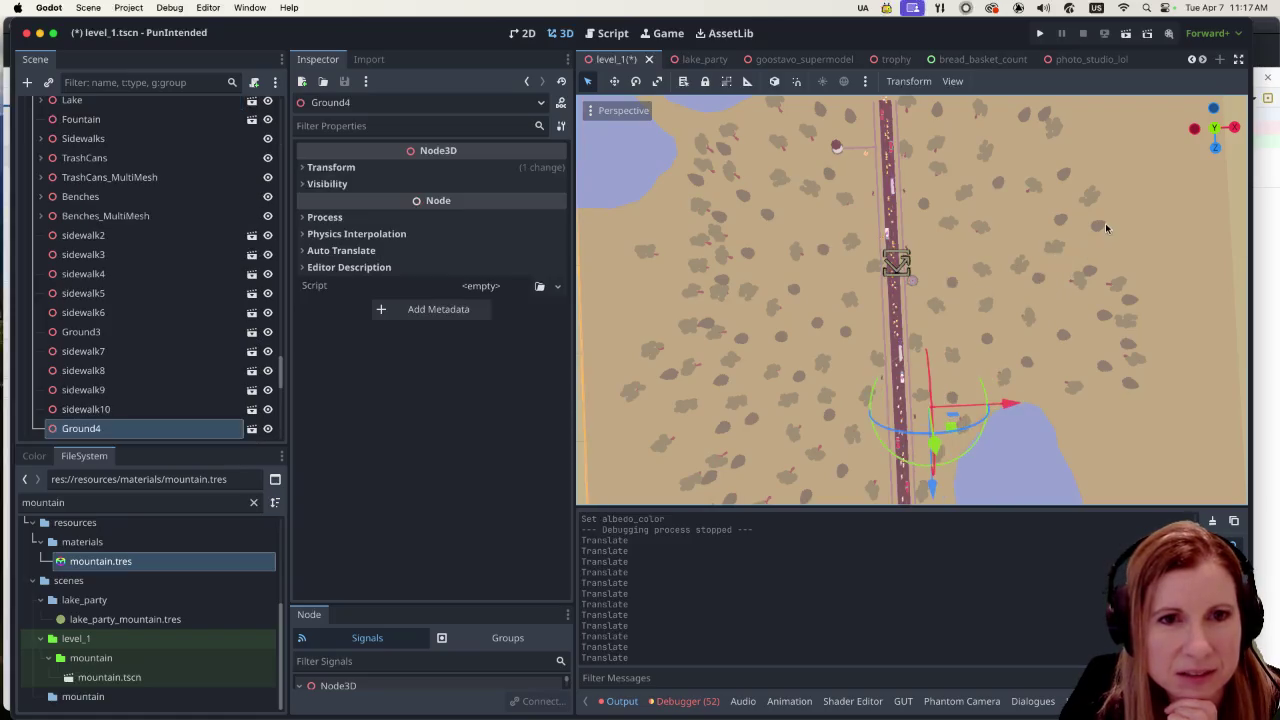
pyautogui.scroll(5, 190, 310)
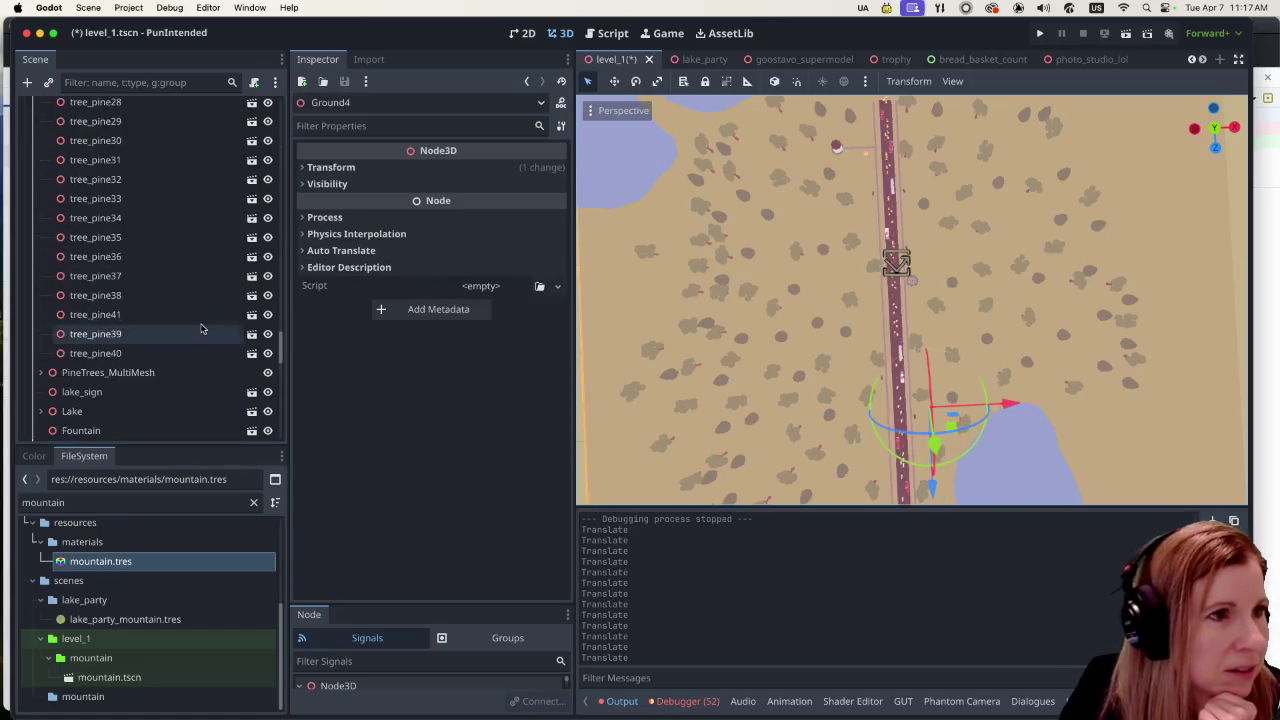
pyautogui.scroll(-5, 192, 324)
pyautogui.scroll(-3, 191, 323)
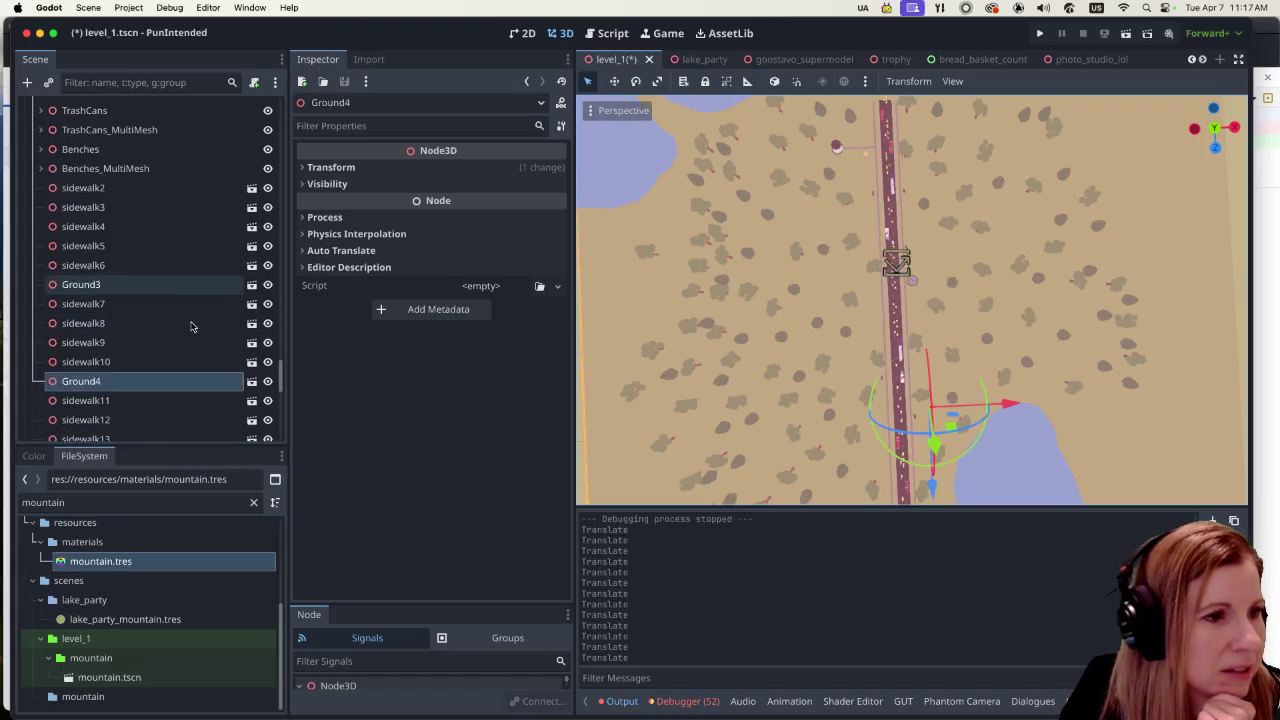
pyautogui.click(267, 384)
pyautogui.click(267, 384)
pyautogui.scroll(-10, 198, 340)
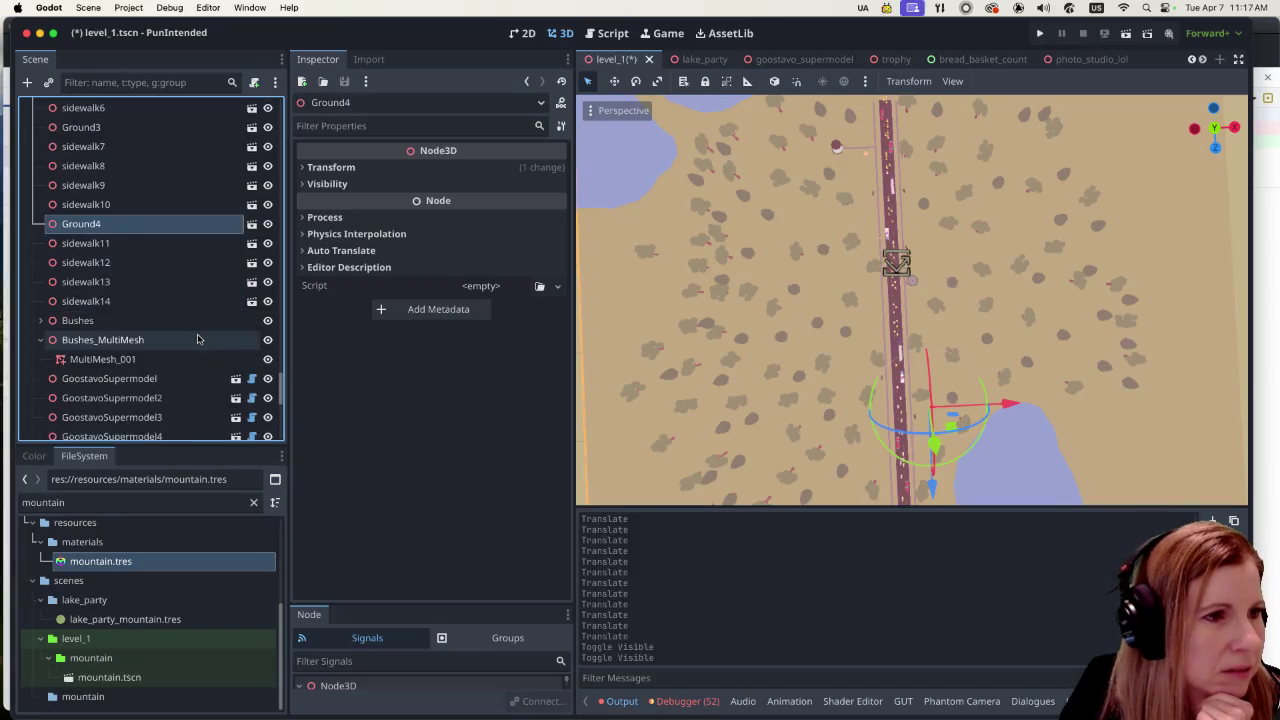
pyautogui.scroll(5, 184, 346)
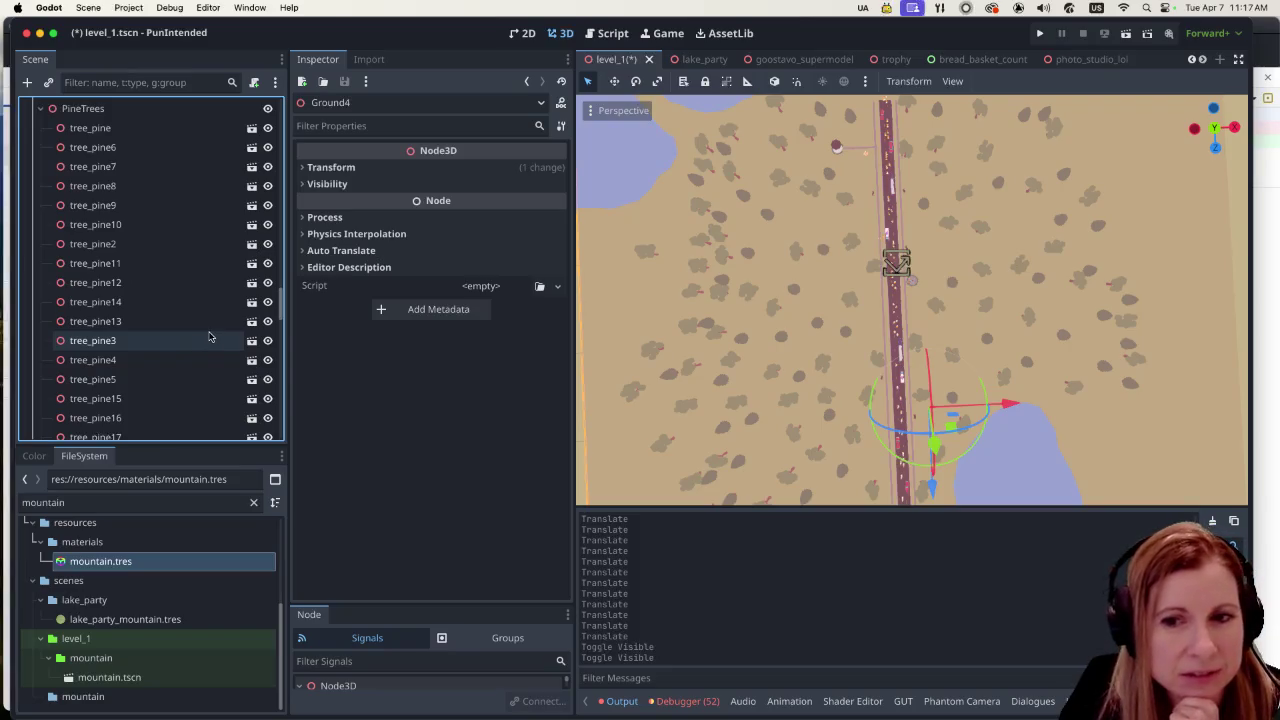
pyautogui.scroll(3, 209, 336)
pyautogui.scroll(3, 209, 336)
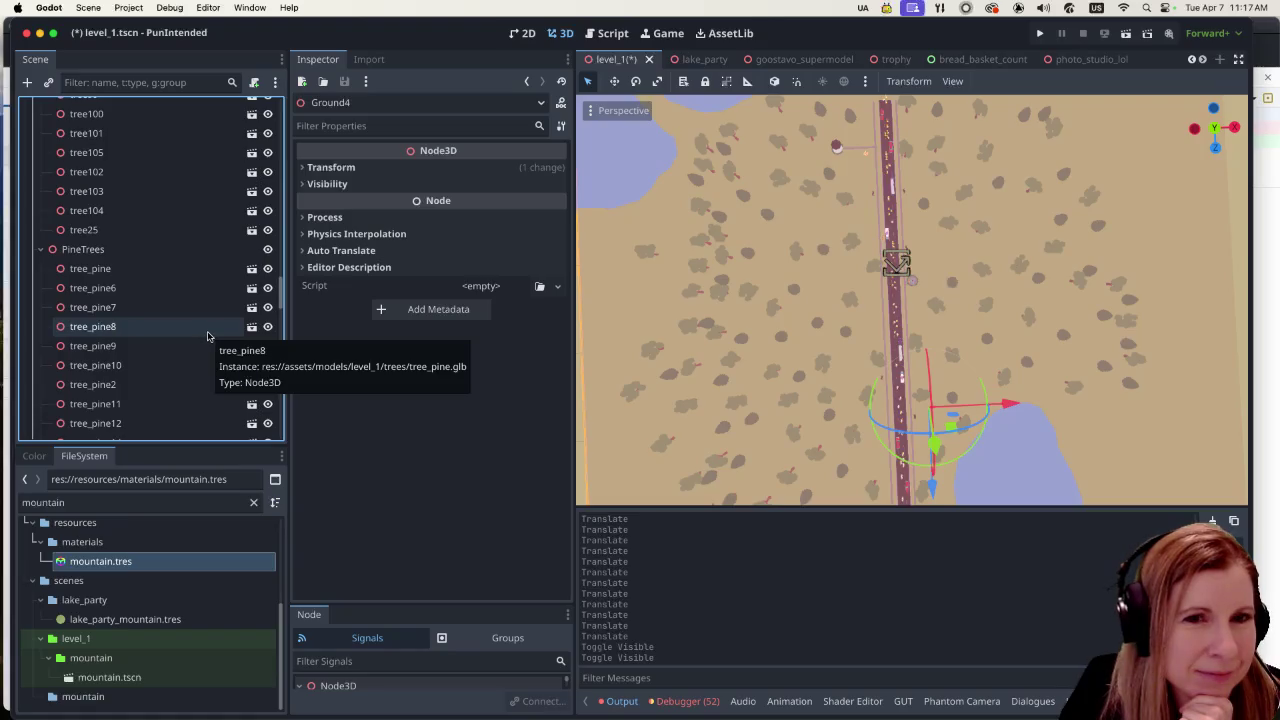
pyautogui.scroll(-2, 203, 326)
pyautogui.click(126, 208)
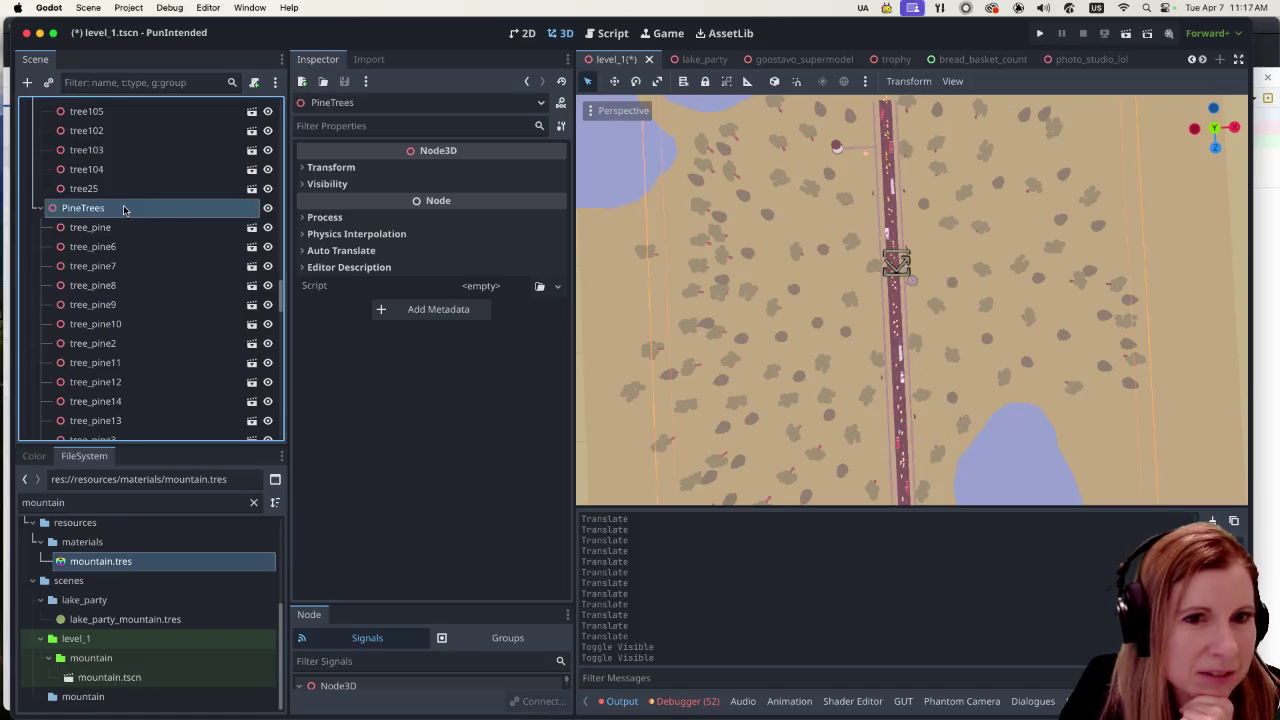
pyautogui.click(1104, 318)
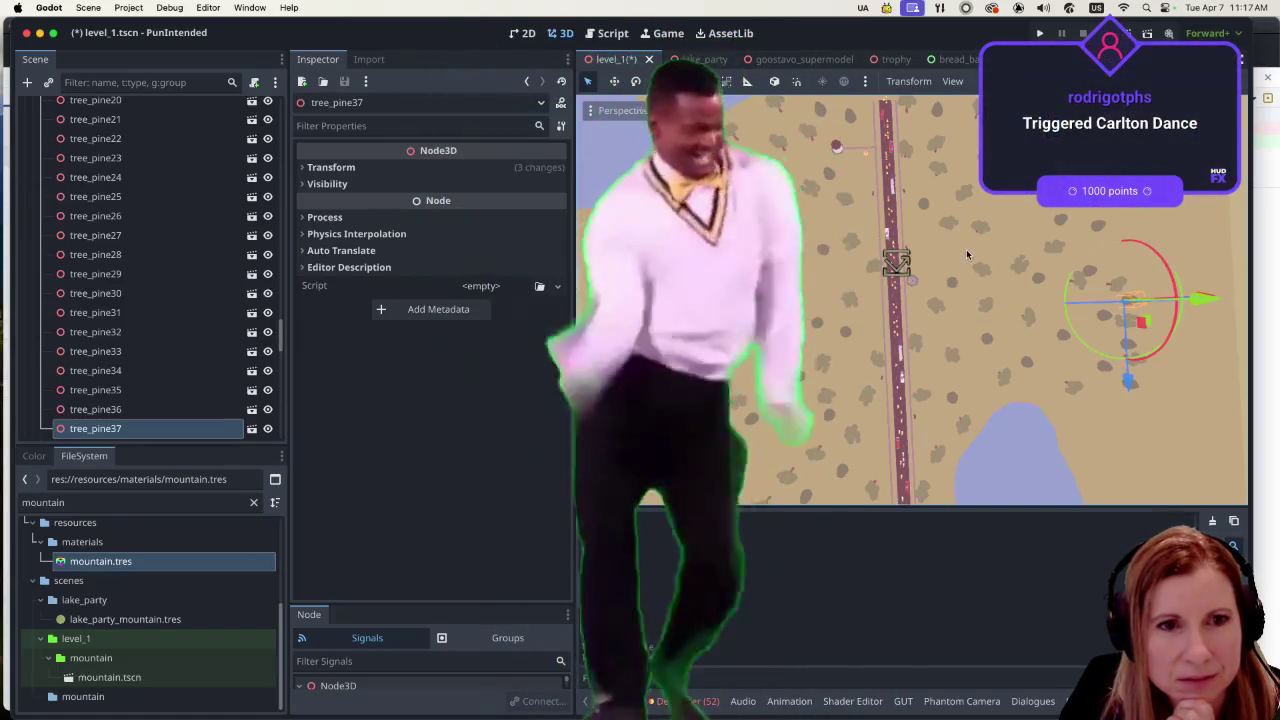
# Step: Move tree_pine30 up and to the left
pyautogui.click(1100, 233)
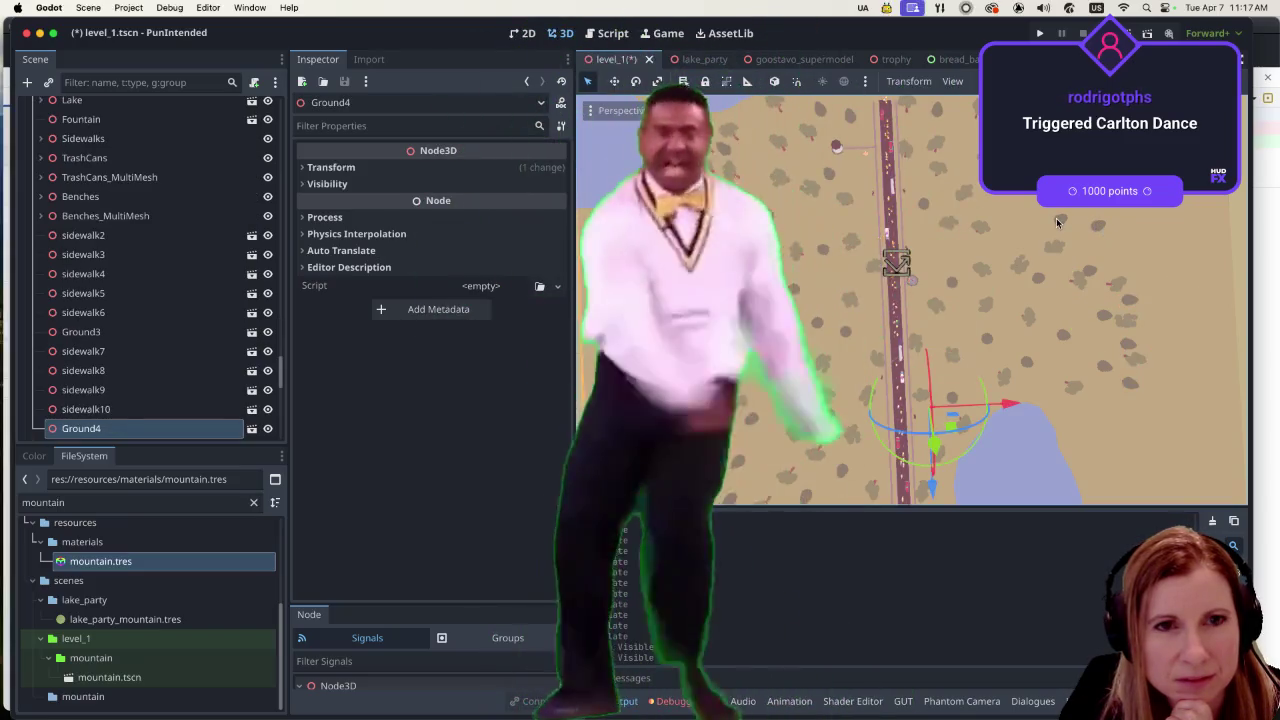
pyautogui.click(1100, 233)
pyautogui.click(1065, 266)
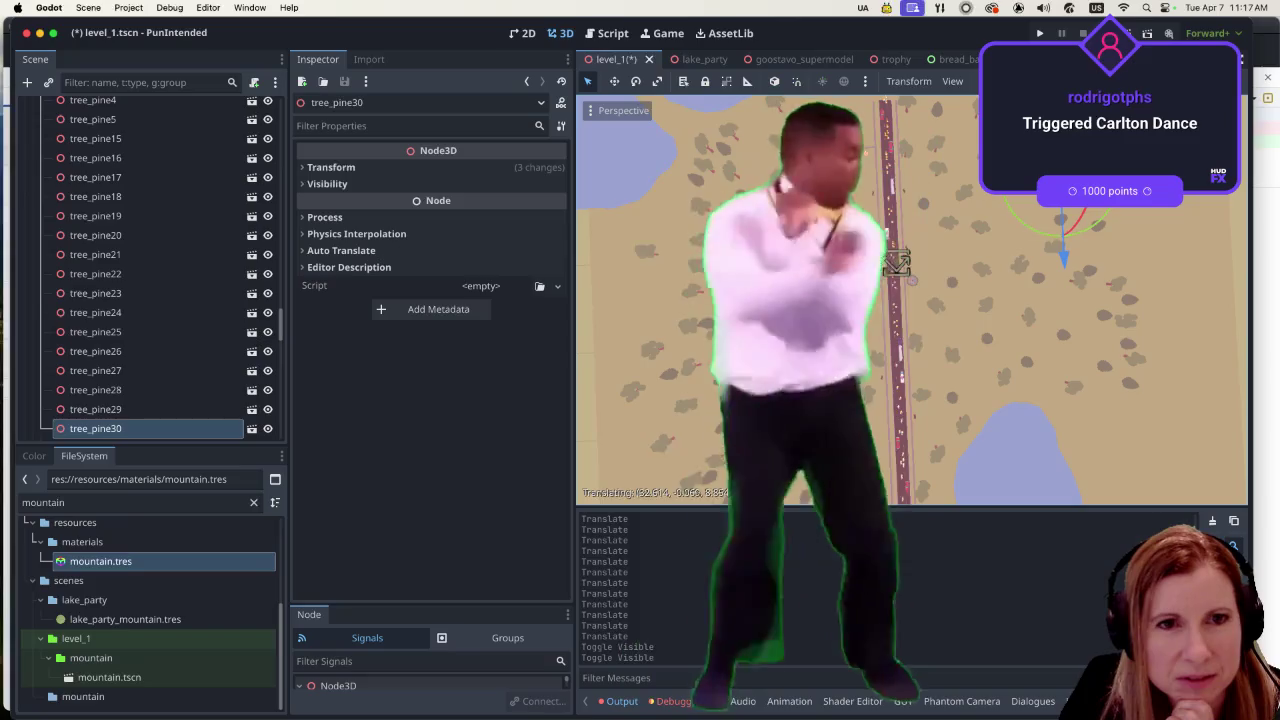
pyautogui.moveTo(1065, 266)
pyautogui.mouseDown()
pyautogui.moveTo(1068, 230)
pyautogui.moveTo(1030, 211)
pyautogui.mouseUp()
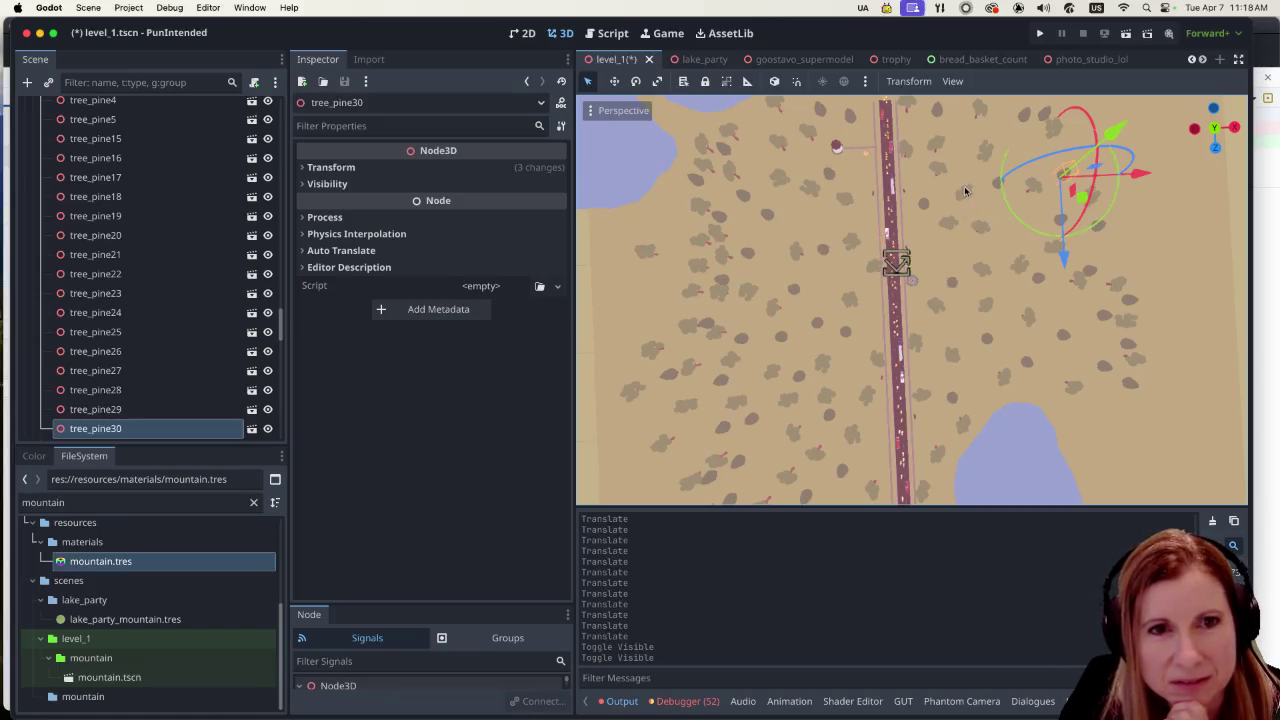
pyautogui.hscroll(3, 1080, 250)
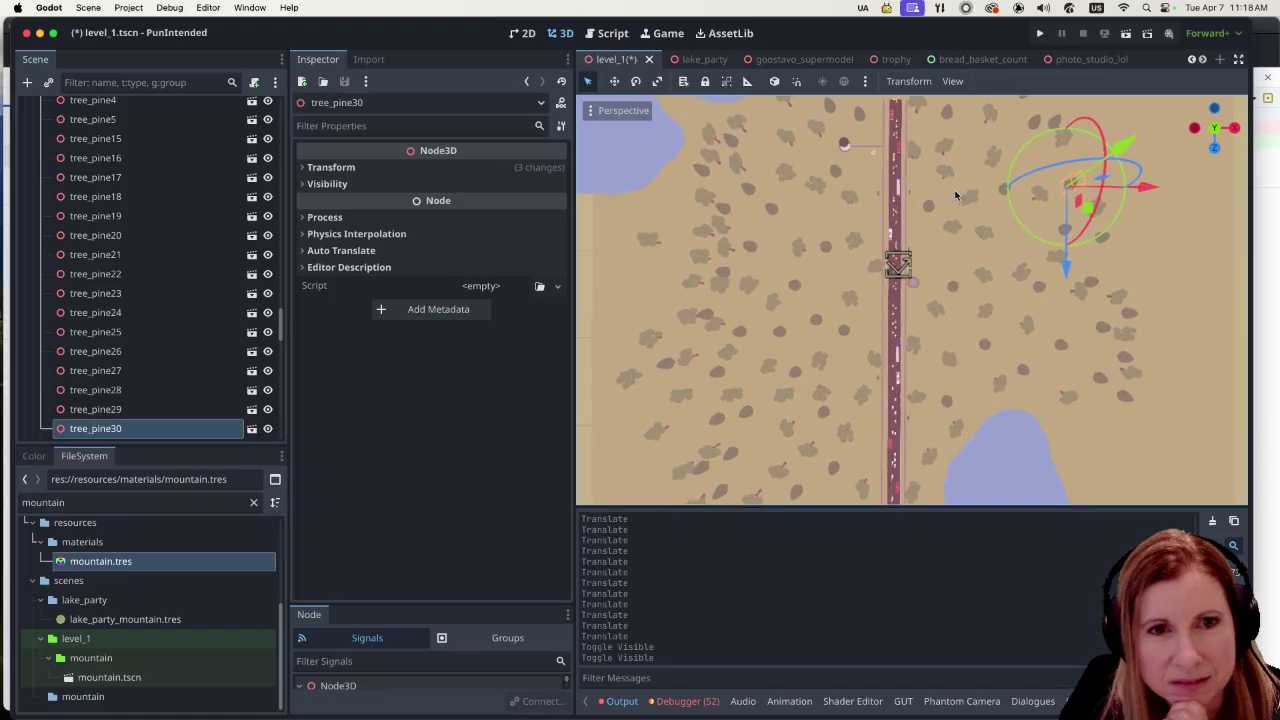
# Step: Try moving tree_pine28 right, then undo it so it stays in place
pyautogui.click(1093, 286)
pyautogui.moveTo(1135, 282)
pyautogui.mouseDown()
pyautogui.moveTo(1177, 282)
pyautogui.moveTo(1128, 278)
pyautogui.mouseUp()
pyautogui.press('super+z')
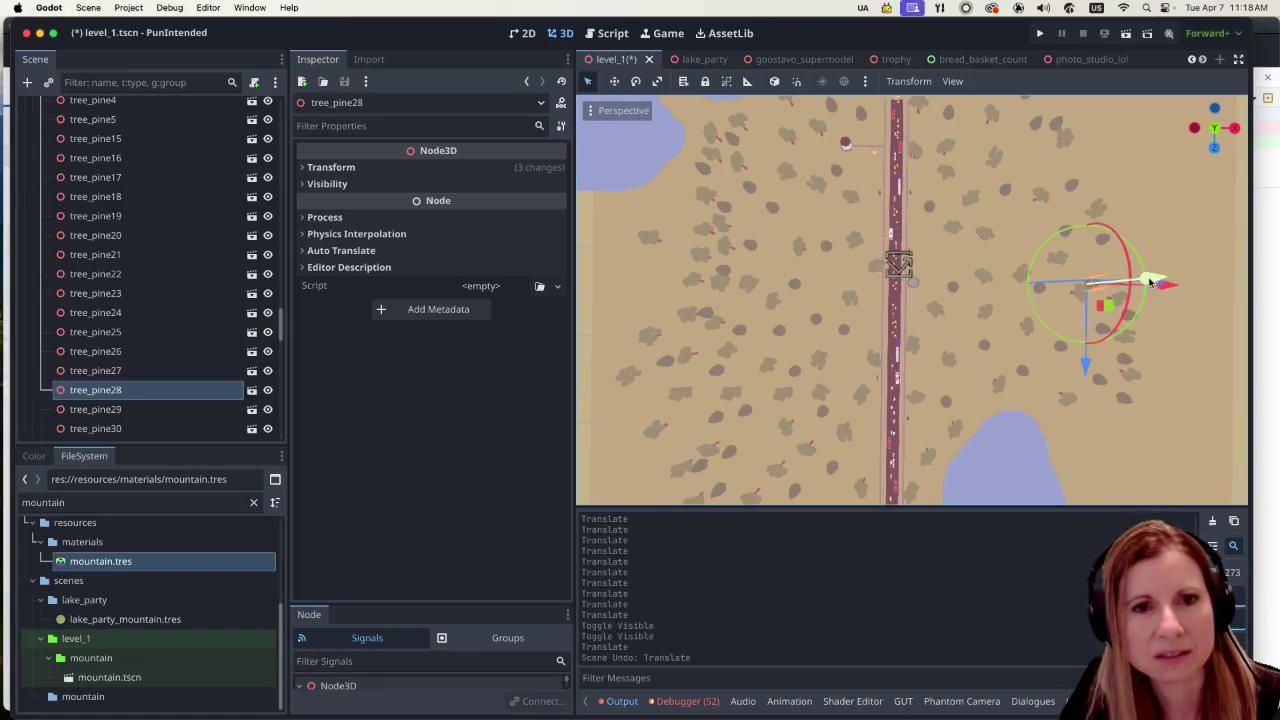
# Step: Move tree_pine31 down the map and left to a spot beside the road
pyautogui.click(1036, 127)
pyautogui.moveTo(1032, 208); pyautogui.dragTo(1025, 326)
pyautogui.moveTo(1111, 255); pyautogui.dragTo(1028, 262)
pyautogui.moveTo(945, 340)
pyautogui.mouseDown()
pyautogui.moveTo(940, 325)
pyautogui.moveTo(941, 356)
pyautogui.moveTo(1027, 262)
pyautogui.moveTo(1010, 262)
pyautogui.mouseUp()
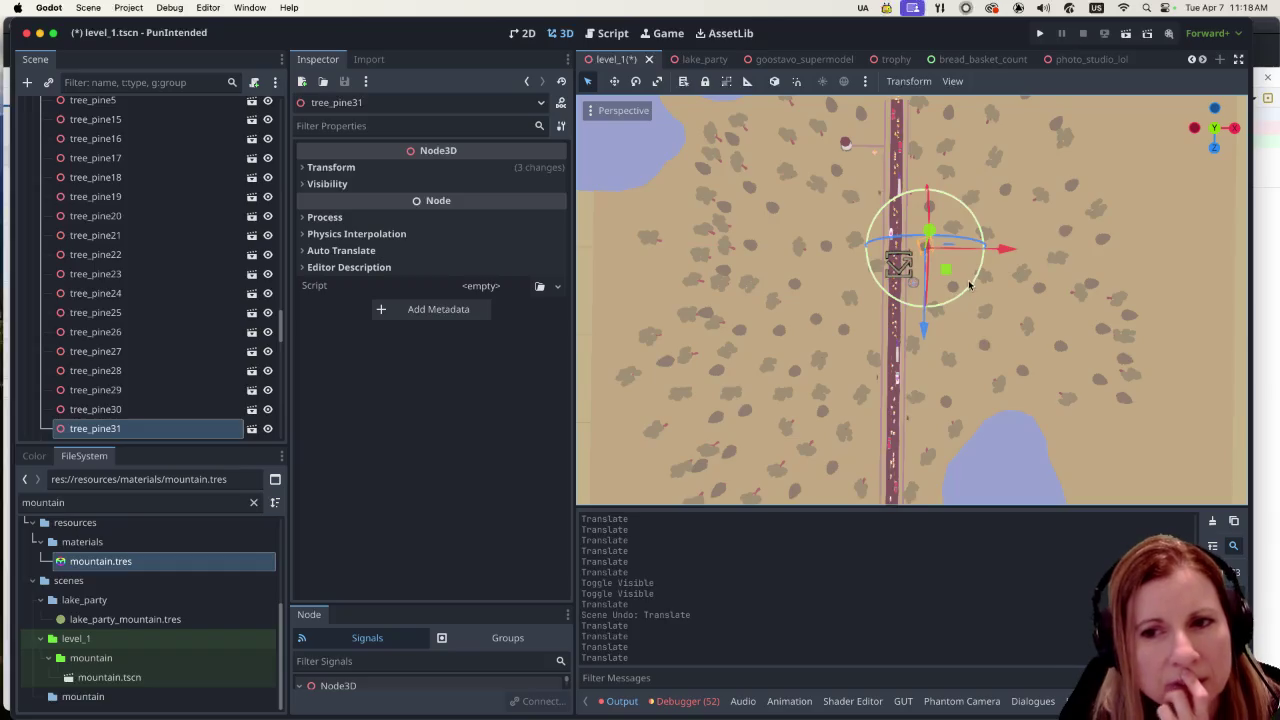
pyautogui.scroll(-1, 989, 281)
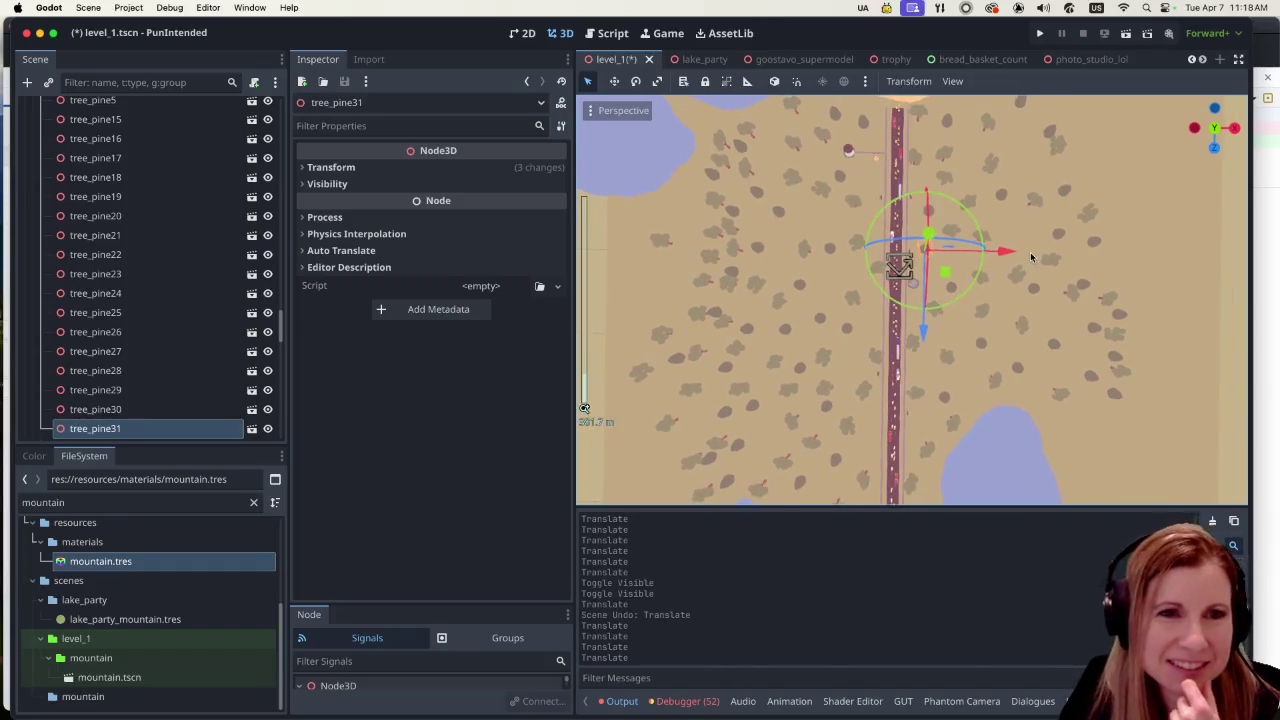
pyautogui.scroll(-1, 1032, 258)
pyautogui.click(738, 237)
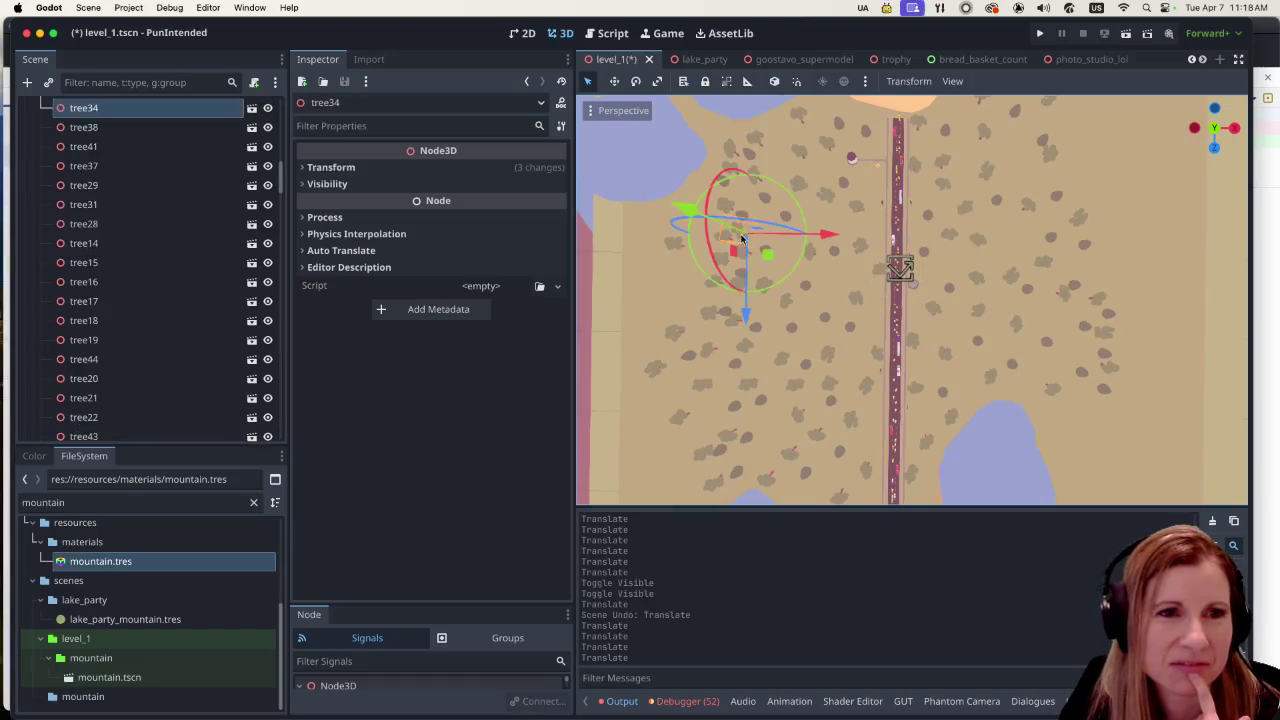
# Step: Shift tree34 to the right and up the map
pyautogui.moveTo(828, 236)
pyautogui.mouseDown()
pyautogui.moveTo(914, 238)
pyautogui.moveTo(868, 238)
pyautogui.mouseUp()
pyautogui.moveTo(820, 314); pyautogui.dragTo(828, 302)
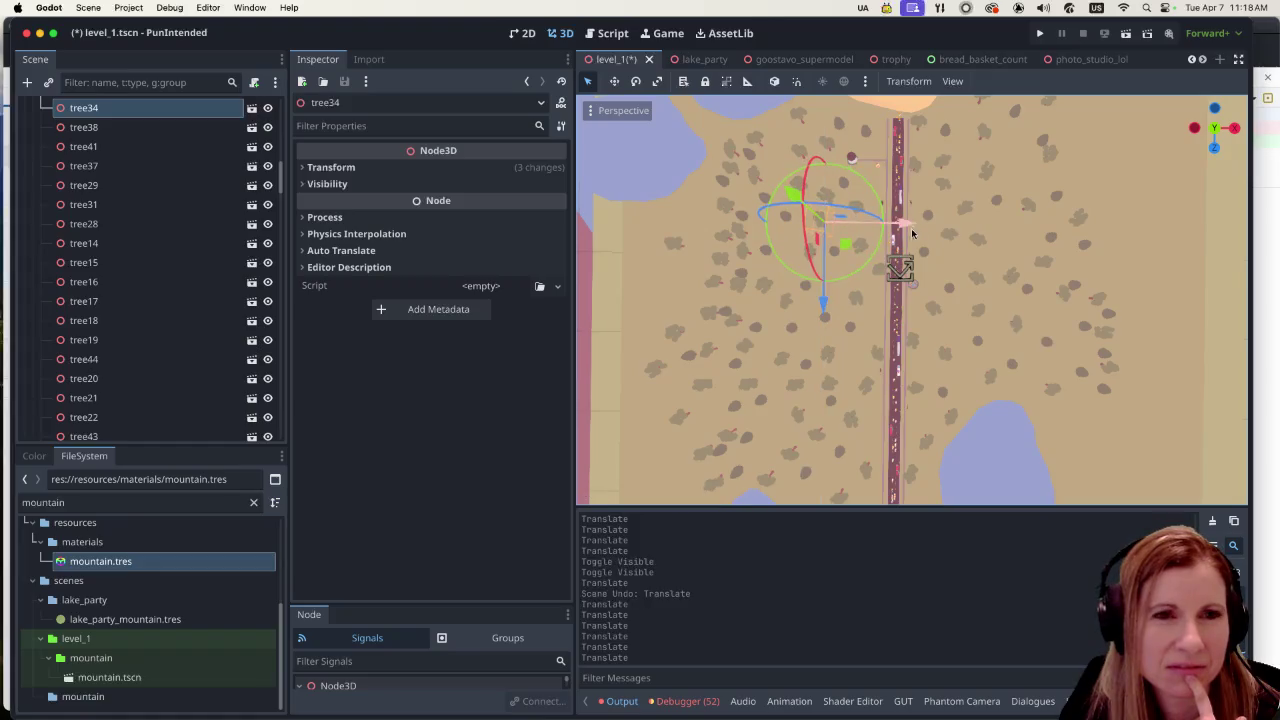
pyautogui.scroll(2, 911, 228)
pyautogui.scroll(3, 1027, 190)
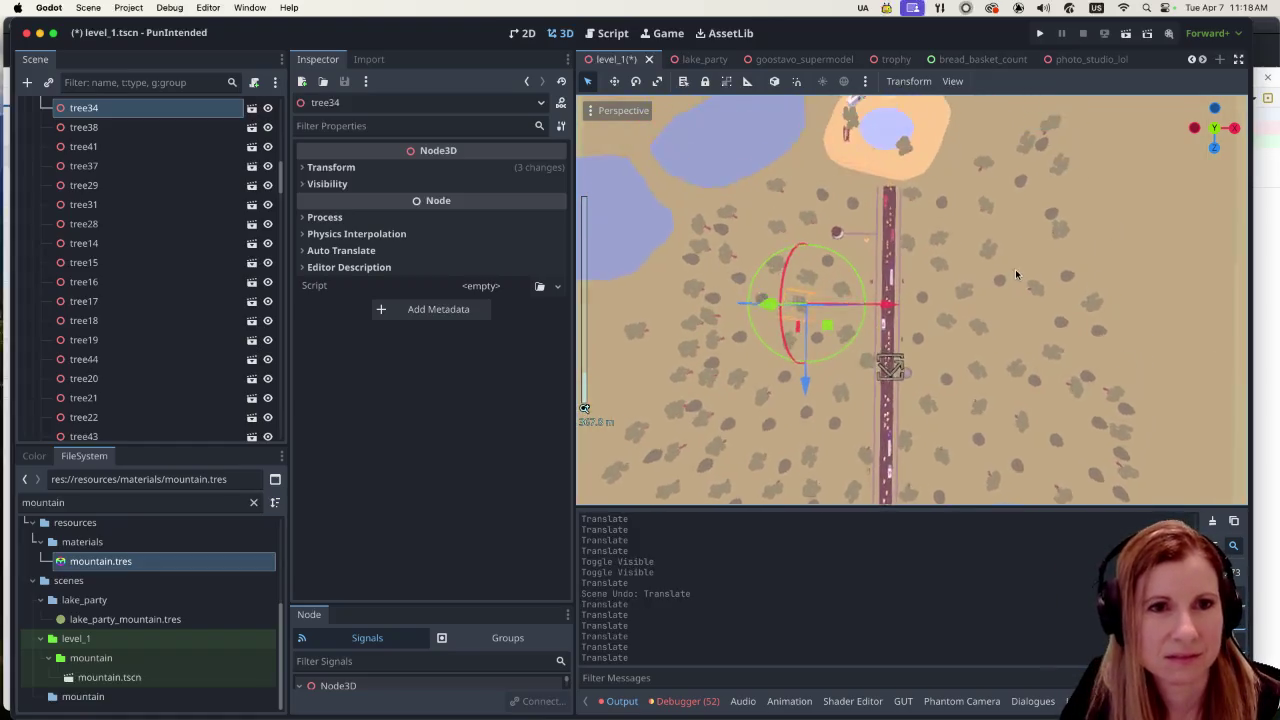
pyautogui.scroll(-5, 1023, 206)
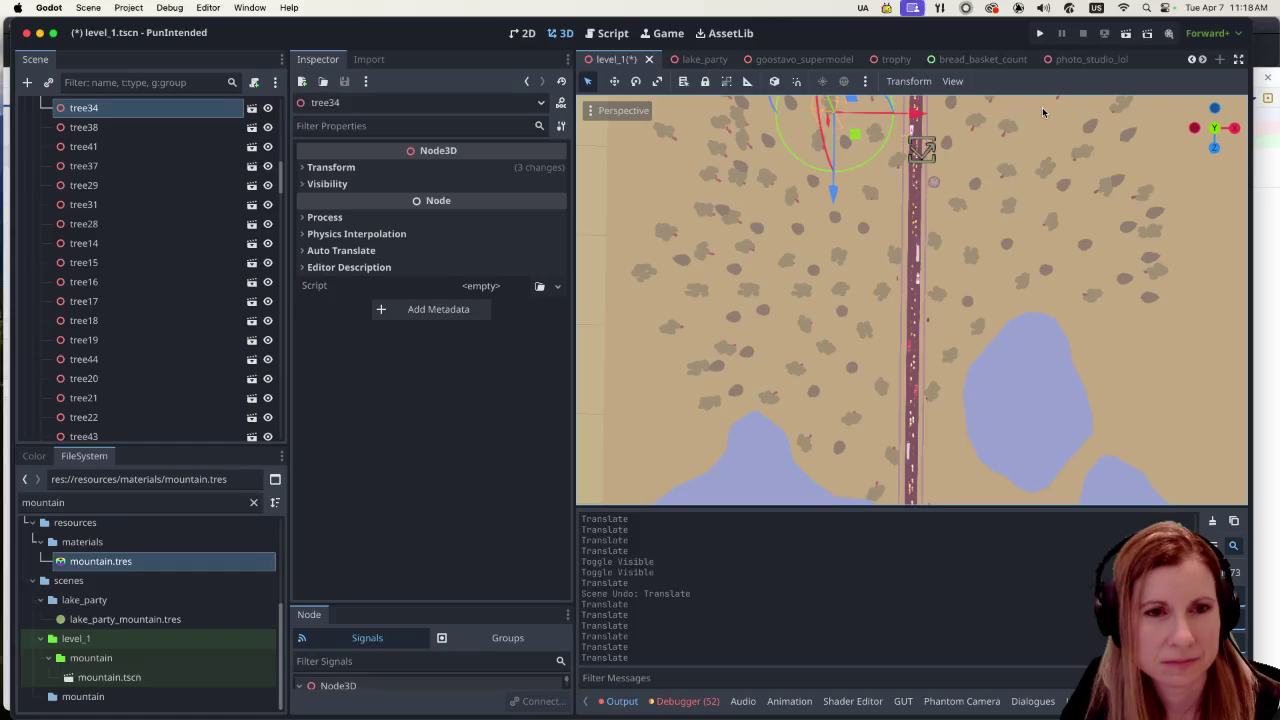
pyautogui.scroll(3, 1034, 136)
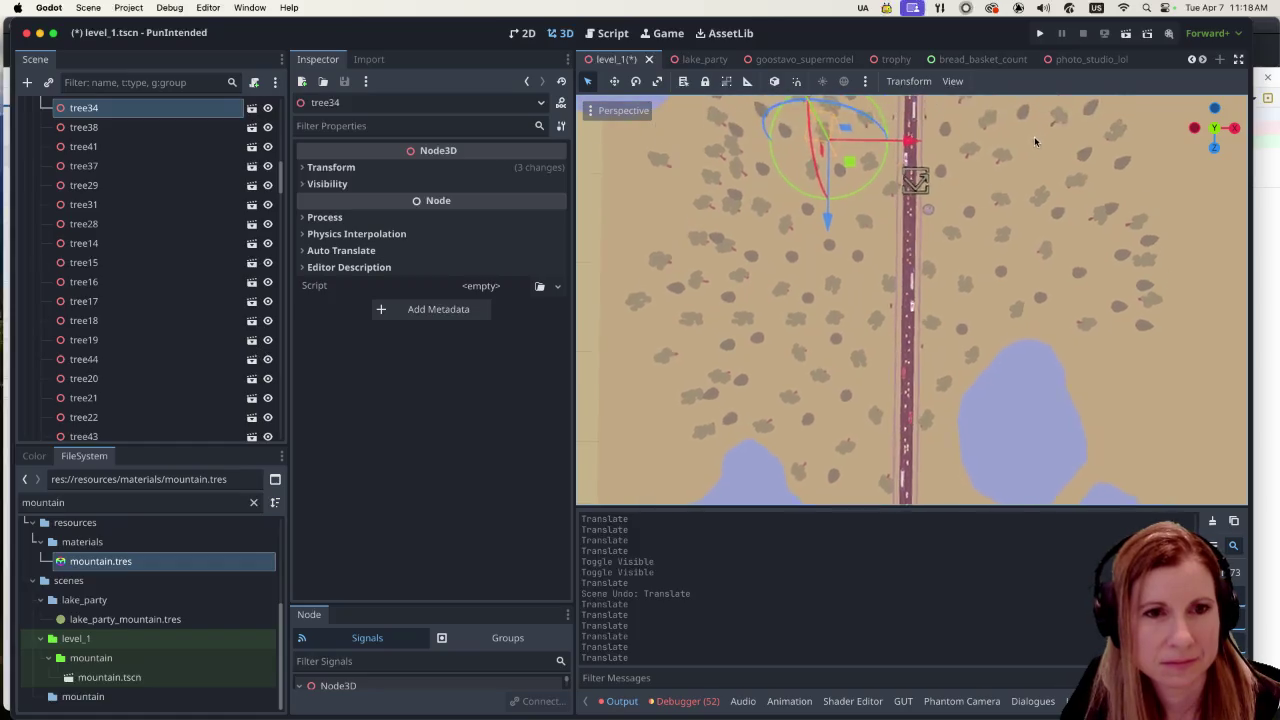
# Step: Move tree_pine26 to the right along X
pyautogui.click(841, 419)
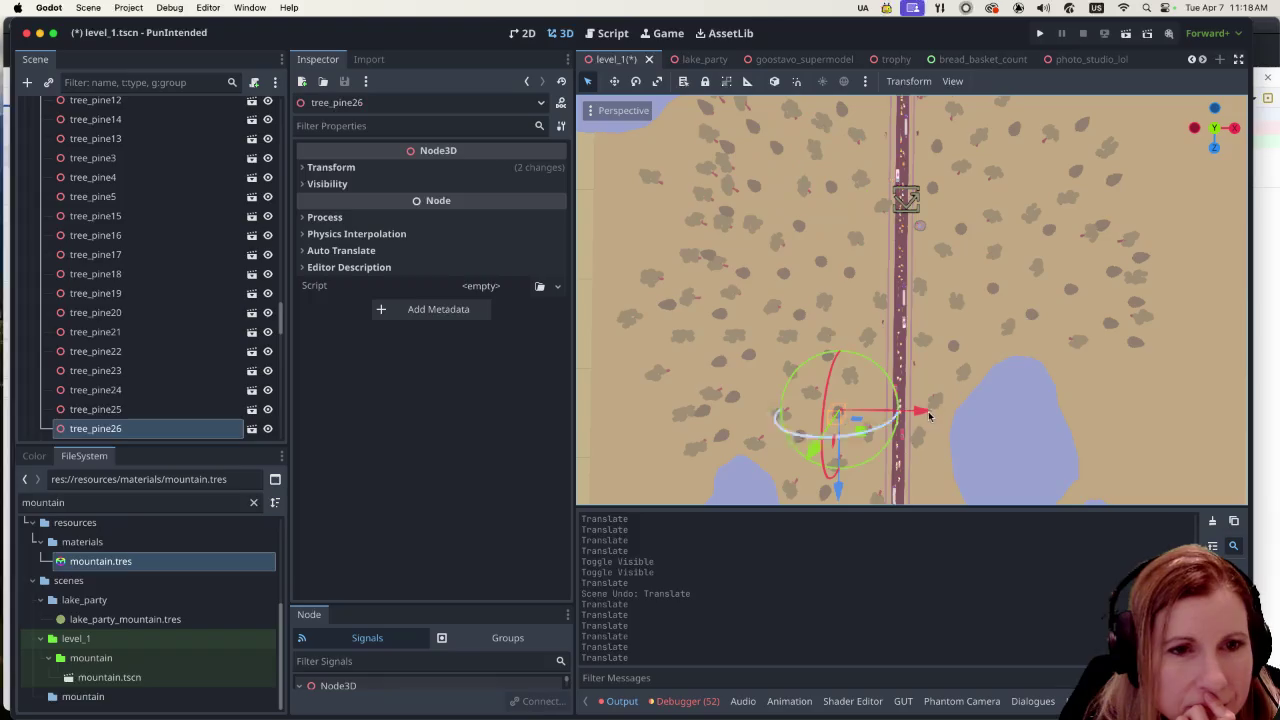
pyautogui.moveTo(845, 440)
pyautogui.mouseDown()
pyautogui.moveTo(893, 452)
pyautogui.moveTo(892, 439)
pyautogui.mouseUp()
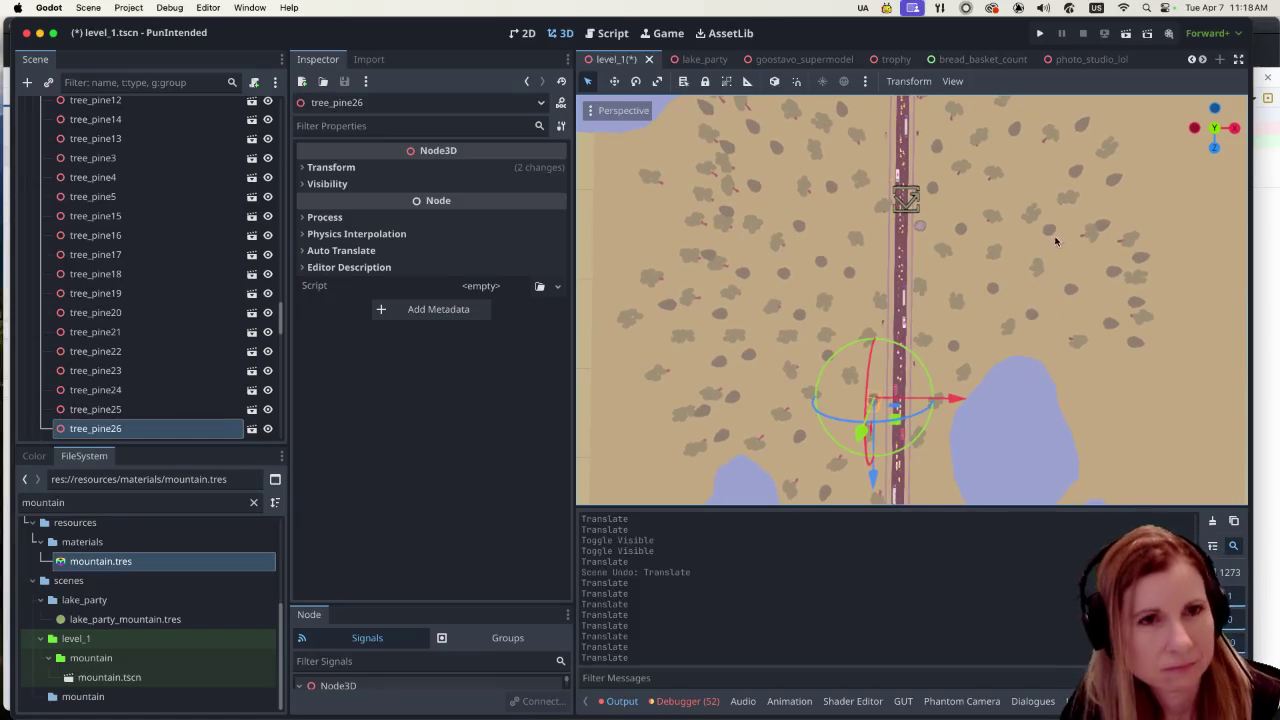
pyautogui.scroll(3, 1059, 312)
pyautogui.scroll(2, 1050, 350)
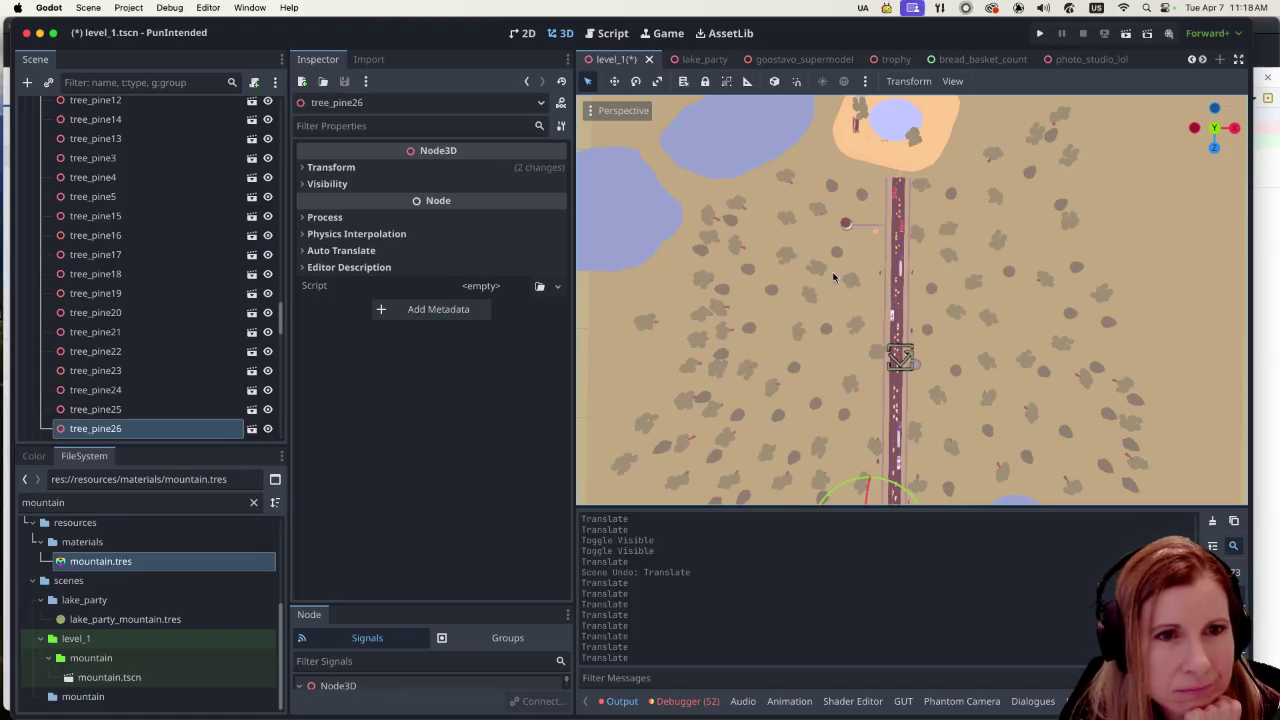
# Step: Move tree_pine9 right along X in two drags
pyautogui.click(705, 251)
pyautogui.moveTo(785, 256); pyautogui.dragTo(944, 257)
pyautogui.scroll(3, 875, 235)
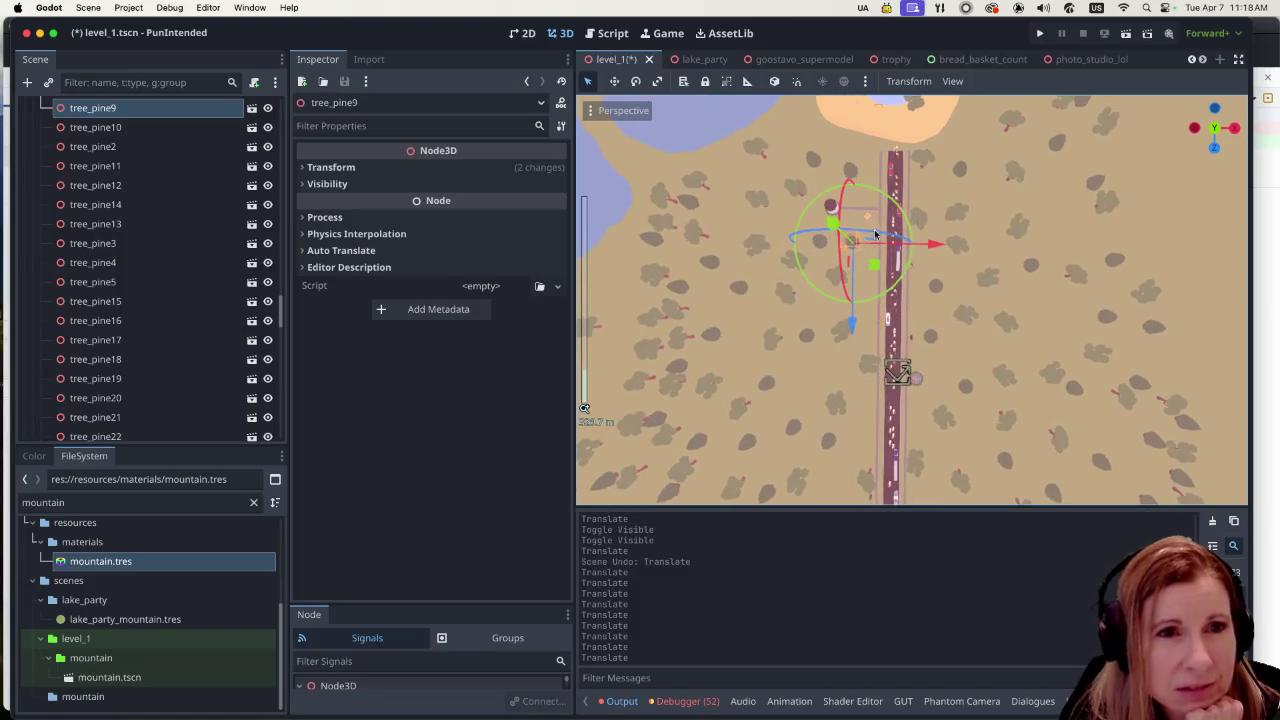
pyautogui.scroll(2, 897, 248)
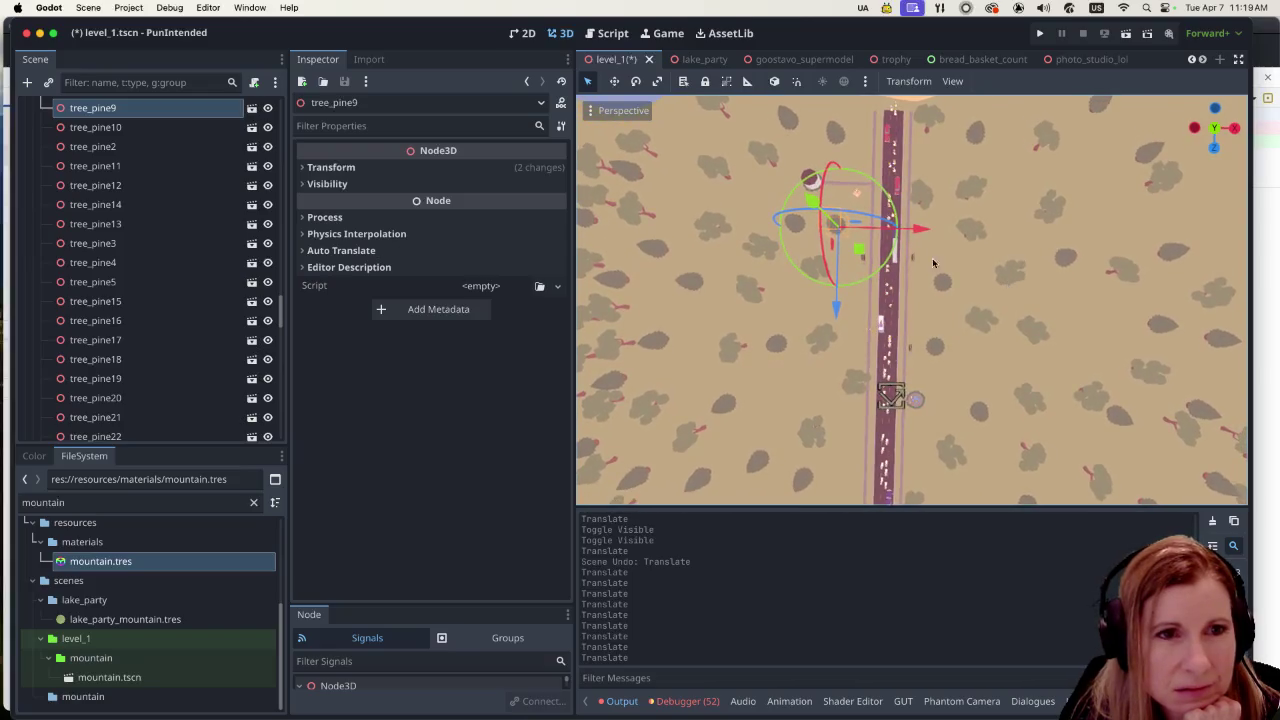
pyautogui.moveTo(921, 229); pyautogui.dragTo(928, 230)
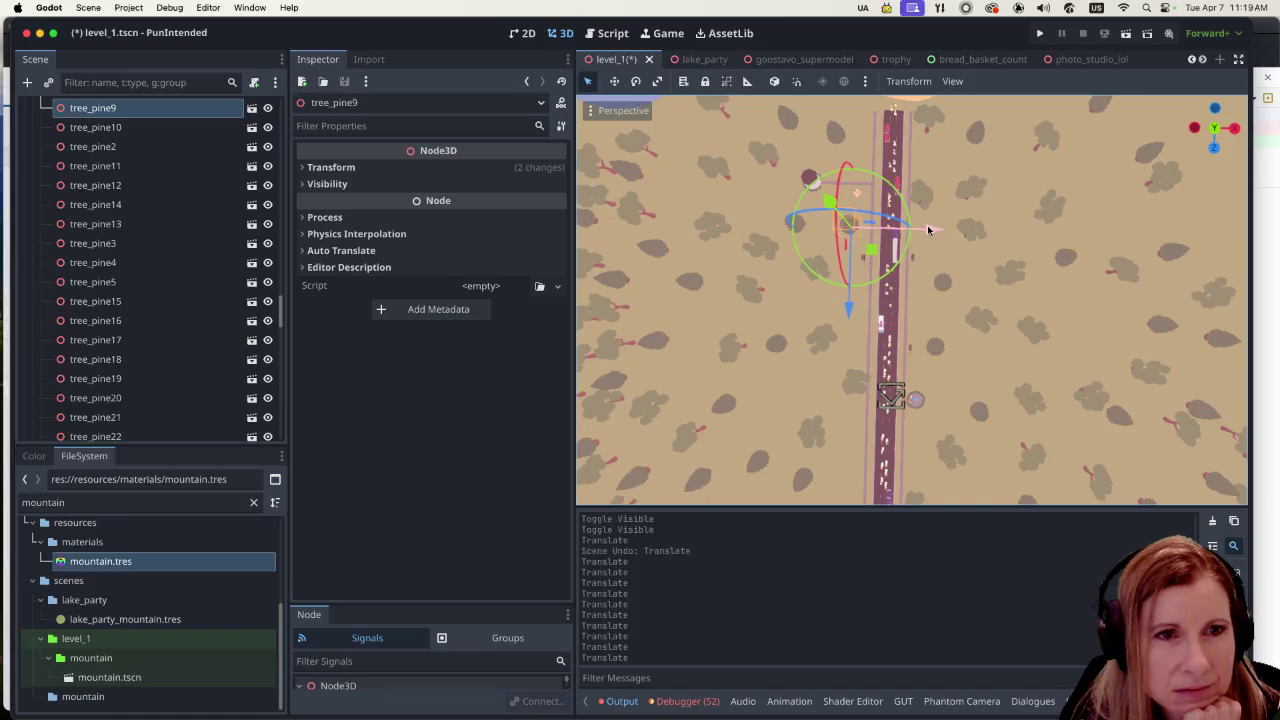
pyautogui.click(742, 224)
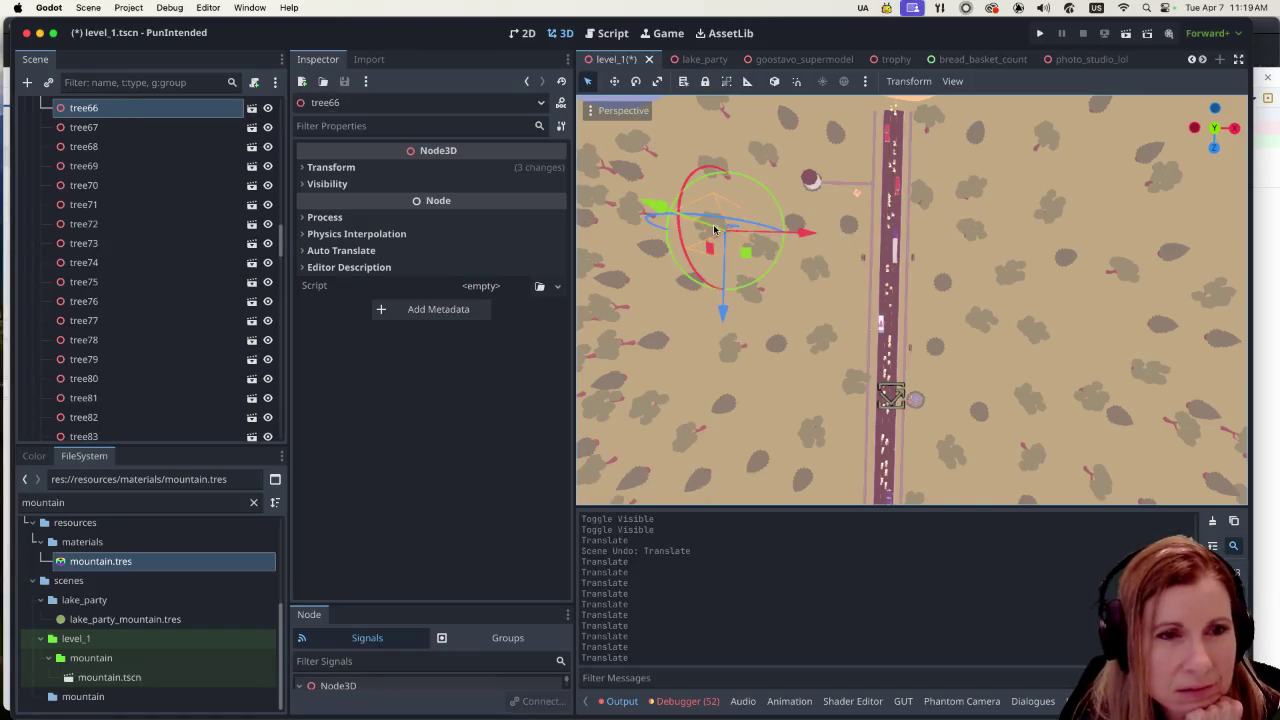
# Step: Nudge tree66 up, then duplicate tree_pine18 with Ctrl+D and move tree_pine19 up along Z
pyautogui.moveTo(724, 312); pyautogui.dragTo(724, 298)
pyautogui.click(806, 218)
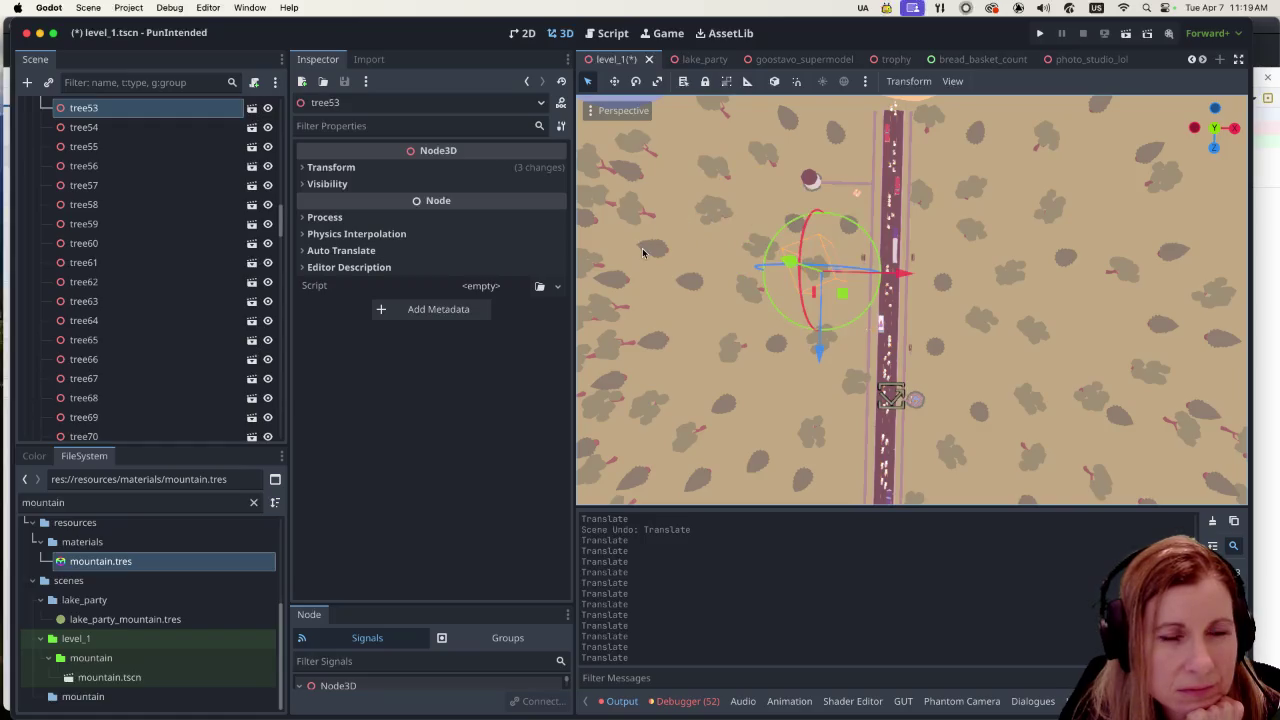
pyautogui.click(646, 251)
pyautogui.hotkey('ctrl', 'd')
pyautogui.click(790, 228)
pyautogui.moveTo(783, 300)
pyautogui.mouseDown()
pyautogui.moveTo(786, 286)
pyautogui.moveTo(822, 277)
pyautogui.mouseUp()
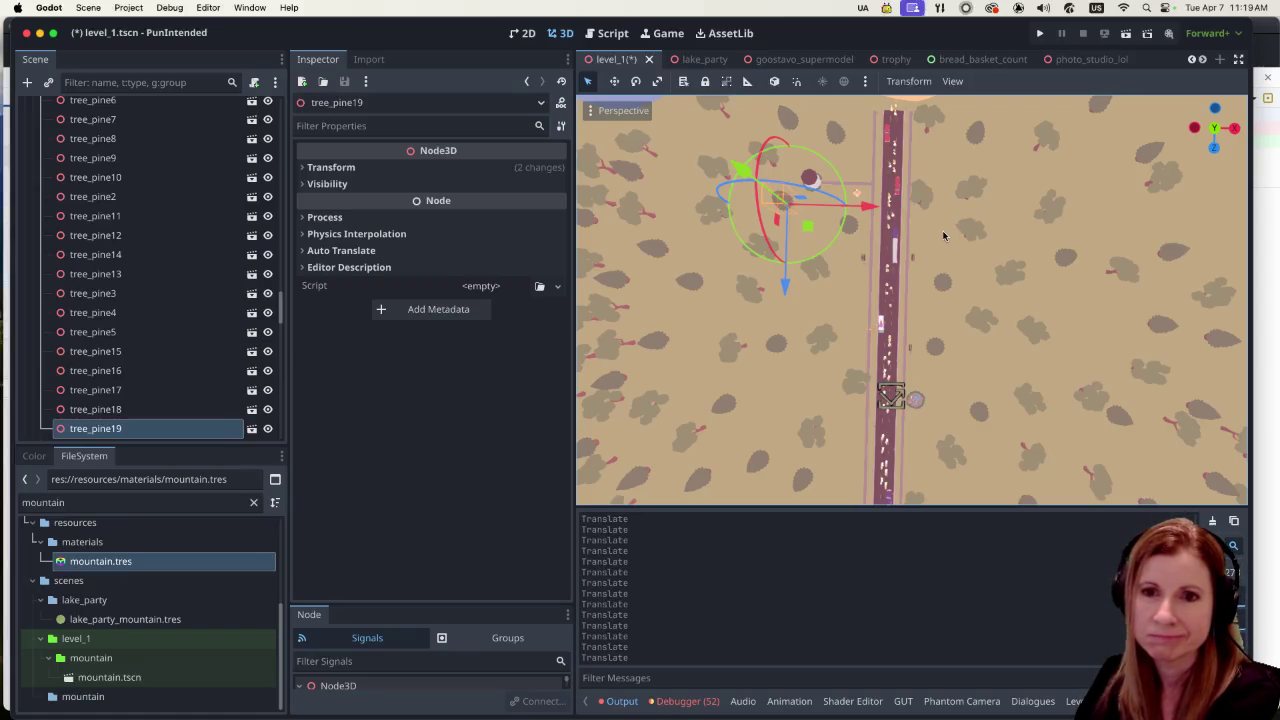
pyautogui.scroll(-5, 900, 297)
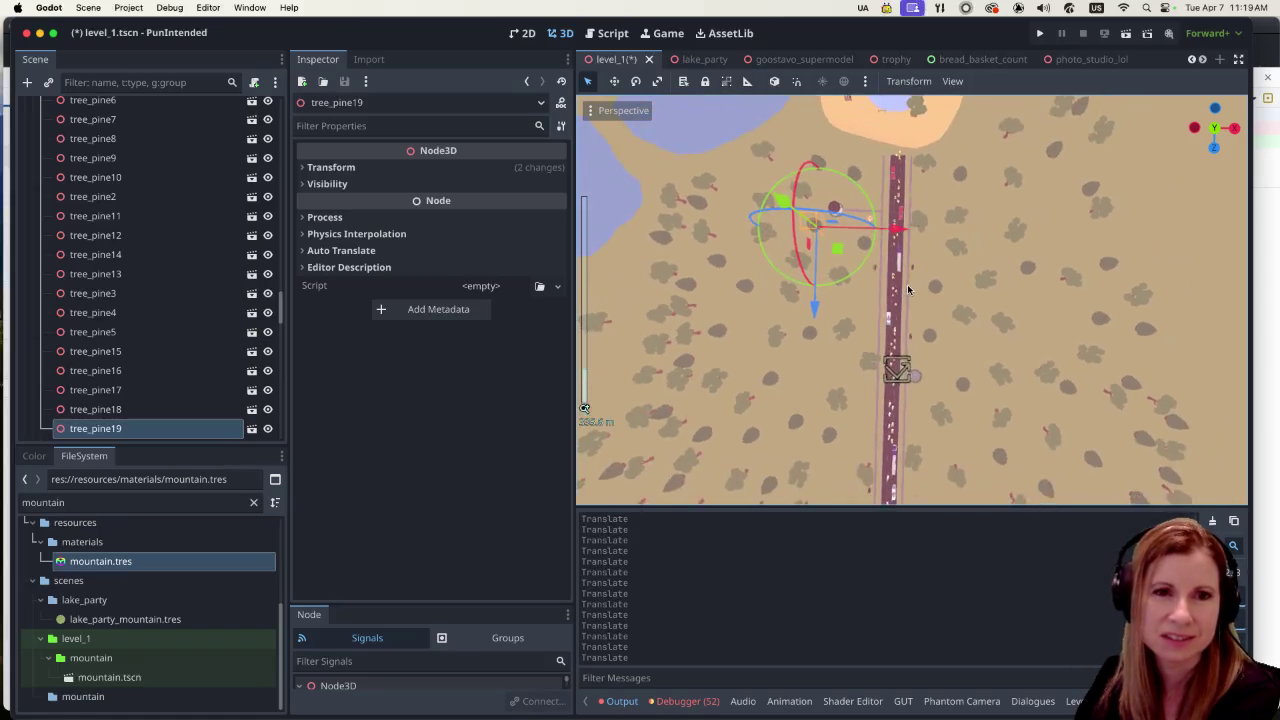
# Step: Move tree35 sideways along X and up the map along Z
pyautogui.scroll(3, 900, 297)
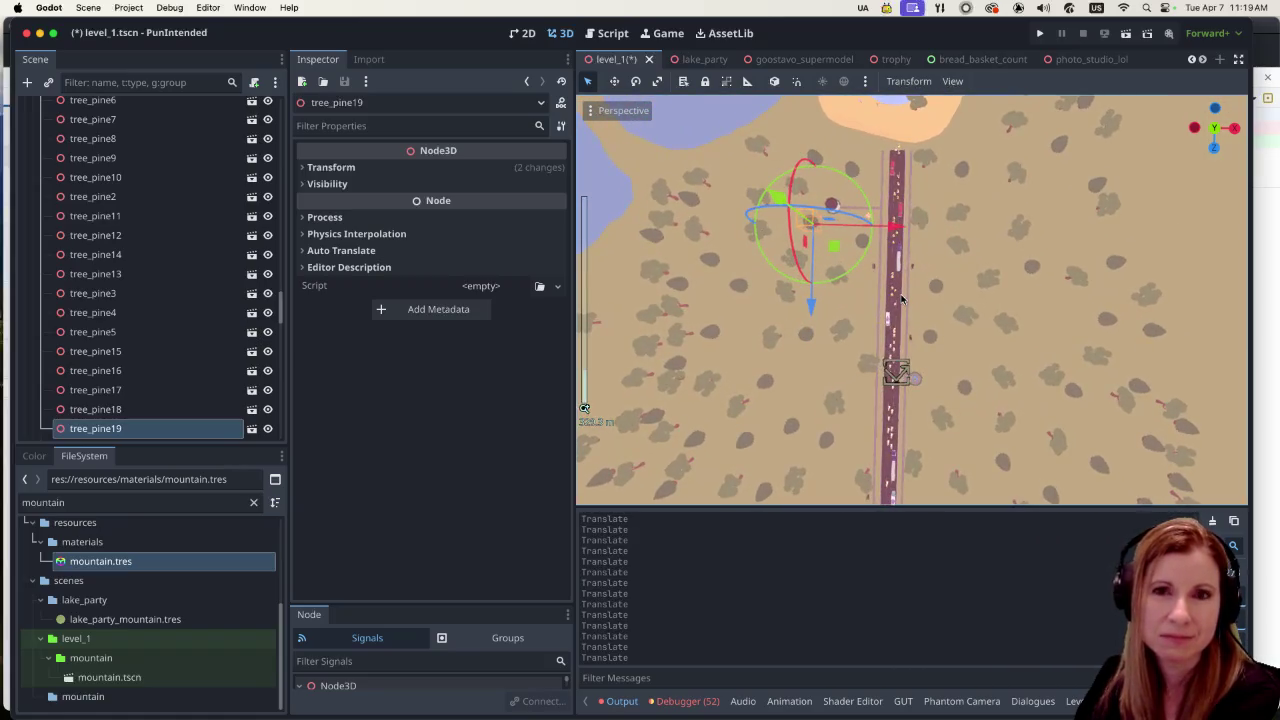
pyautogui.scroll(-2, 902, 298)
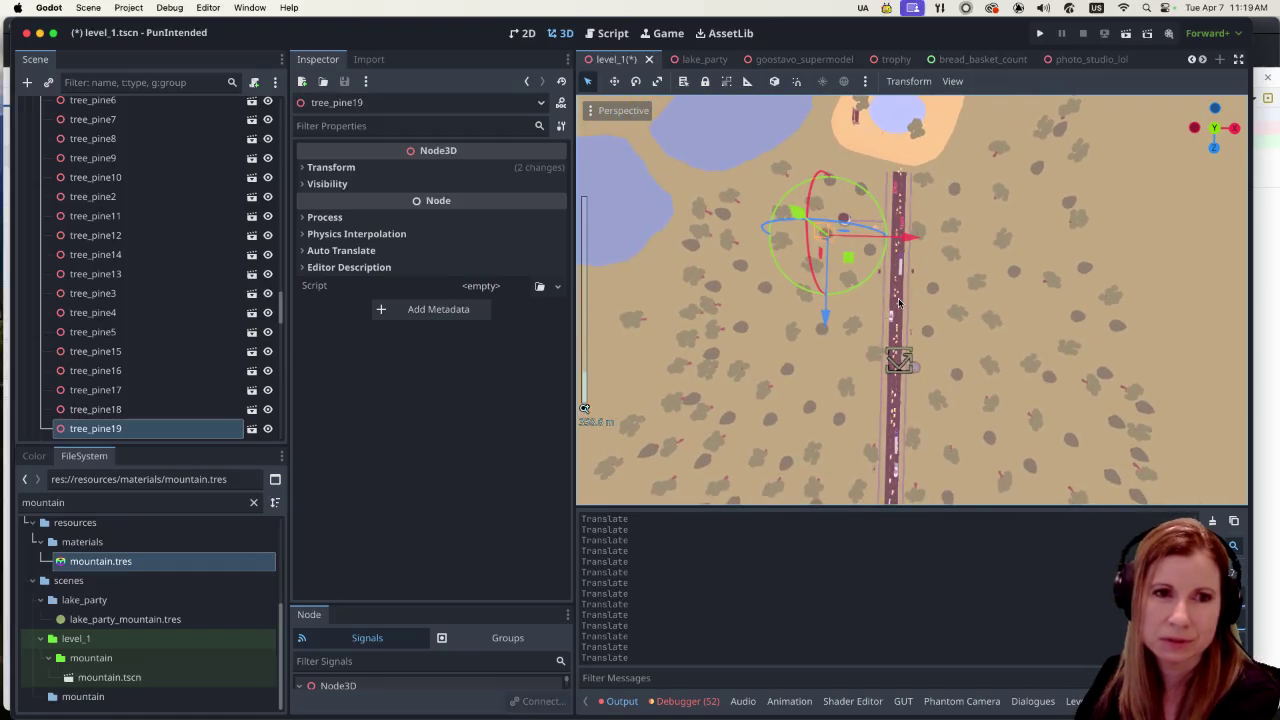
pyautogui.click(703, 373)
pyautogui.moveTo(768, 375)
pyautogui.mouseDown()
pyautogui.moveTo(855, 377)
pyautogui.moveTo(827, 375)
pyautogui.mouseUp()
pyautogui.moveTo(764, 450); pyautogui.dragTo(777, 386)
pyautogui.scroll(-2, 761, 316)
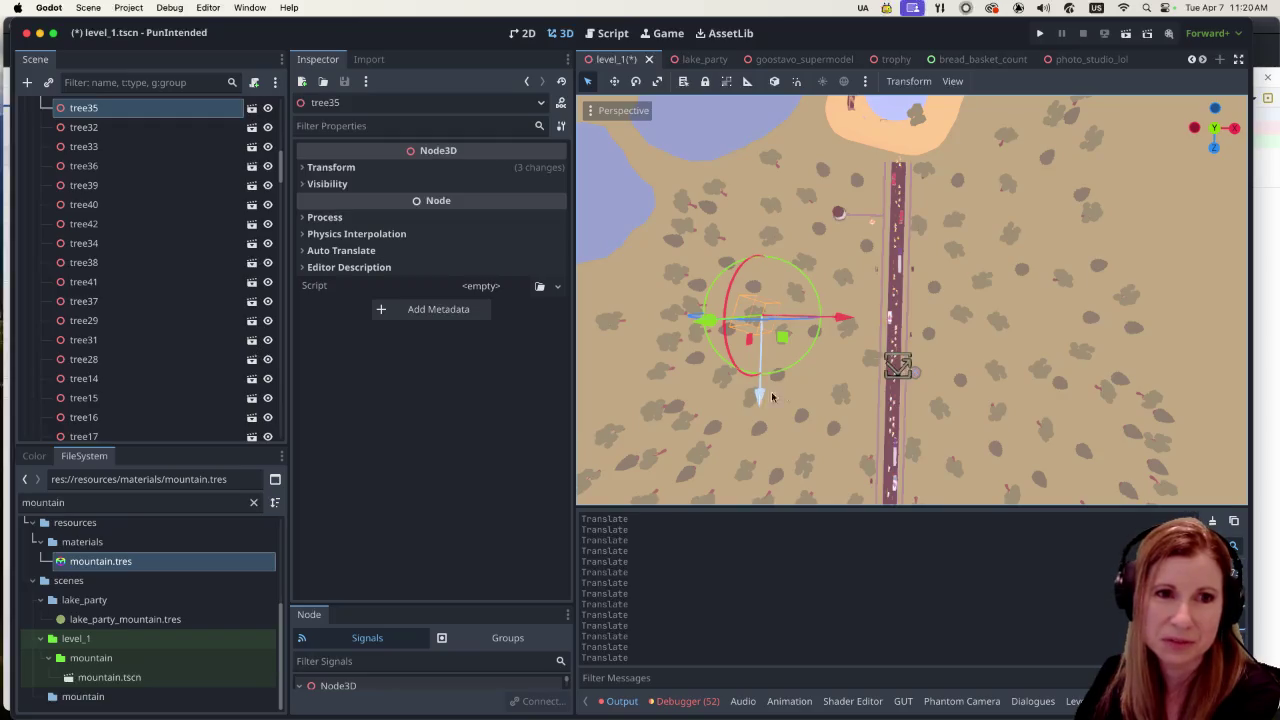
# Step: Move tree56 right, up the map along Z, then right again
pyautogui.click(1094, 320)
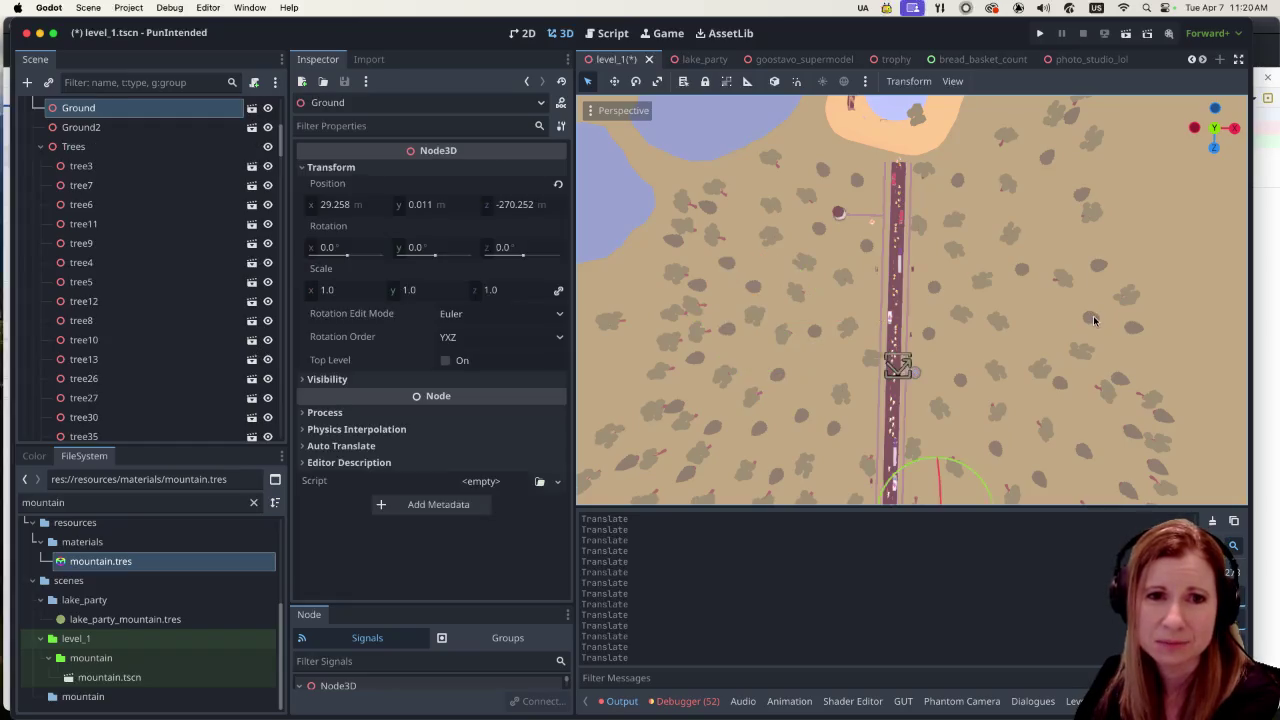
pyautogui.click(1101, 264)
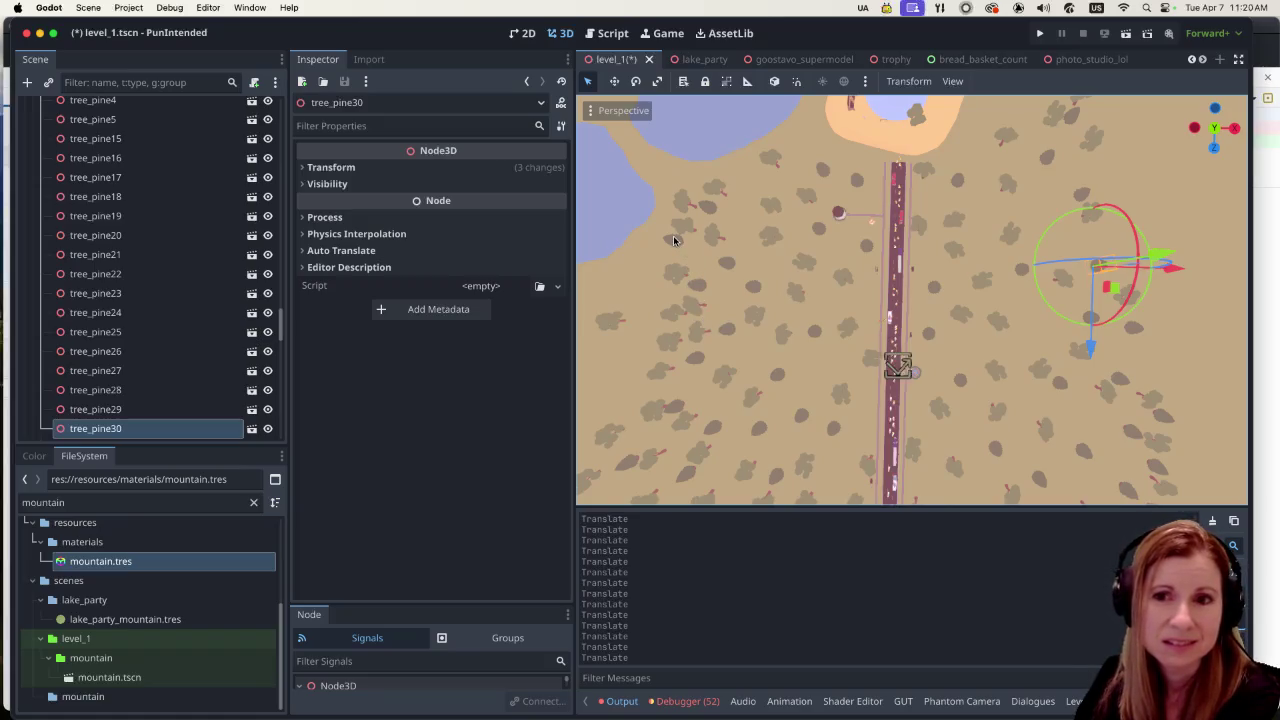
pyautogui.click(674, 240)
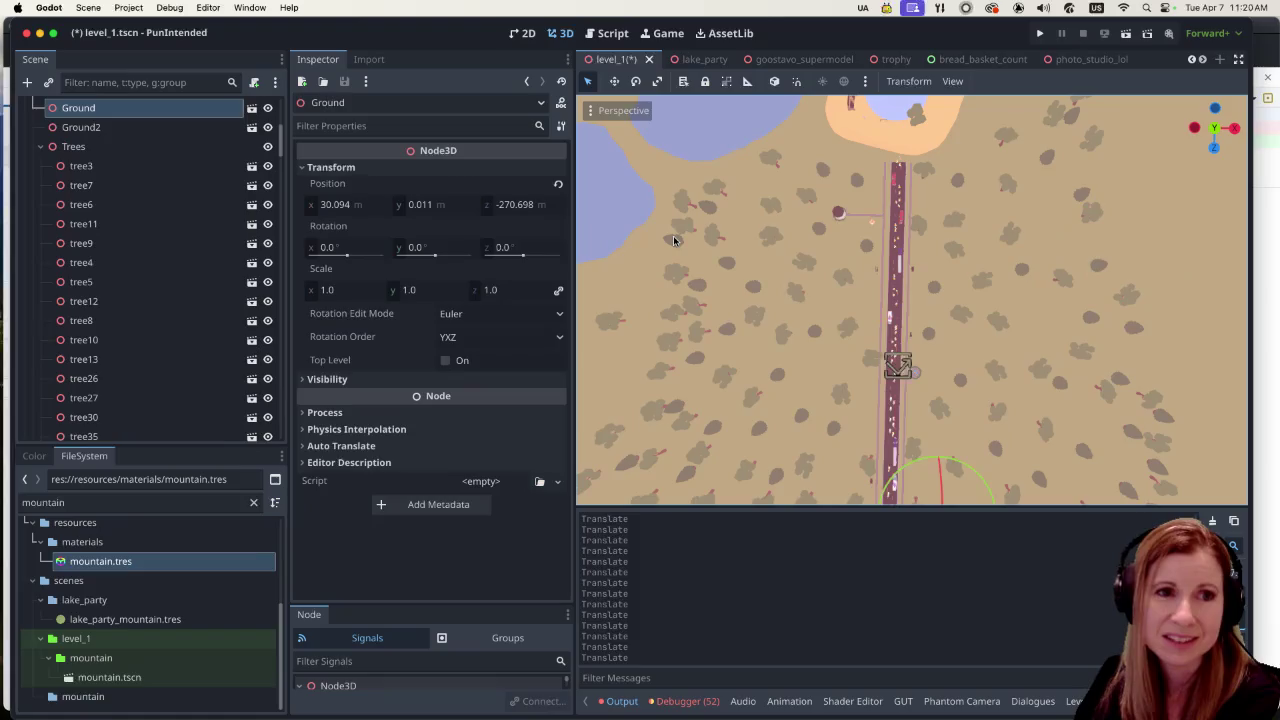
pyautogui.click(698, 313)
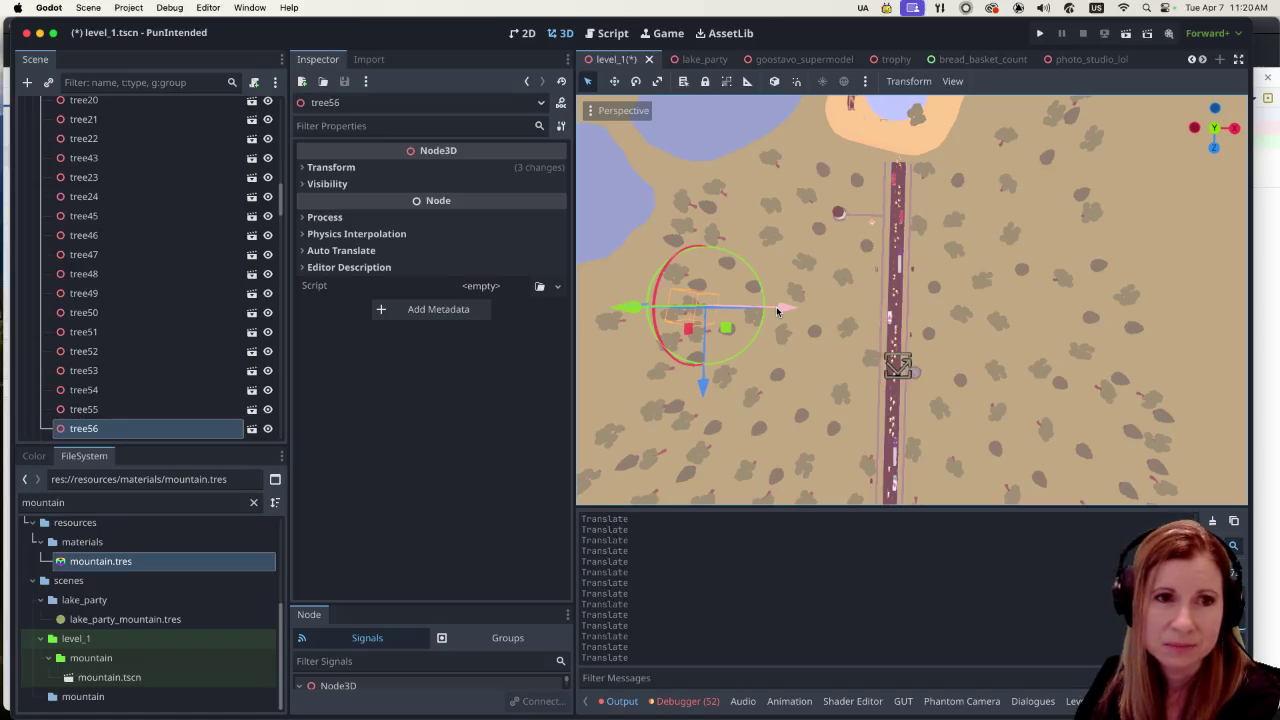
pyautogui.moveTo(778, 312)
pyautogui.mouseDown()
pyautogui.moveTo(831, 306)
pyautogui.moveTo(818, 310)
pyautogui.mouseUp()
pyautogui.moveTo(738, 384)
pyautogui.mouseDown()
pyautogui.moveTo(743, 266)
pyautogui.moveTo(763, 257)
pyautogui.mouseUp()
pyautogui.moveTo(815, 195)
pyautogui.mouseDown()
pyautogui.moveTo(829, 184)
pyautogui.moveTo(835, 198)
pyautogui.mouseUp()
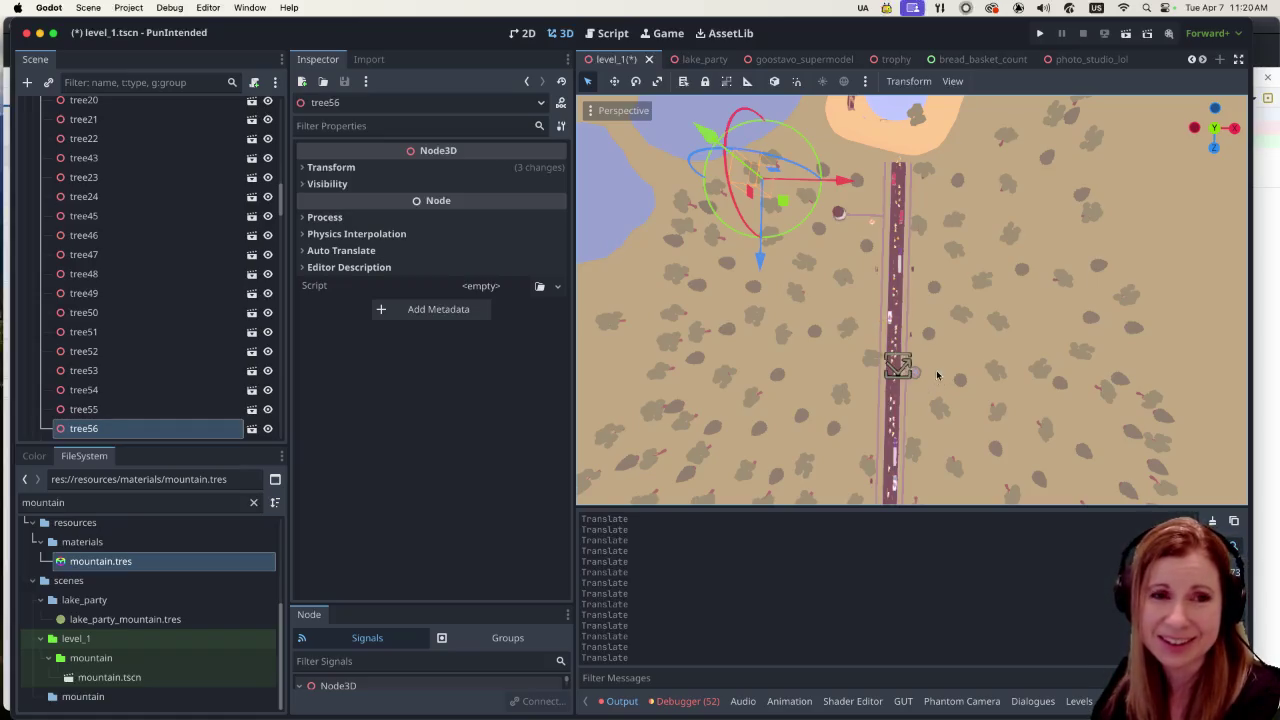
pyautogui.scroll(-5, 956, 359)
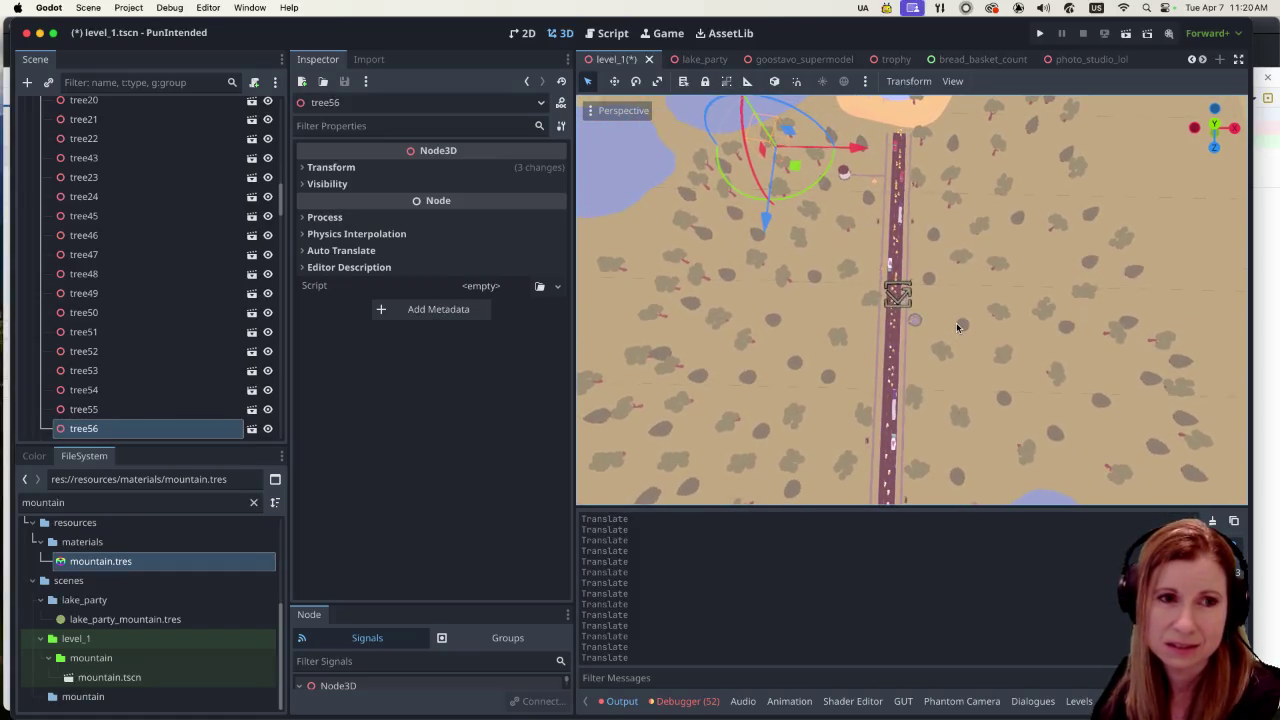
# Step: Move tree27 along Z and shift tree28 to the left
pyautogui.click(671, 366)
pyautogui.moveTo(666, 450); pyautogui.dragTo(674, 418)
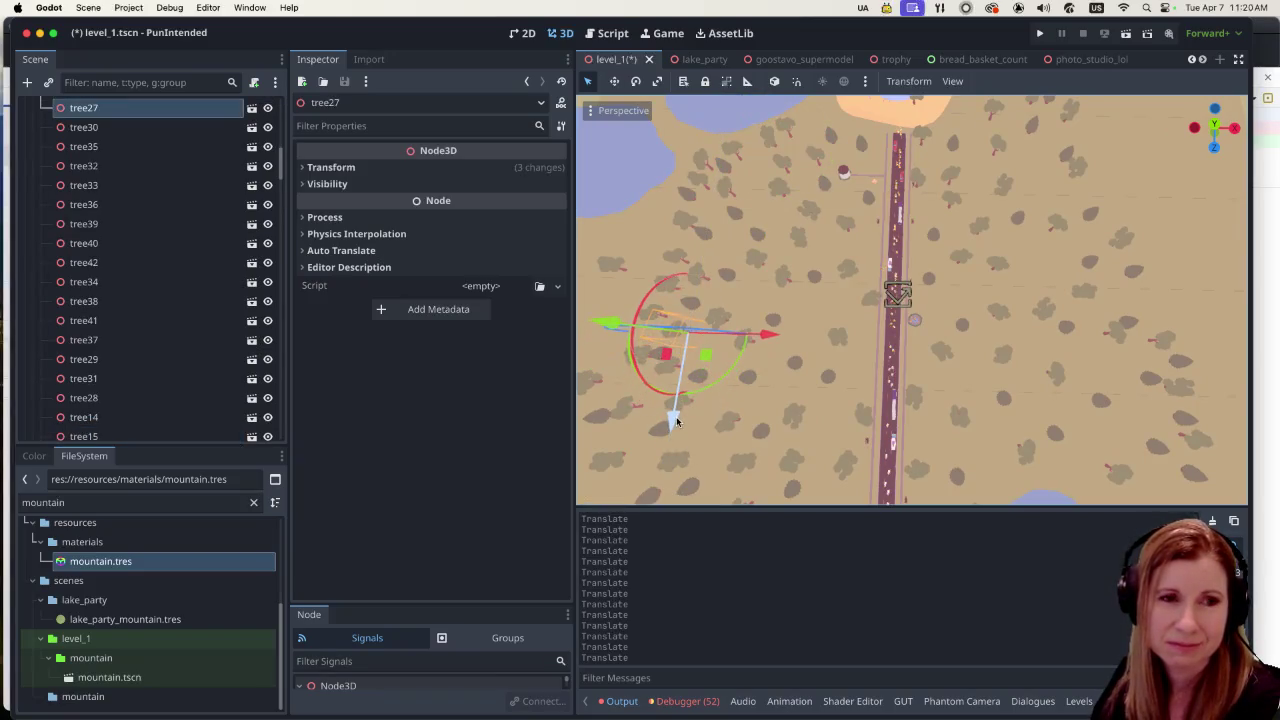
pyautogui.click(948, 354)
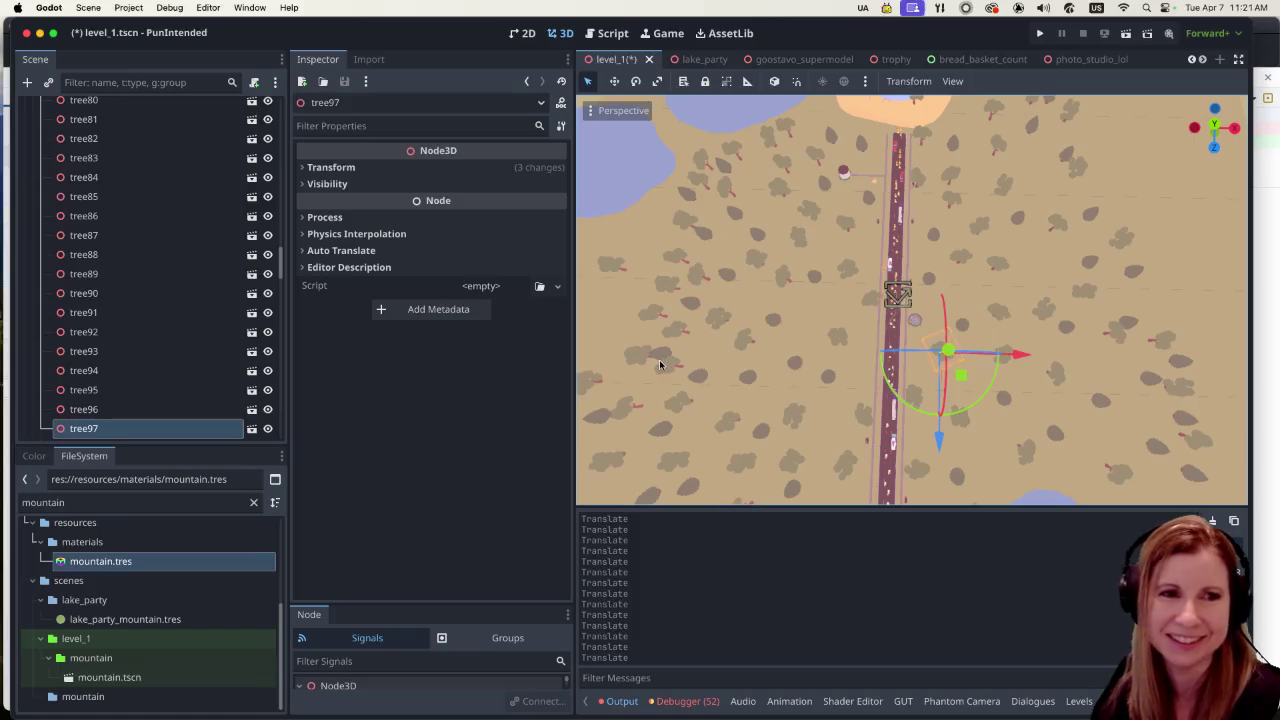
pyautogui.moveTo(650, 355)
pyautogui.mouseDown()
pyautogui.moveTo(737, 360)
pyautogui.moveTo(670, 368)
pyautogui.mouseUp()
pyautogui.click(711, 383)
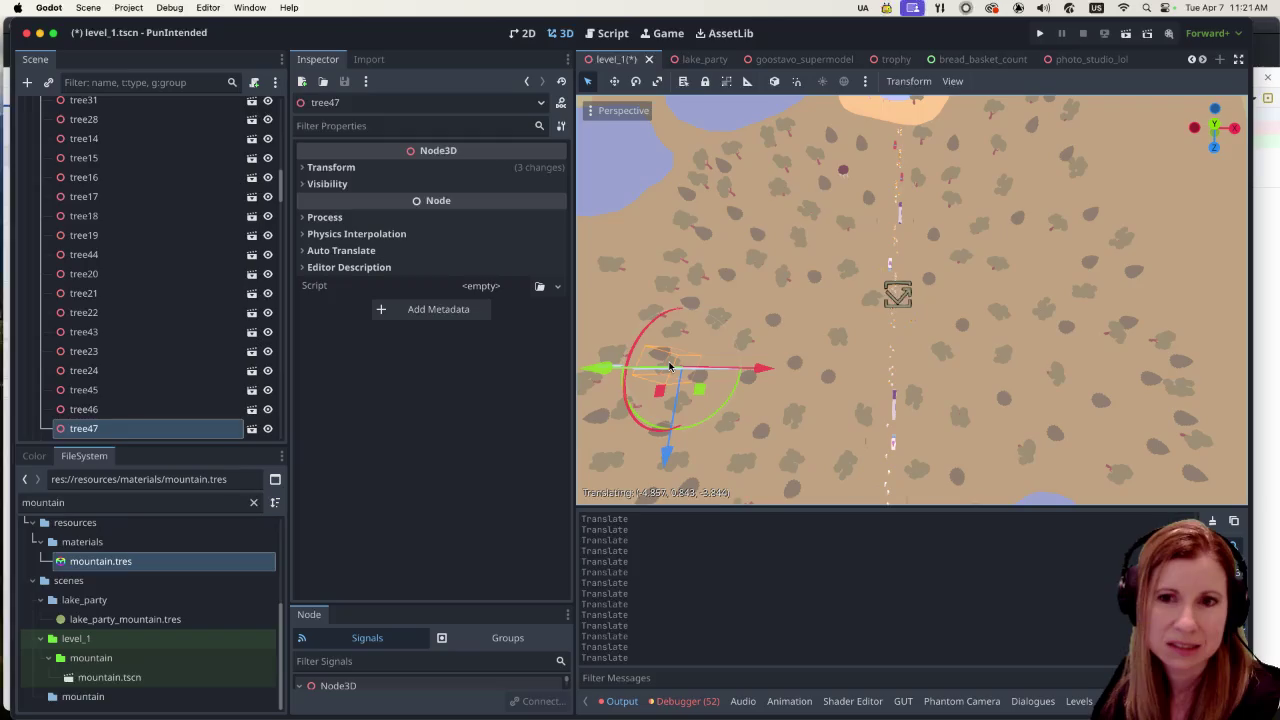
# Step: Drag tree47 right toward the road and adjust it along Z
pyautogui.moveTo(670, 368); pyautogui.dragTo(790, 367)
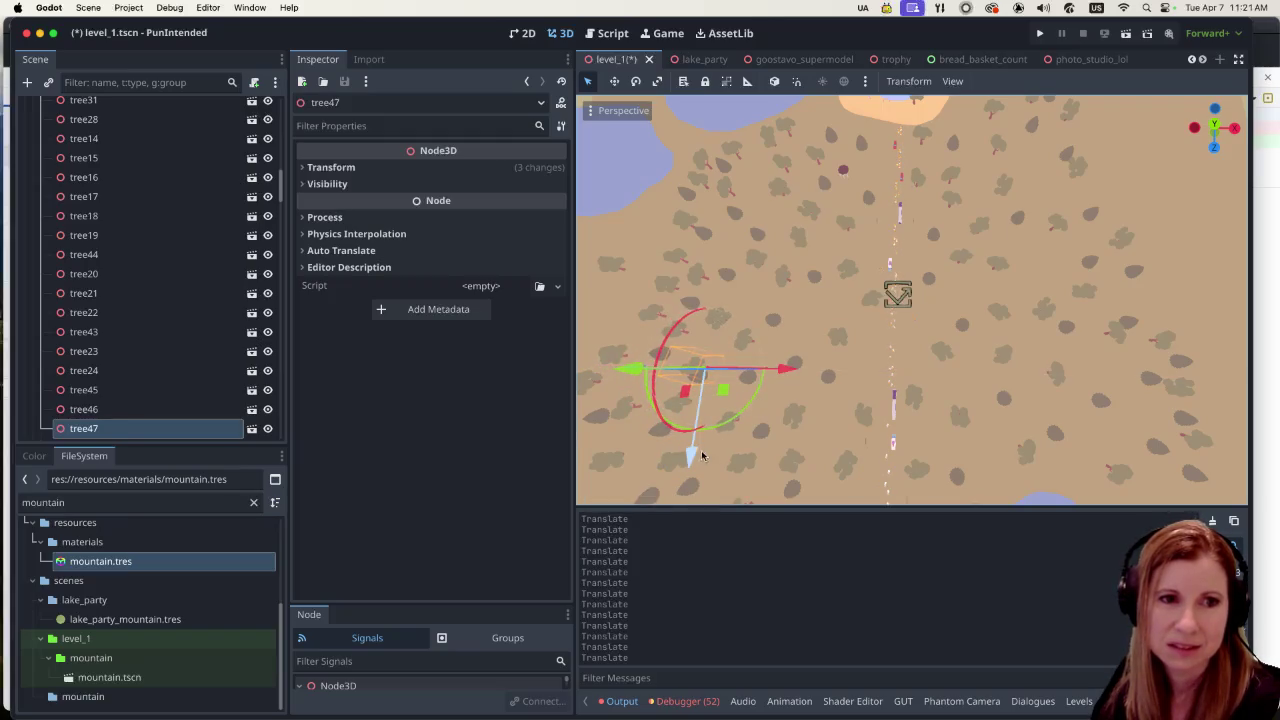
pyautogui.moveTo(697, 451)
pyautogui.mouseDown()
pyautogui.moveTo(735, 380)
pyautogui.moveTo(806, 354)
pyautogui.moveTo(889, 351)
pyautogui.mouseUp()
pyautogui.moveTo(803, 434); pyautogui.dragTo(824, 391)
pyautogui.scroll(1, 868, 325)
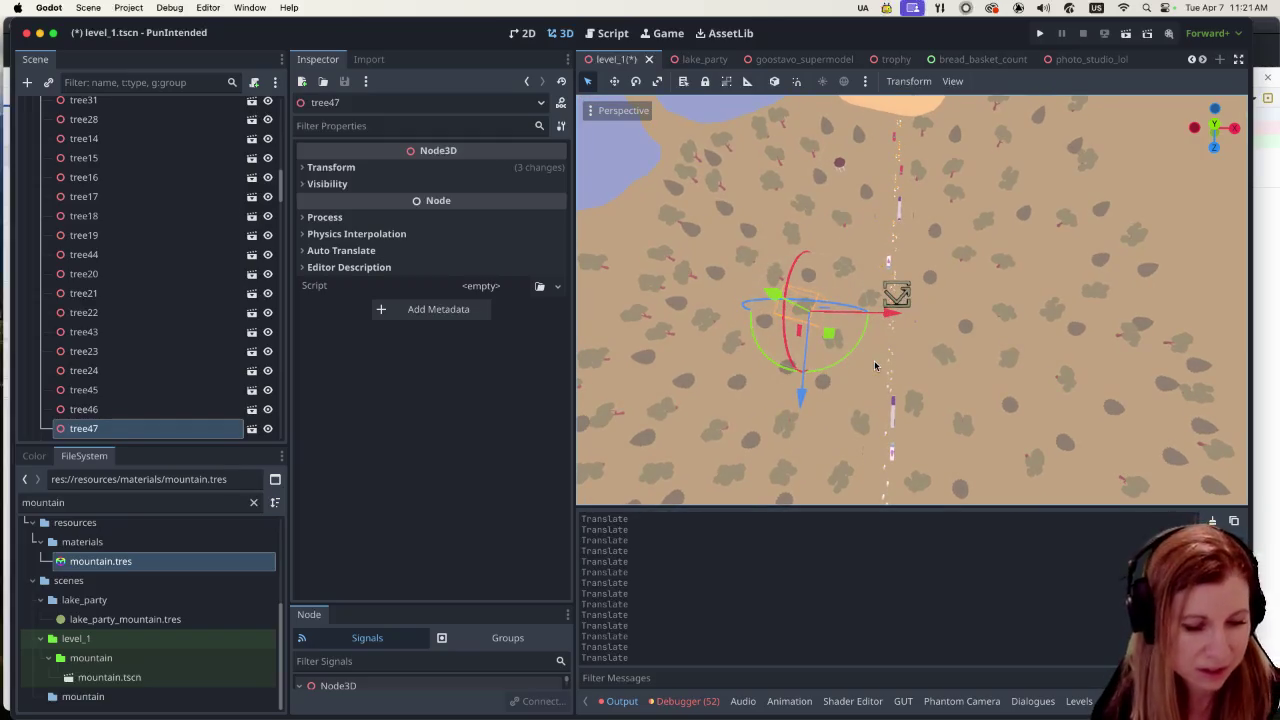
# Step: Undo tree47's last several translations and zoom the viewport to check it
pyautogui.press('super+z')
pyautogui.press('super+z')
pyautogui.press('super+z')
pyautogui.press('super+z')
pyautogui.press('super+z')
pyautogui.press('super+z')
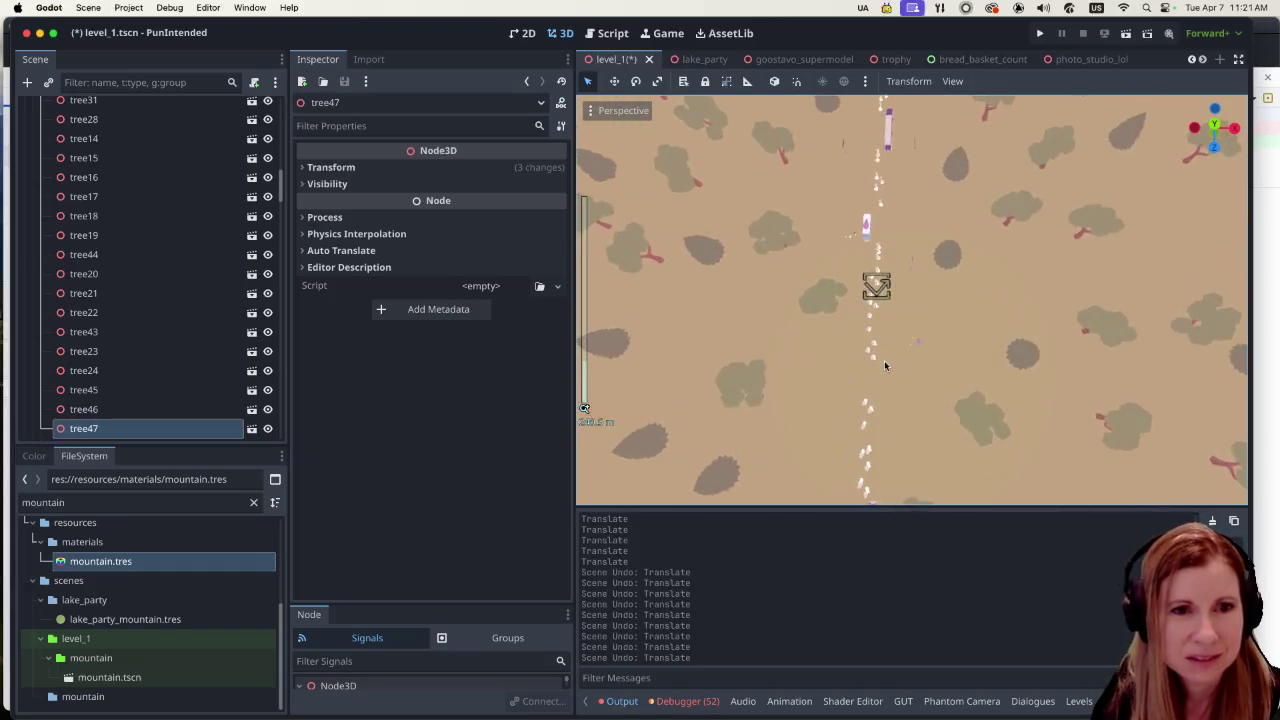
pyautogui.scroll(2, 884, 360)
pyautogui.scroll(-2, 871, 372)
pyautogui.scroll(-1, 871, 375)
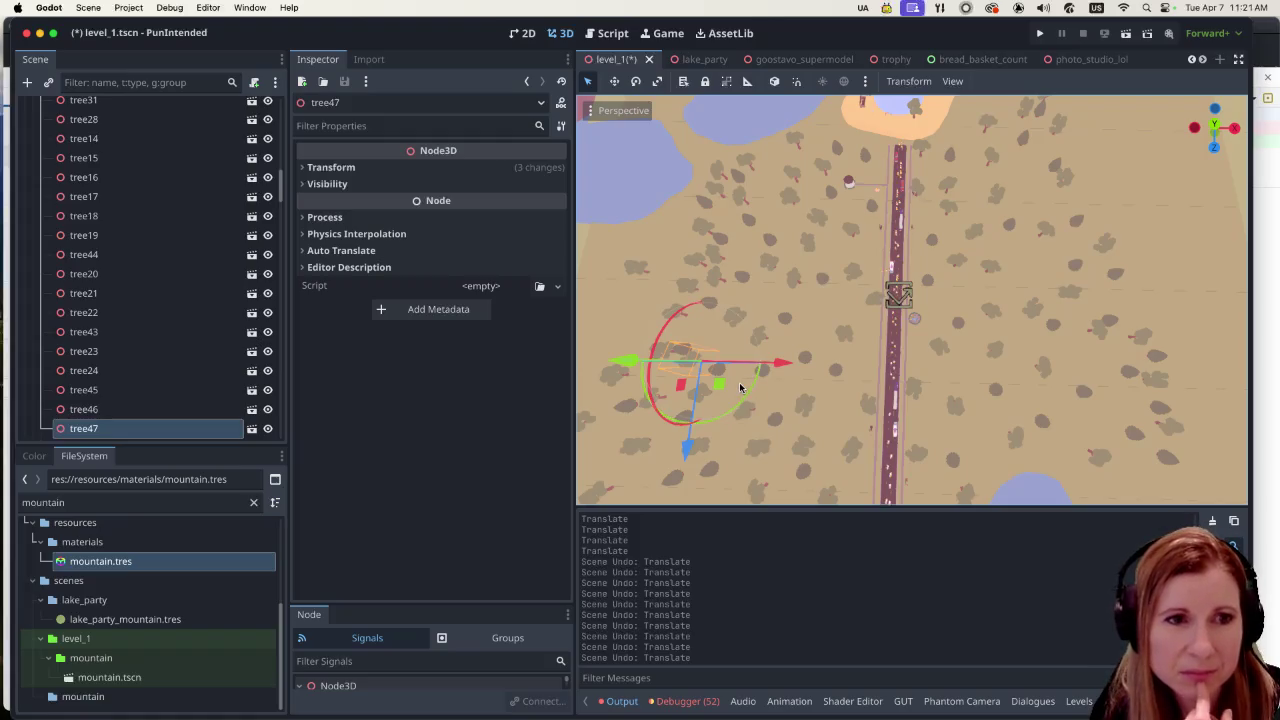
# Step: Move tree61 down-left along Z and nudge tree28 along X
pyautogui.click(638, 274)
pyautogui.moveTo(629, 351); pyautogui.dragTo(611, 416)
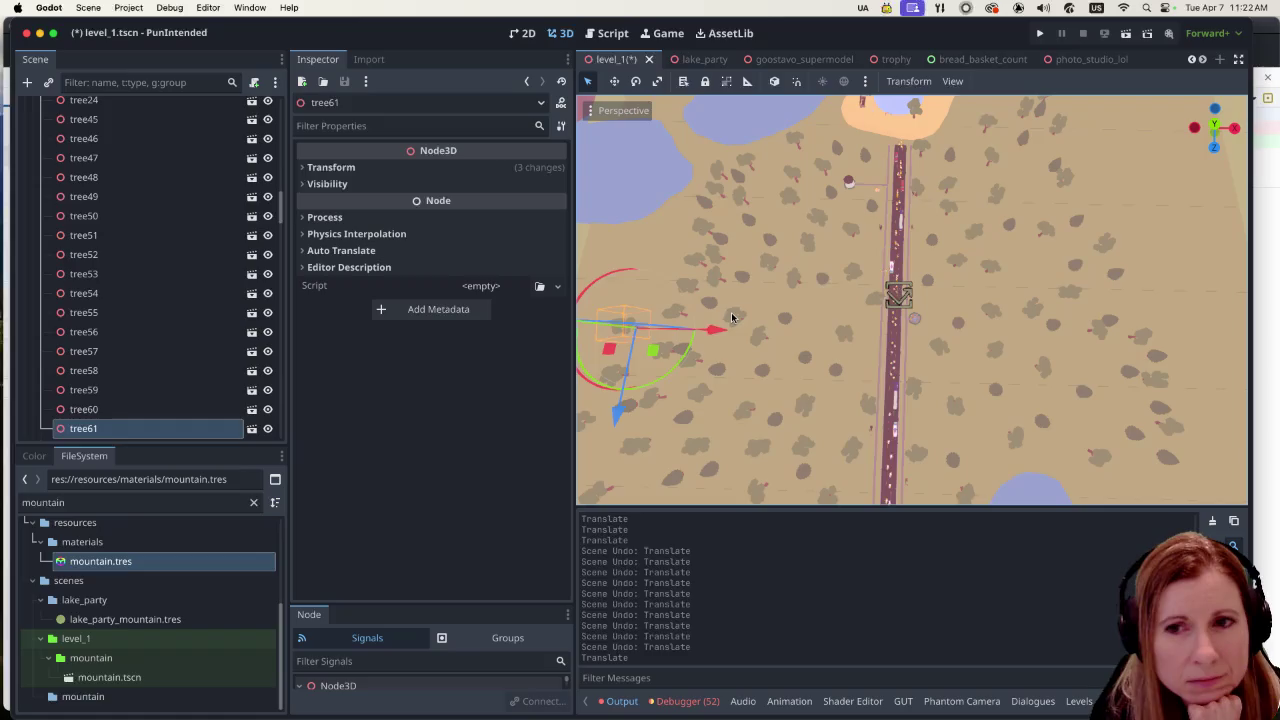
pyautogui.click(703, 399)
pyautogui.click(664, 356)
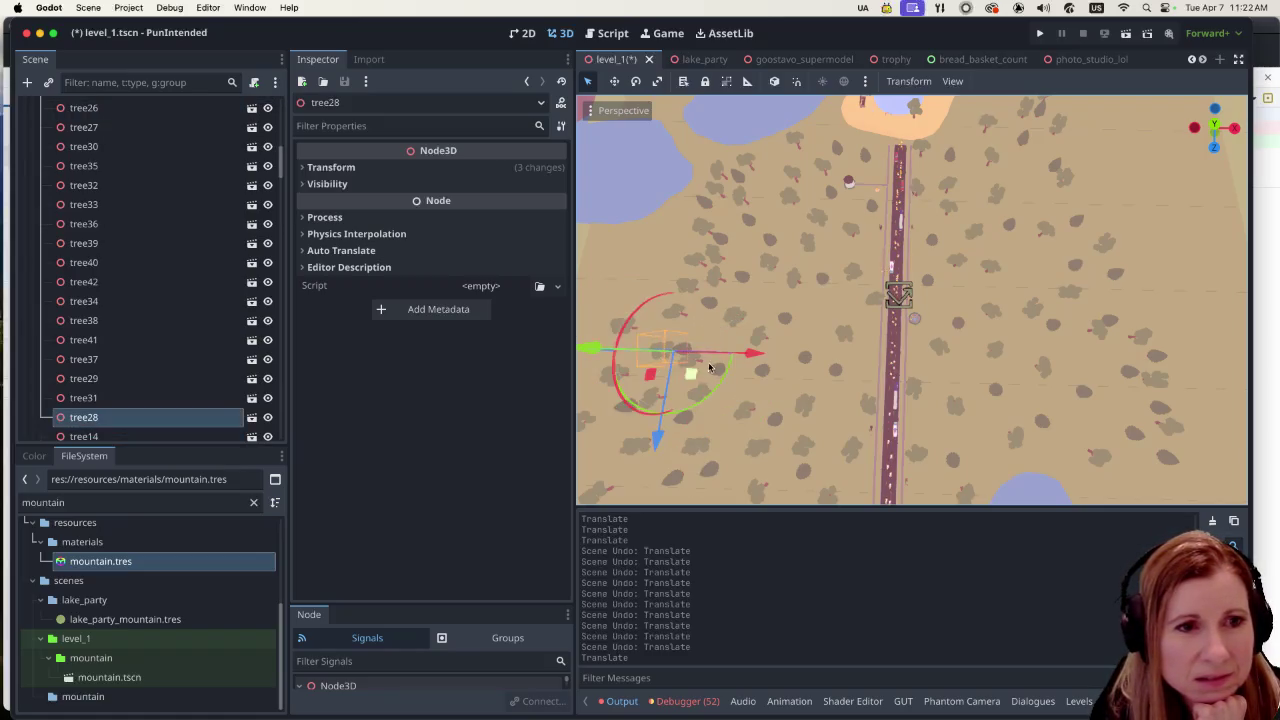
pyautogui.moveTo(755, 357); pyautogui.dragTo(748, 358)
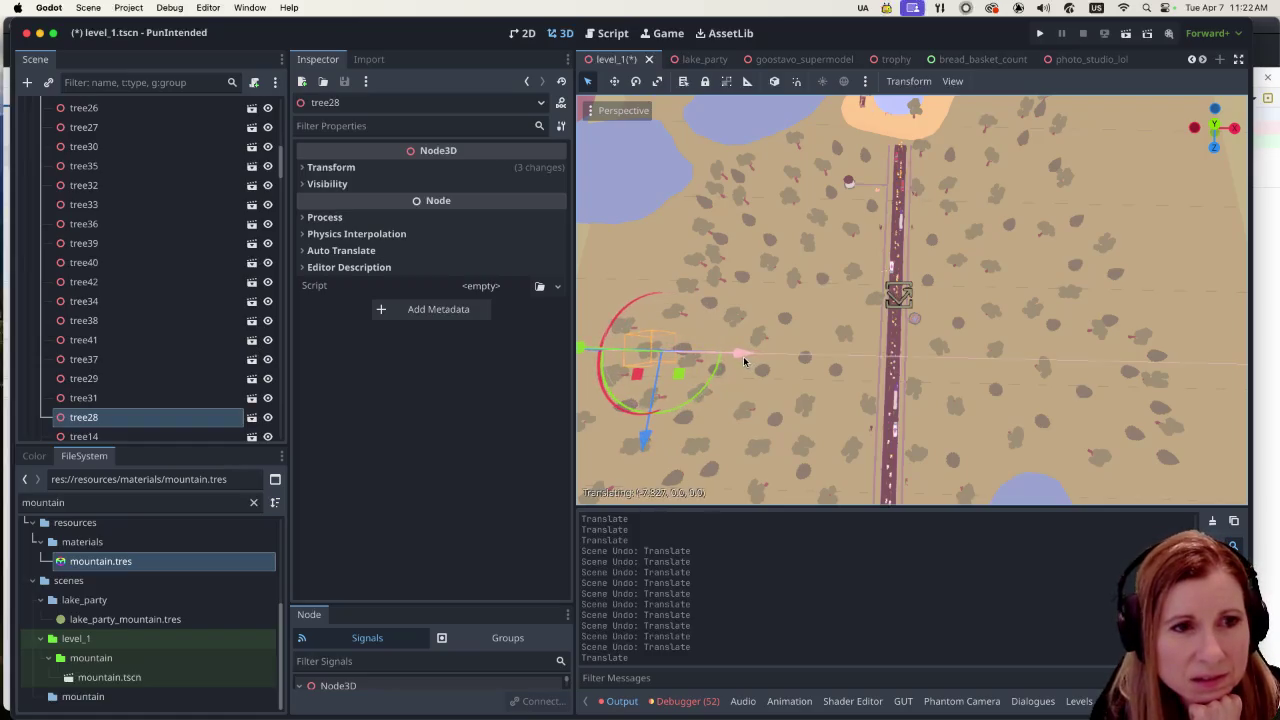
# Step: Move tree47 along Z and right along X toward the road
pyautogui.click(686, 366)
pyautogui.click(686, 368)
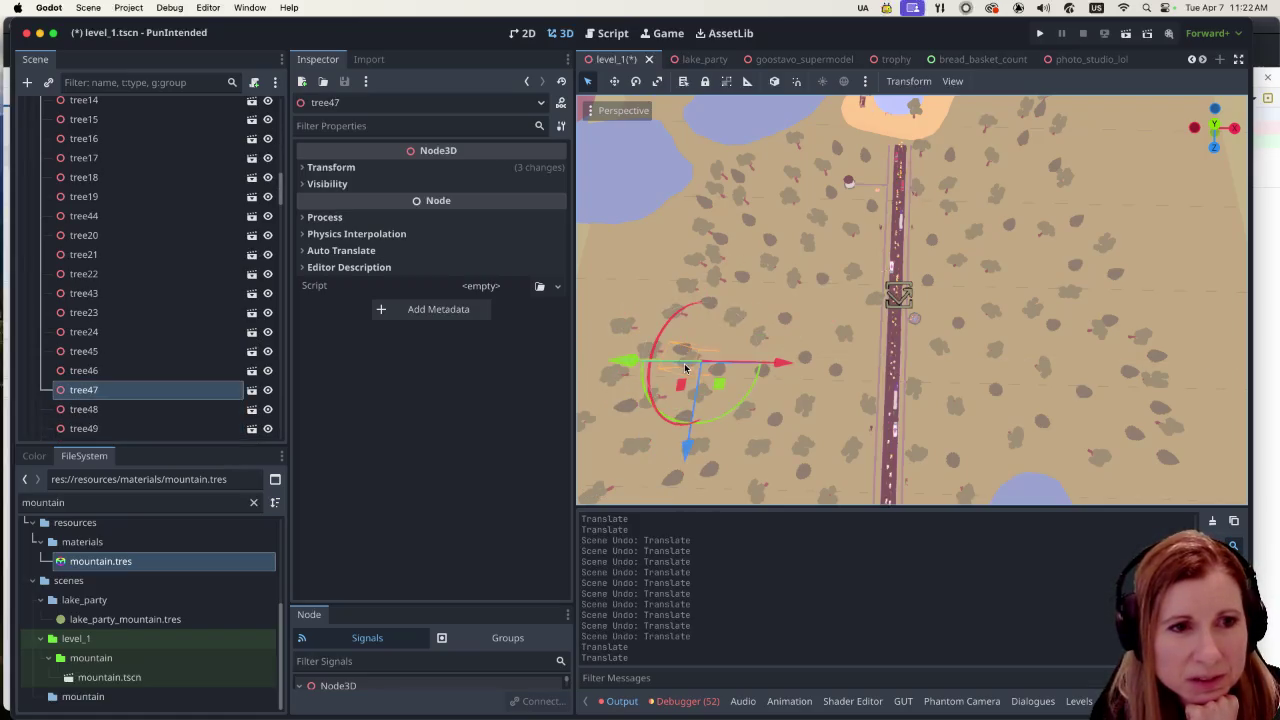
pyautogui.moveTo(702, 448)
pyautogui.mouseDown()
pyautogui.moveTo(690, 460)
pyautogui.moveTo(686, 417)
pyautogui.mouseUp()
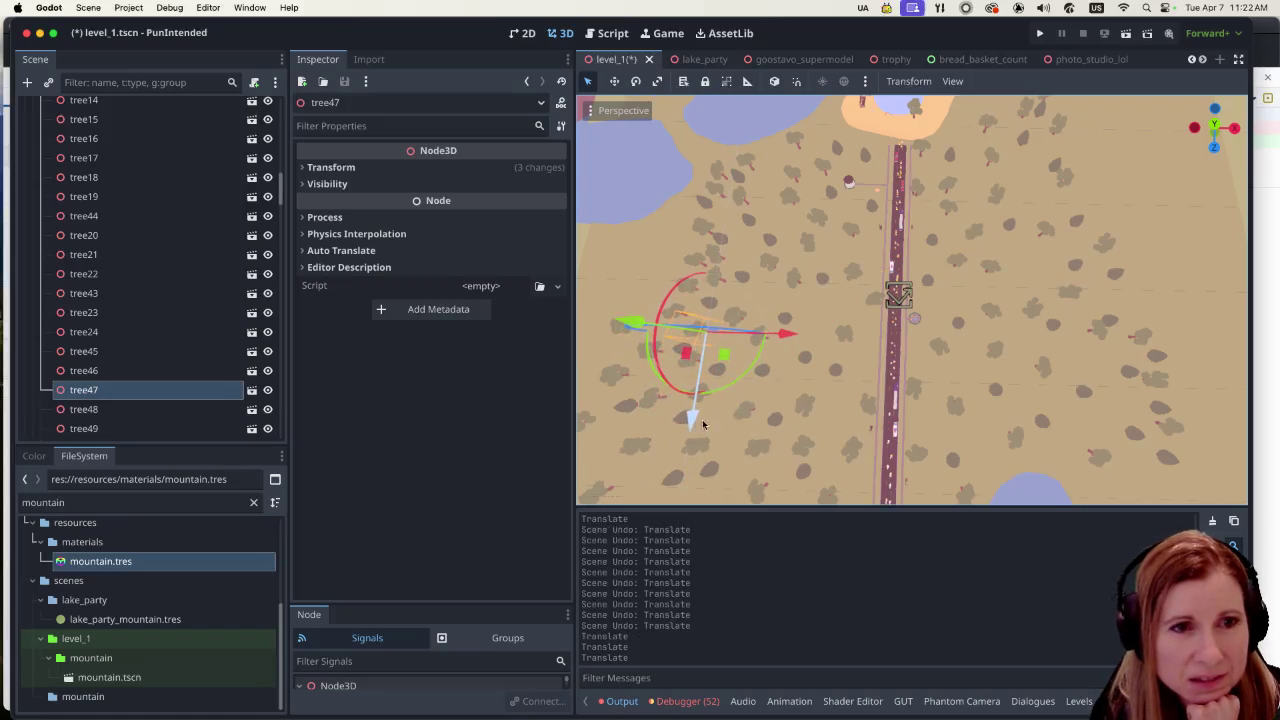
pyautogui.moveTo(785, 335); pyautogui.dragTo(899, 337)
pyautogui.moveTo(810, 420); pyautogui.dragTo(817, 401)
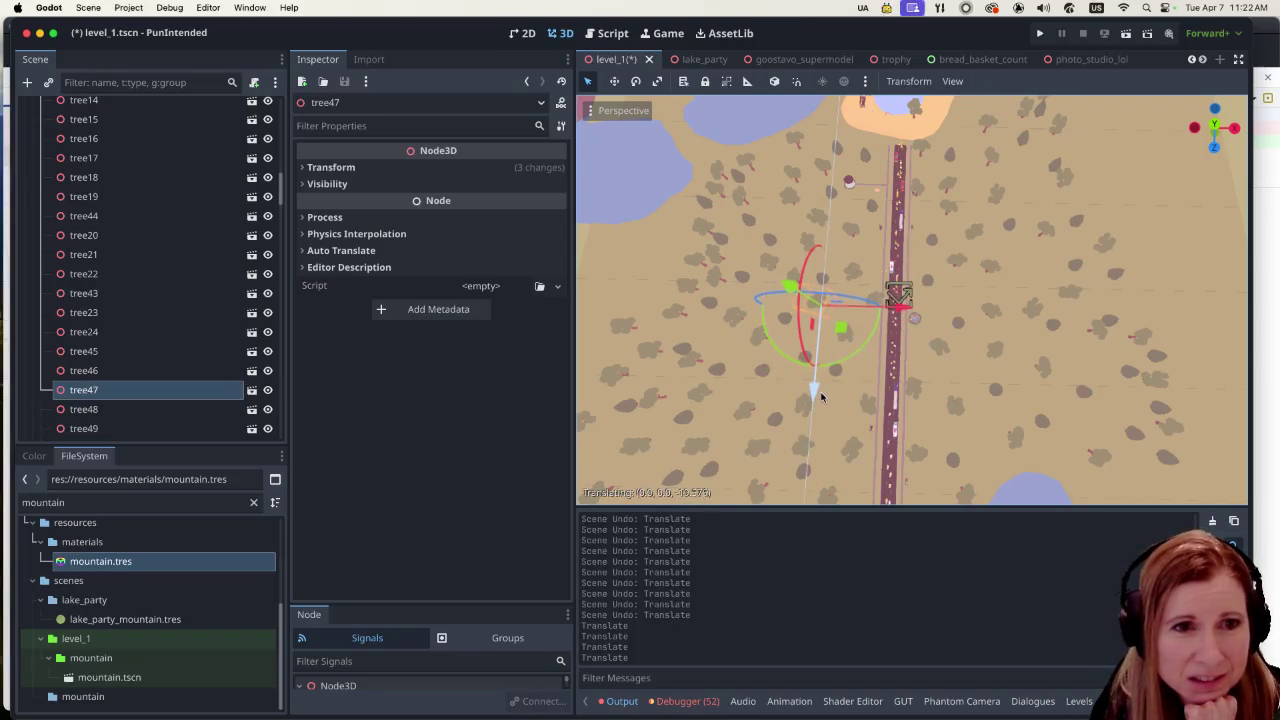
# Step: Nudge tree_pine17 along X and adjust tree47 slightly along Z
pyautogui.click(707, 305)
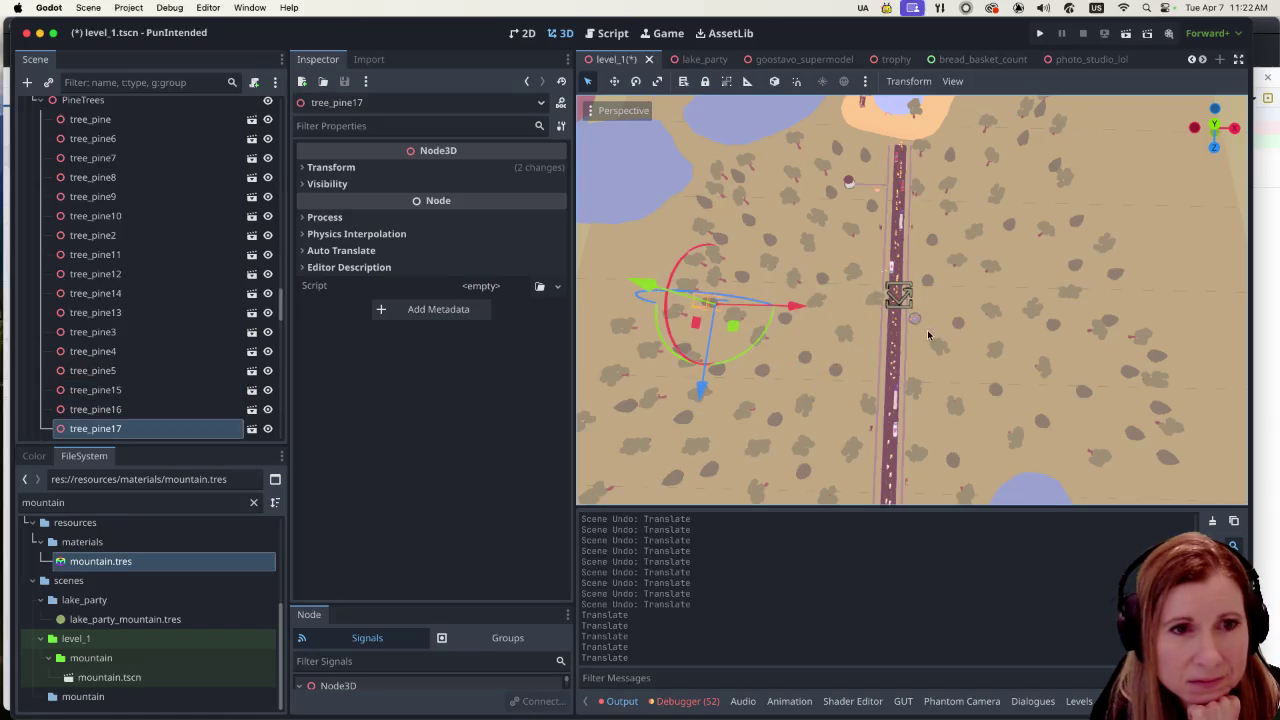
pyautogui.click(816, 306)
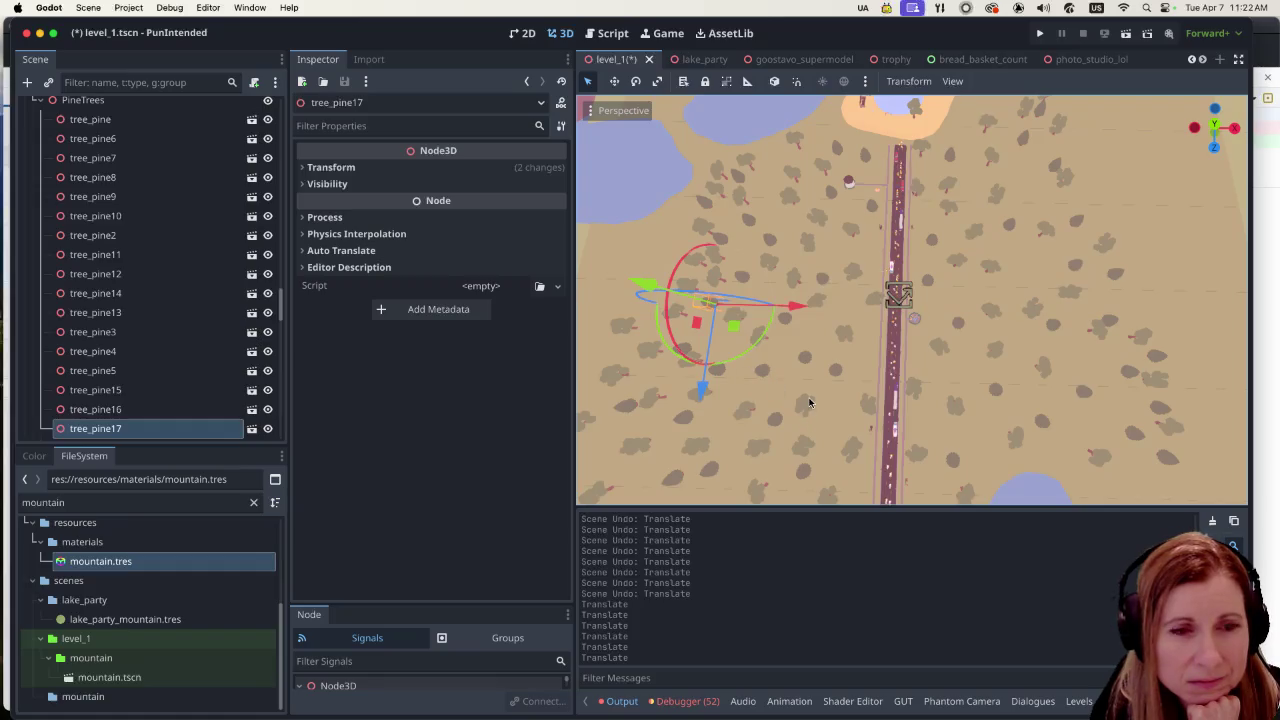
pyautogui.click(810, 403)
pyautogui.click(821, 300)
pyautogui.moveTo(813, 386)
pyautogui.mouseDown()
pyautogui.moveTo(809, 414)
pyautogui.moveTo(814, 395)
pyautogui.mouseUp()
# Step: Nudge tree49 and move tree27 along its Z axis
pyautogui.click(731, 320)
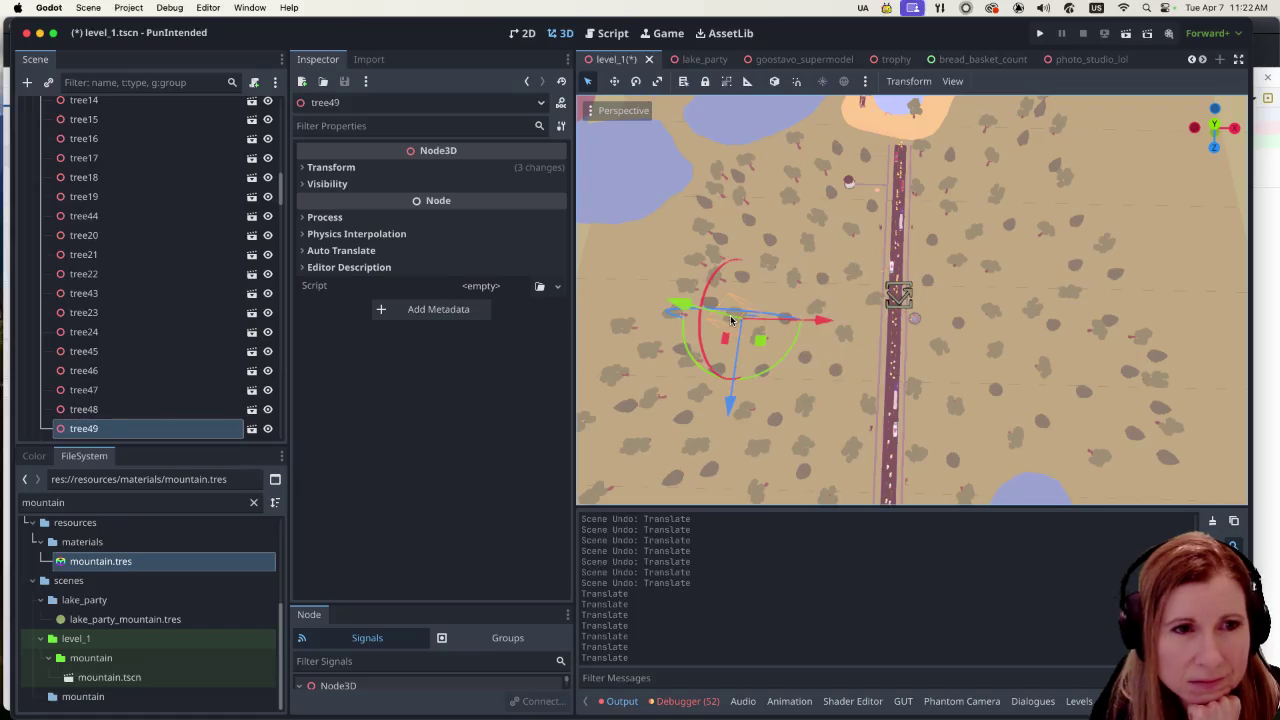
pyautogui.click(730, 404)
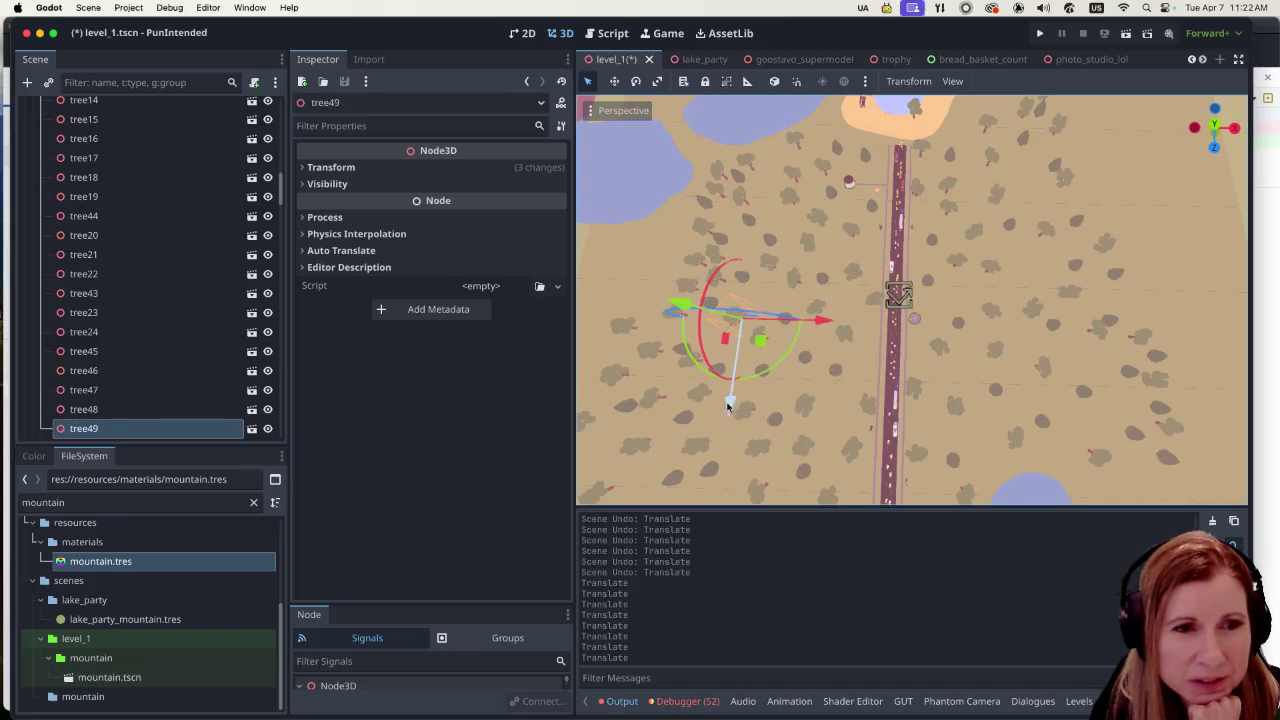
pyautogui.click(651, 397)
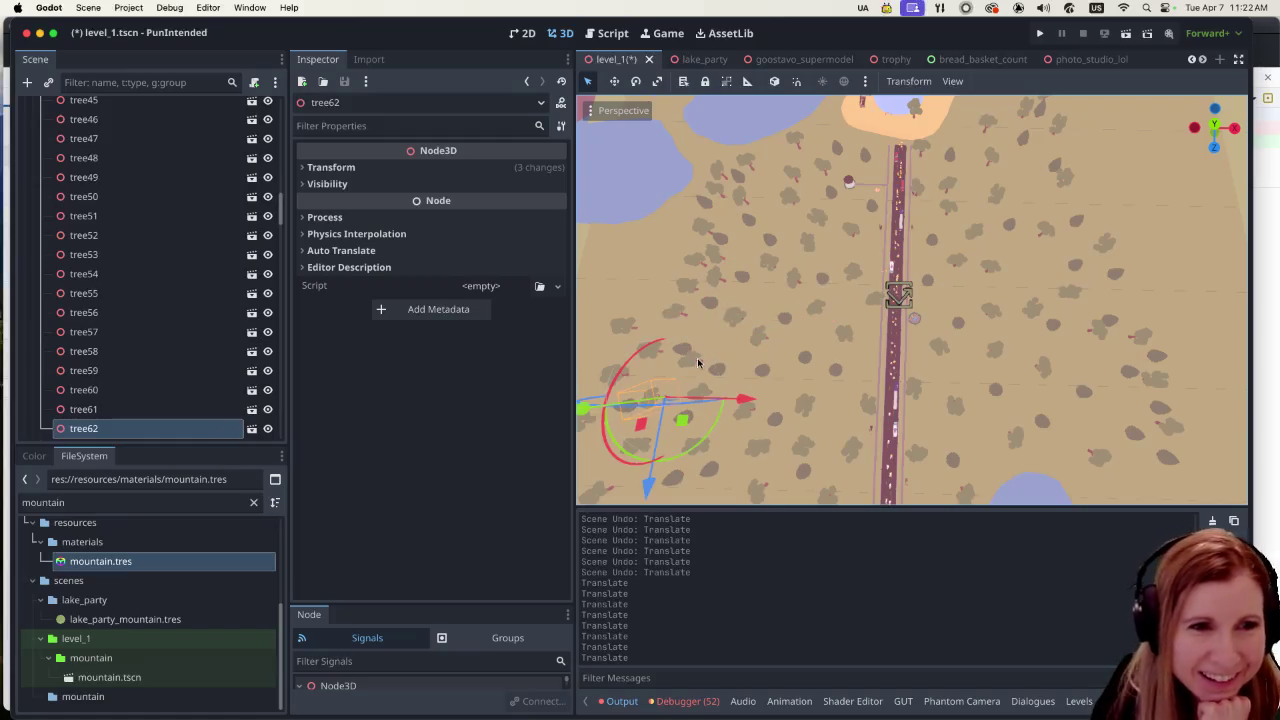
pyautogui.click(687, 364)
pyautogui.moveTo(687, 385)
pyautogui.mouseDown()
pyautogui.moveTo(686, 443)
pyautogui.moveTo(688, 416)
pyautogui.mouseUp()
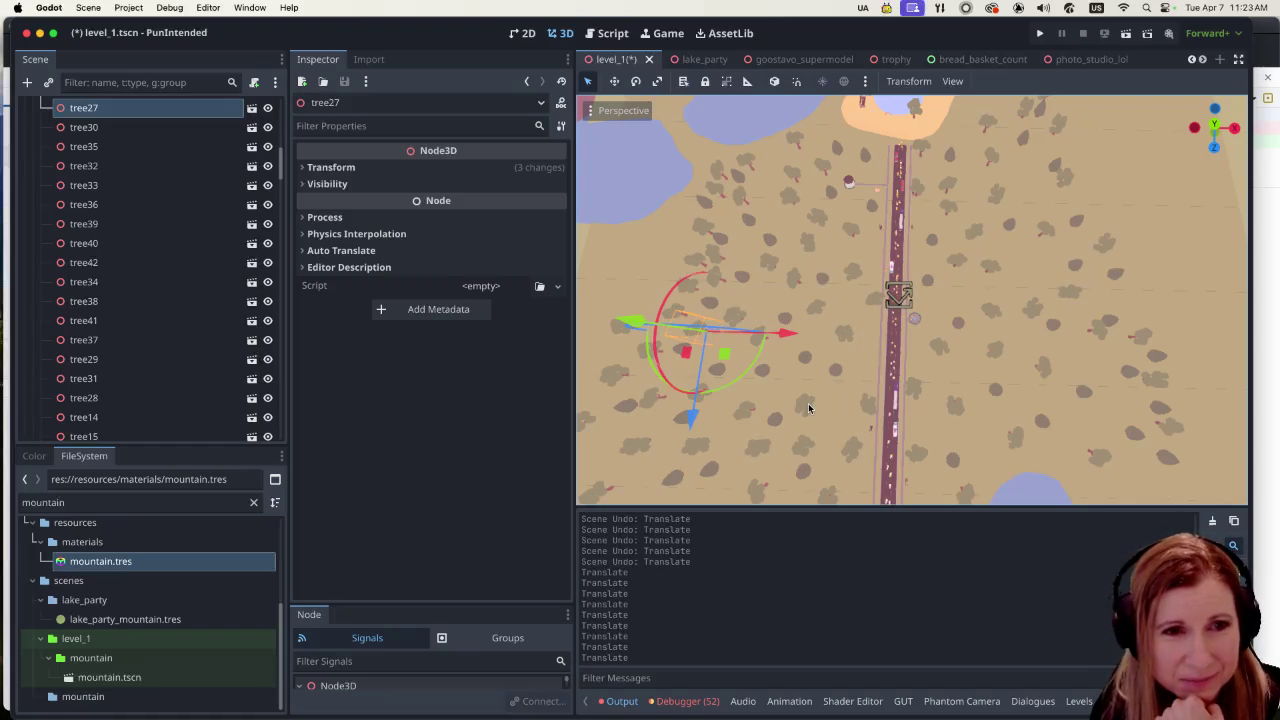
# Step: Move tree_pine11 right along X and down along Z, off the road
pyautogui.scroll(-3, 975, 397)
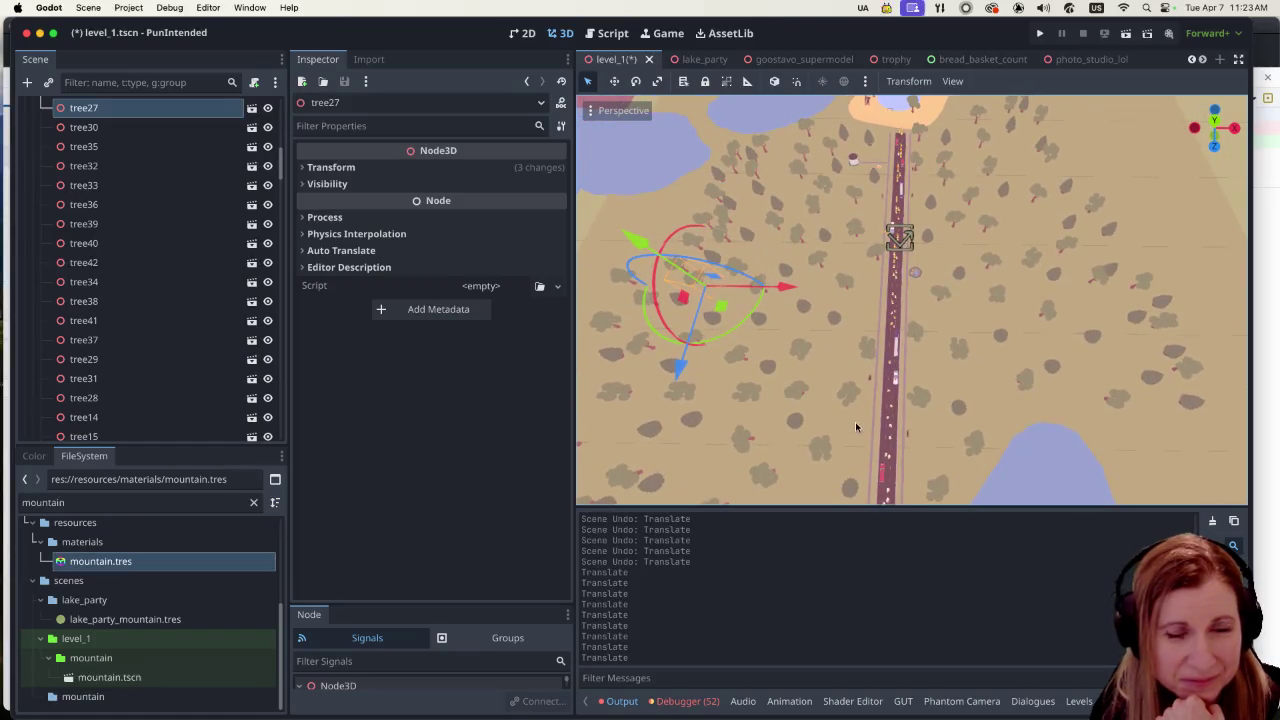
pyautogui.scroll(-2, 855, 421)
pyautogui.scroll(-3, 898, 396)
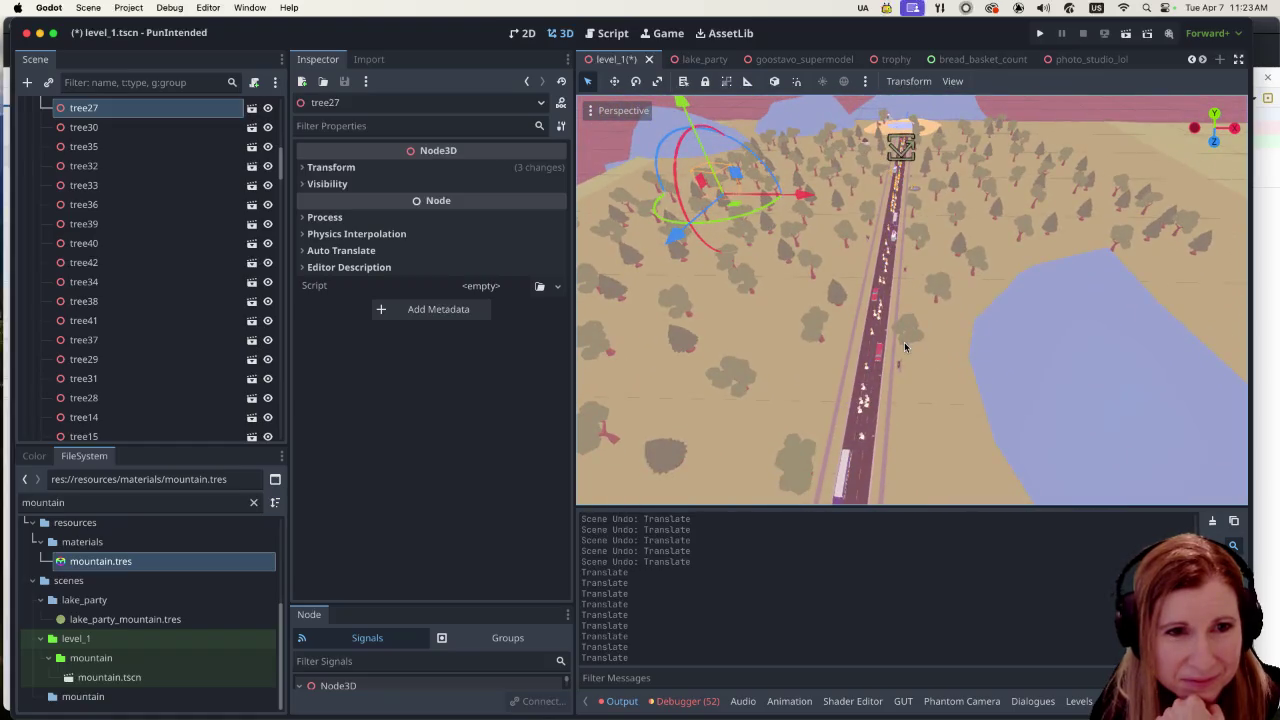
pyautogui.scroll(2, 905, 347)
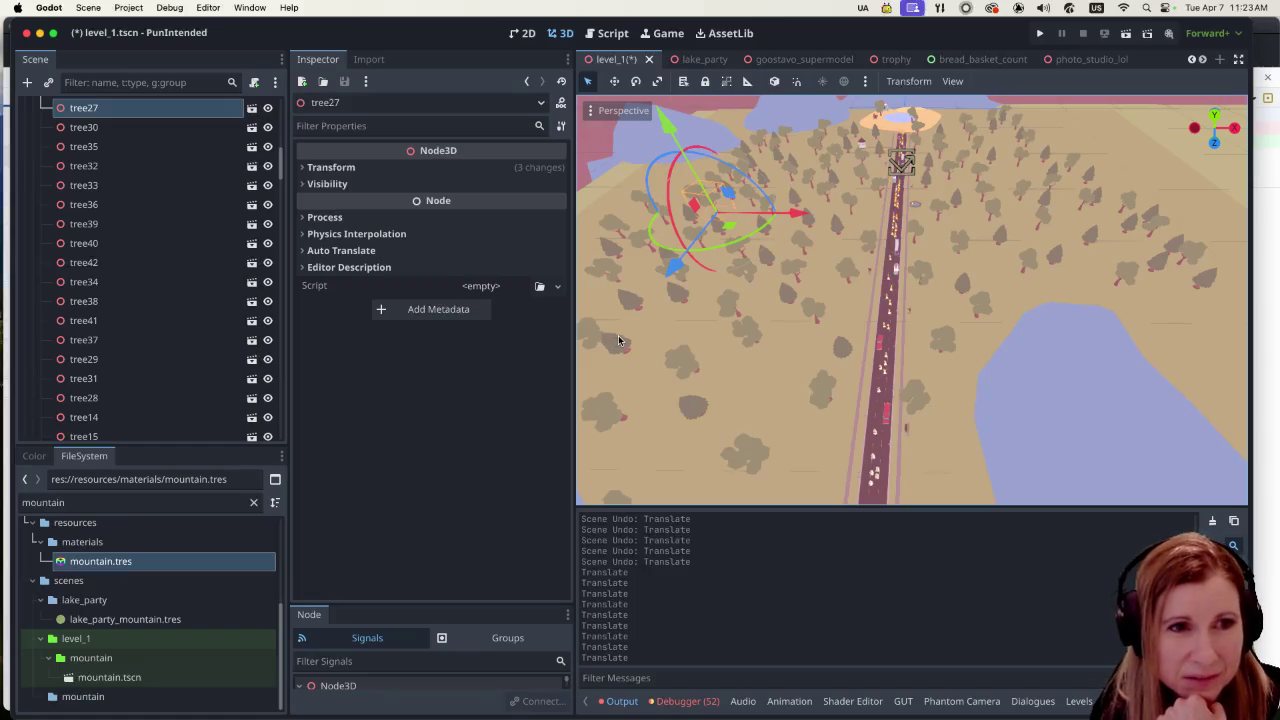
pyautogui.click(620, 342)
pyautogui.moveTo(703, 350); pyautogui.dragTo(862, 400)
pyautogui.moveTo(751, 434); pyautogui.dragTo(739, 484)
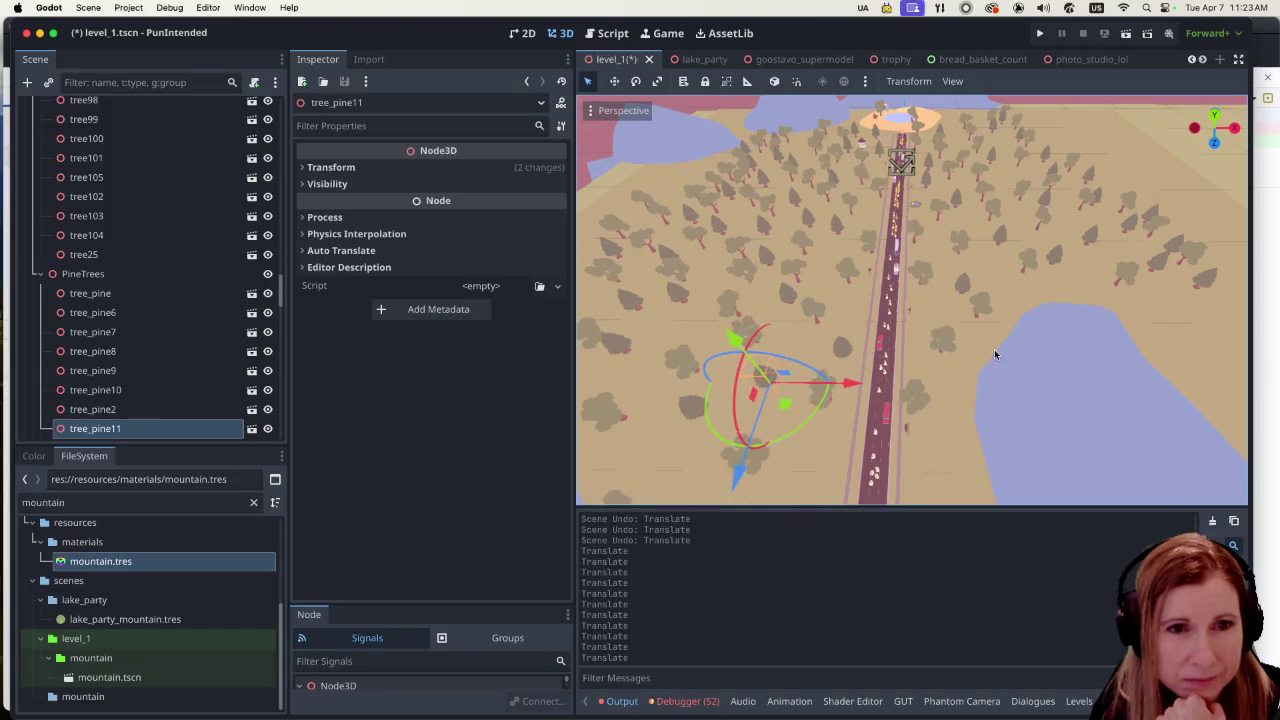
# Step: Reposition tree_pine3 along X and Z so it stands just left of the road
pyautogui.scroll(3, 993, 397)
pyautogui.scroll(2, 815, 340)
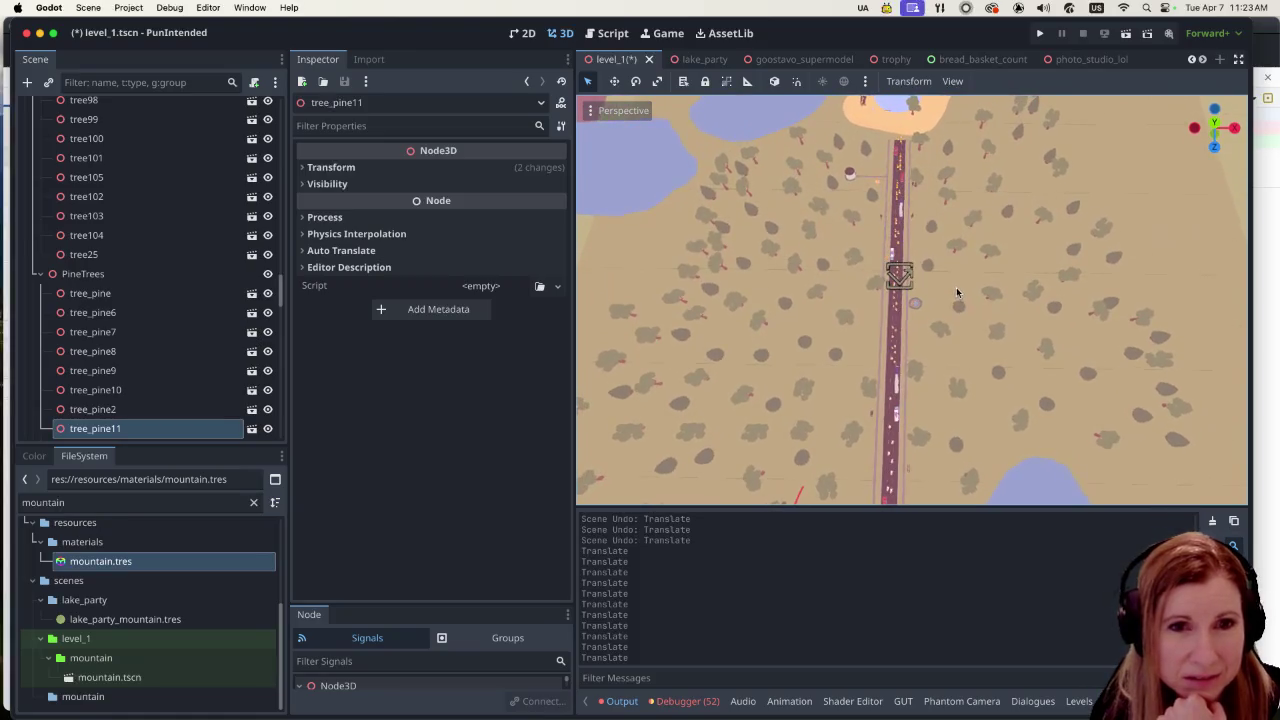
pyautogui.scroll(1, 785, 327)
pyautogui.scroll(1, 785, 327)
pyautogui.click(818, 366)
pyautogui.moveTo(897, 369); pyautogui.dragTo(929, 369)
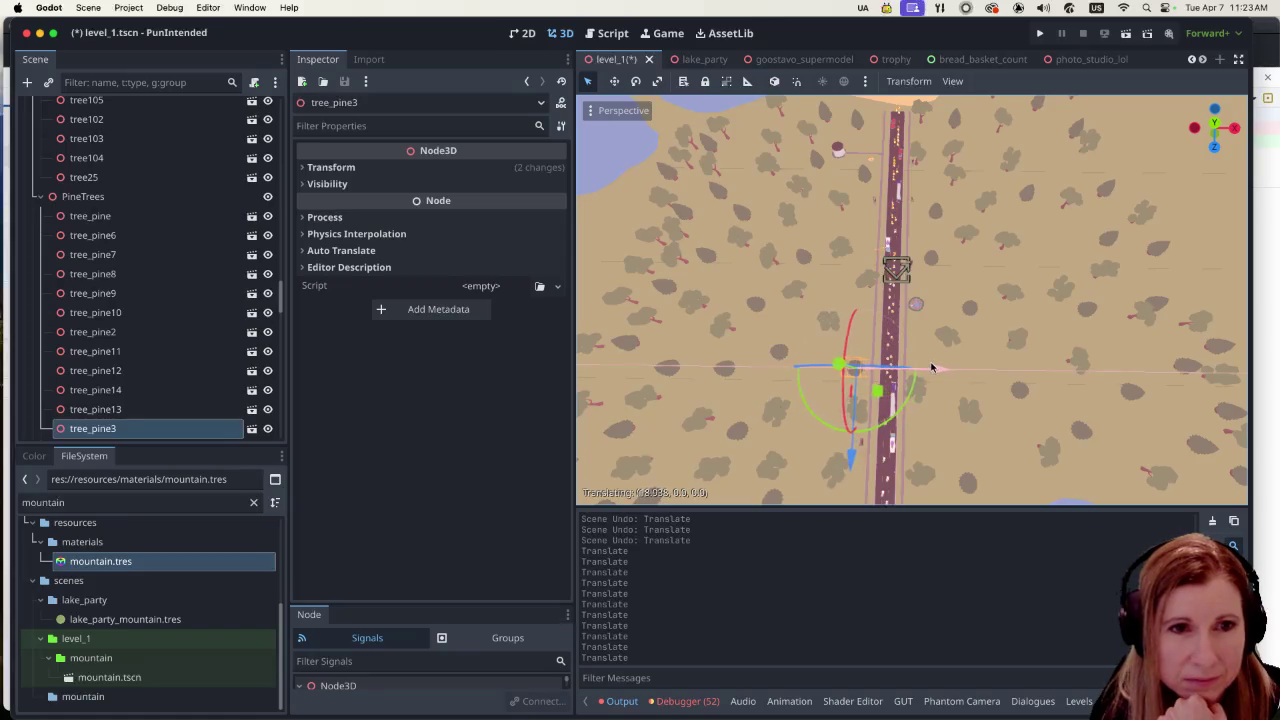
pyautogui.moveTo(849, 456); pyautogui.dragTo(849, 437)
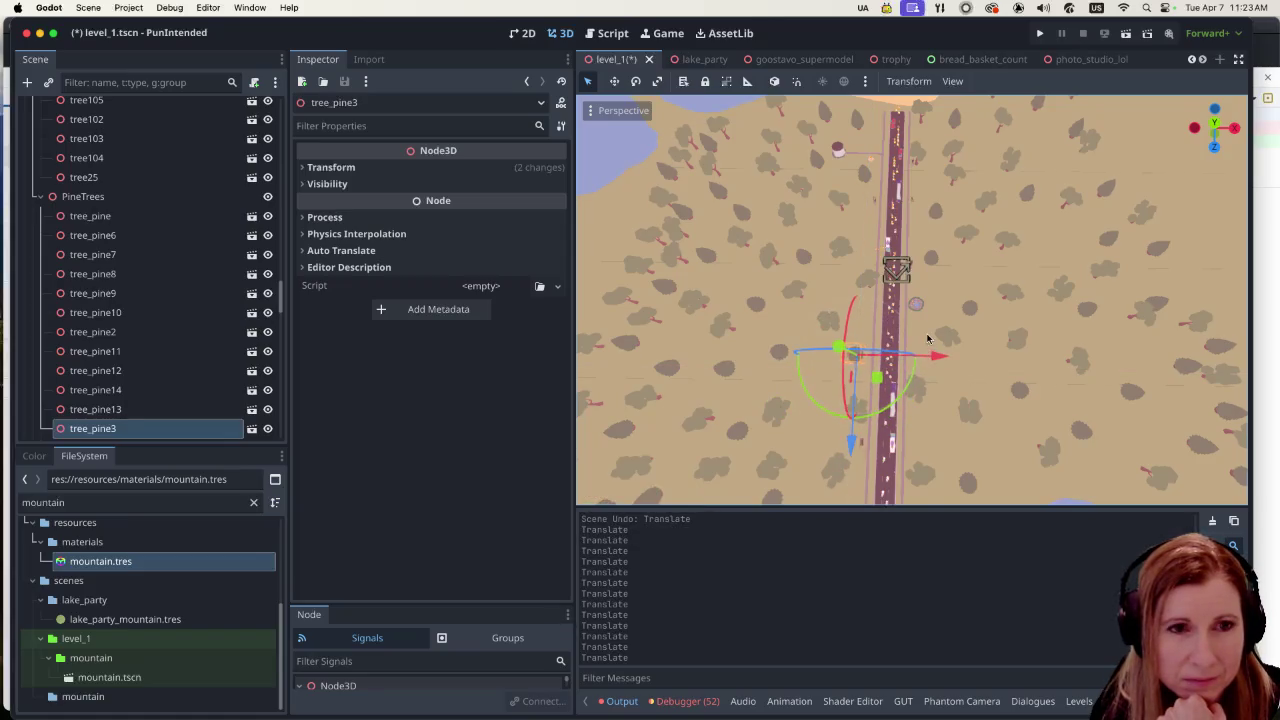
pyautogui.scroll(2, 880, 340)
pyautogui.moveTo(926, 370); pyautogui.dragTo(915, 379)
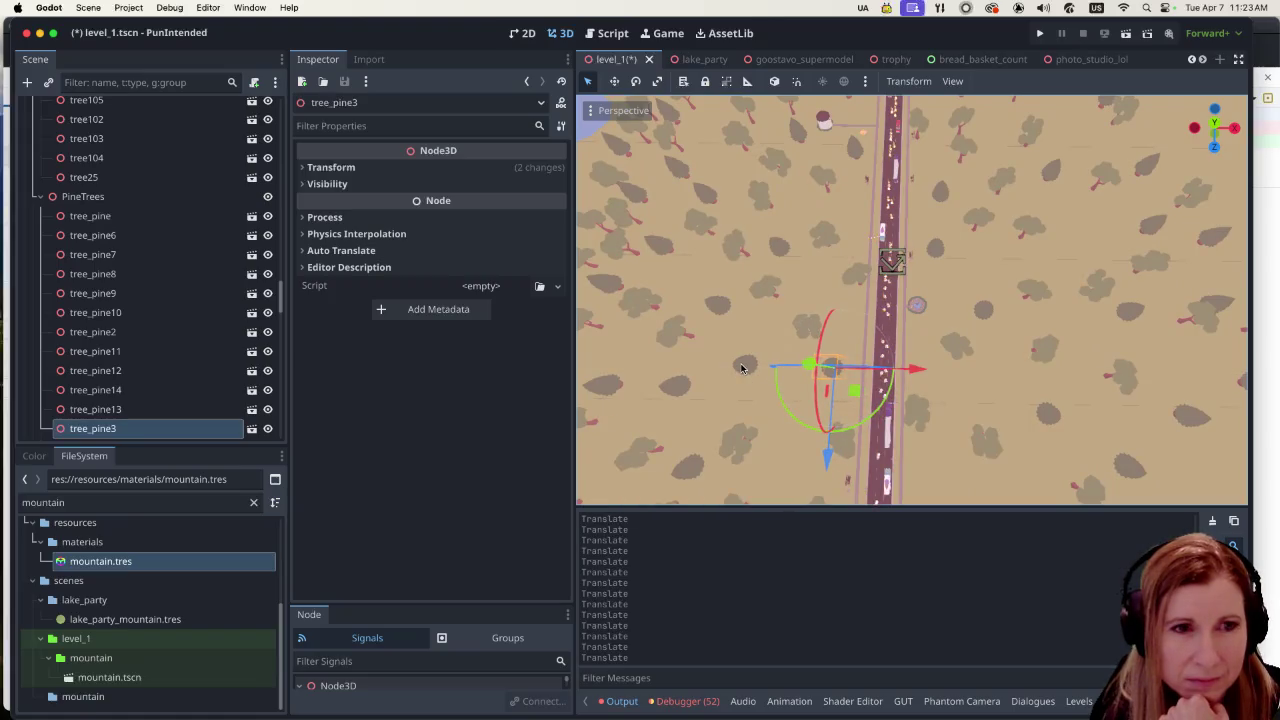
pyautogui.scroll(-1, 741, 368)
pyautogui.scroll(-5, 740, 370)
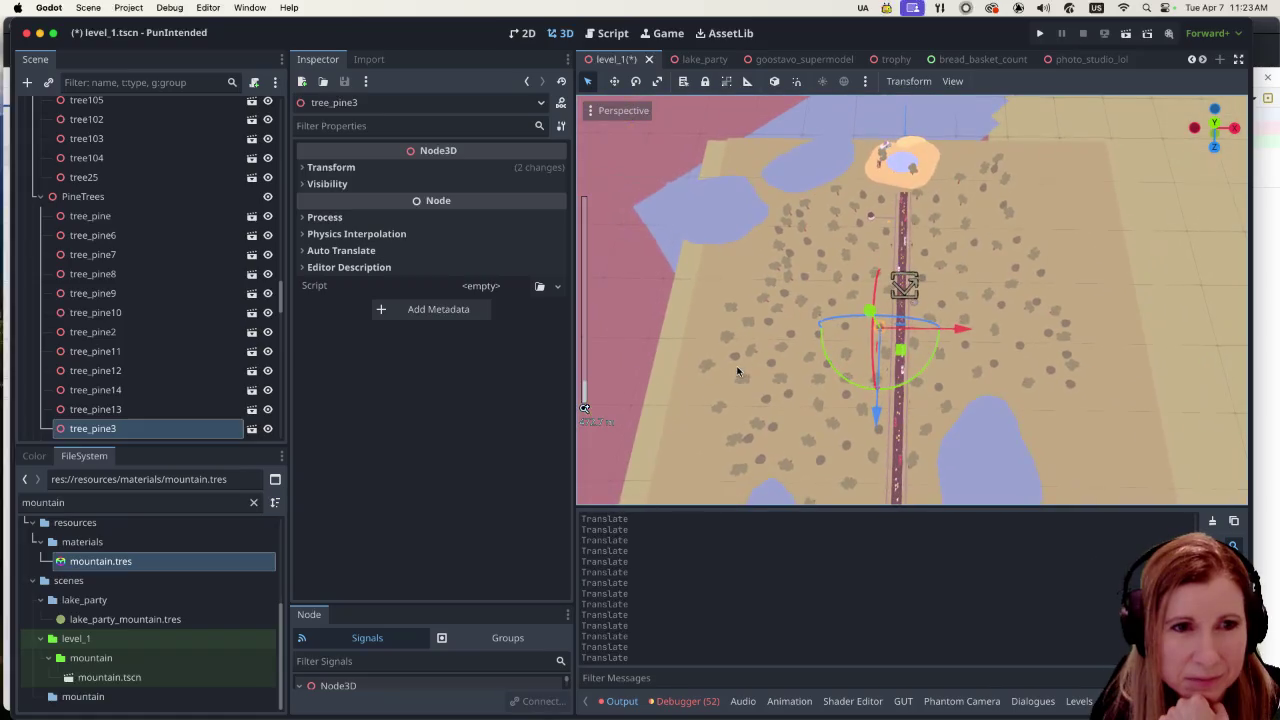
pyautogui.scroll(4, 737, 371)
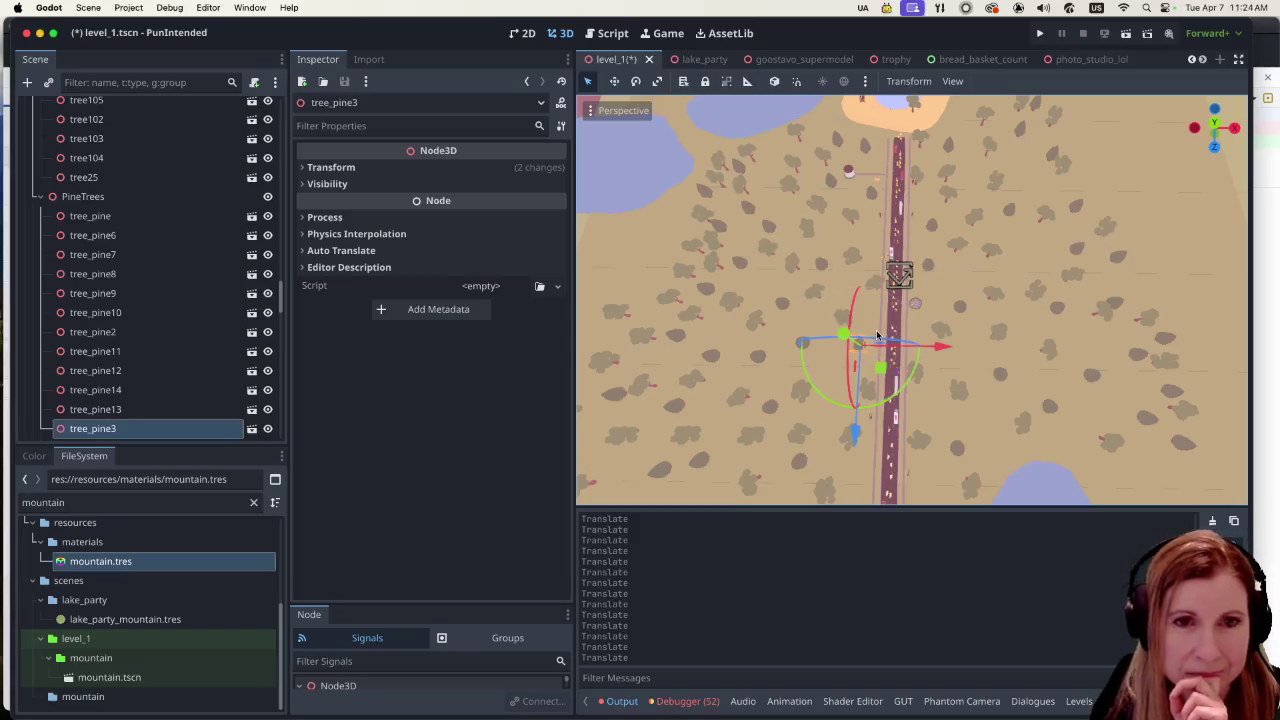
# Step: Check the tree placement, save level_1.tscn, and launch the game to playtest
pyautogui.scroll(2, 1025, 307)
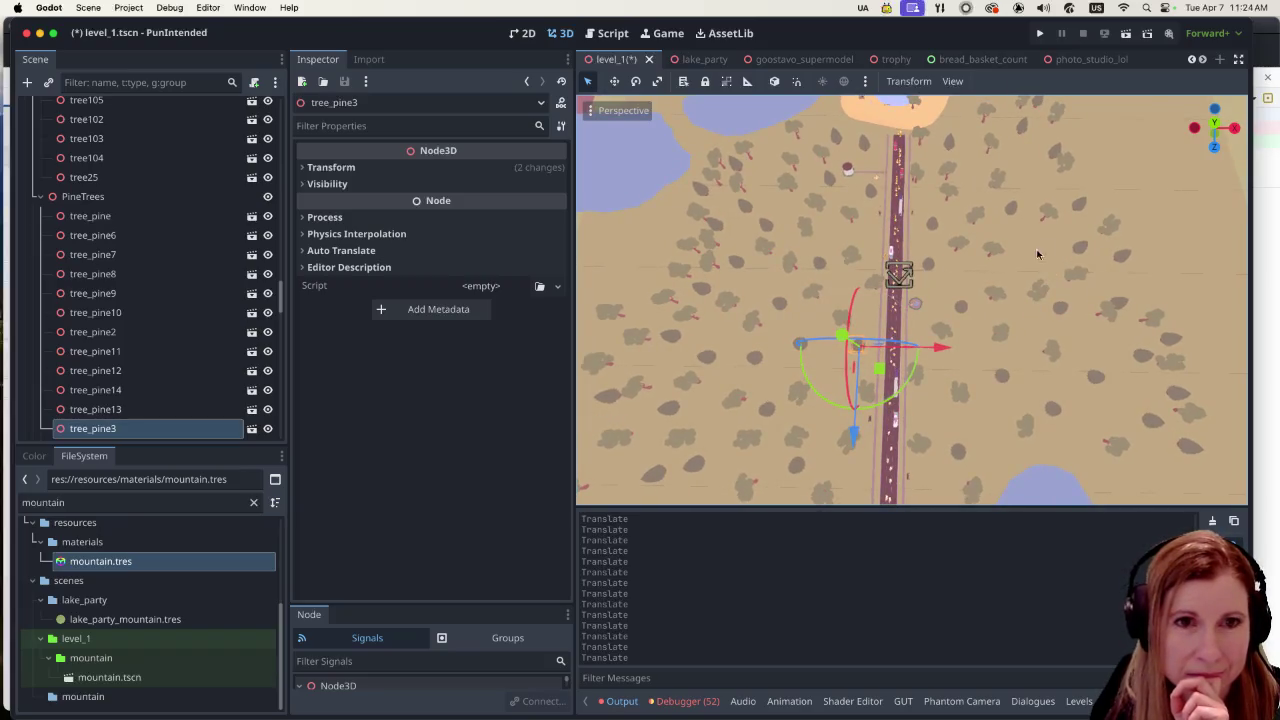
pyautogui.scroll(-5, 1083, 237)
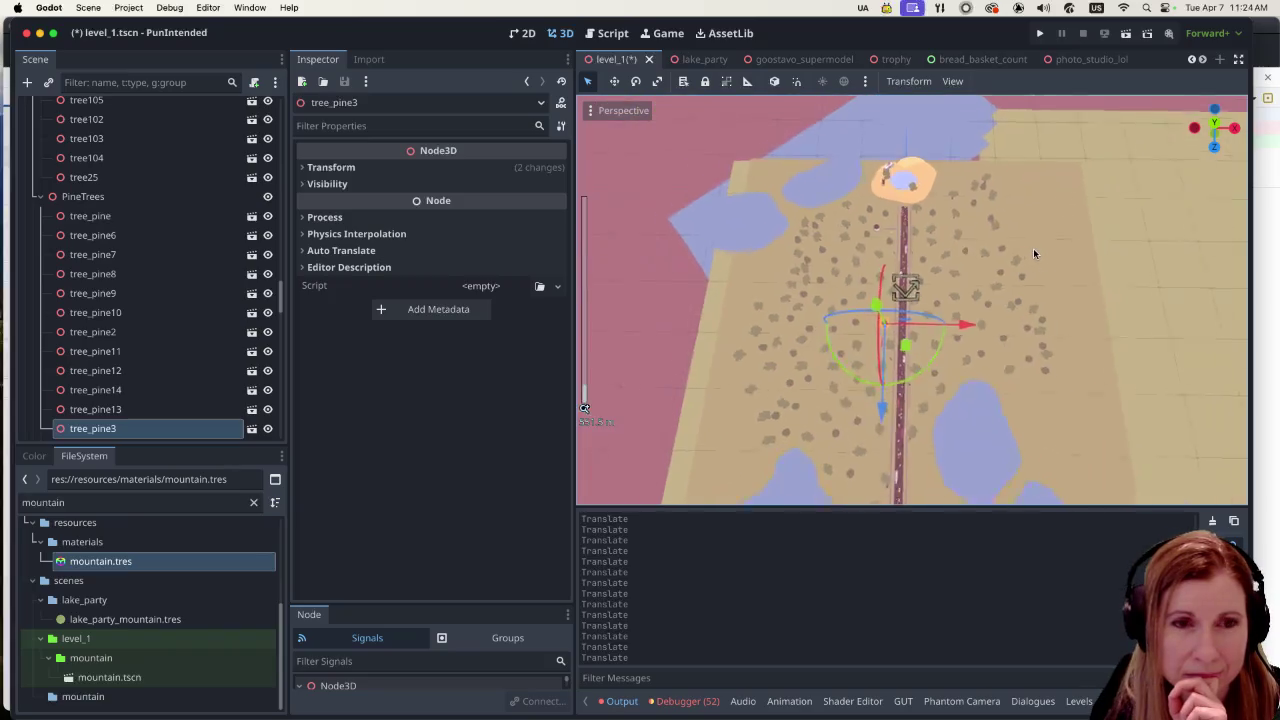
pyautogui.scroll(3, 993, 320)
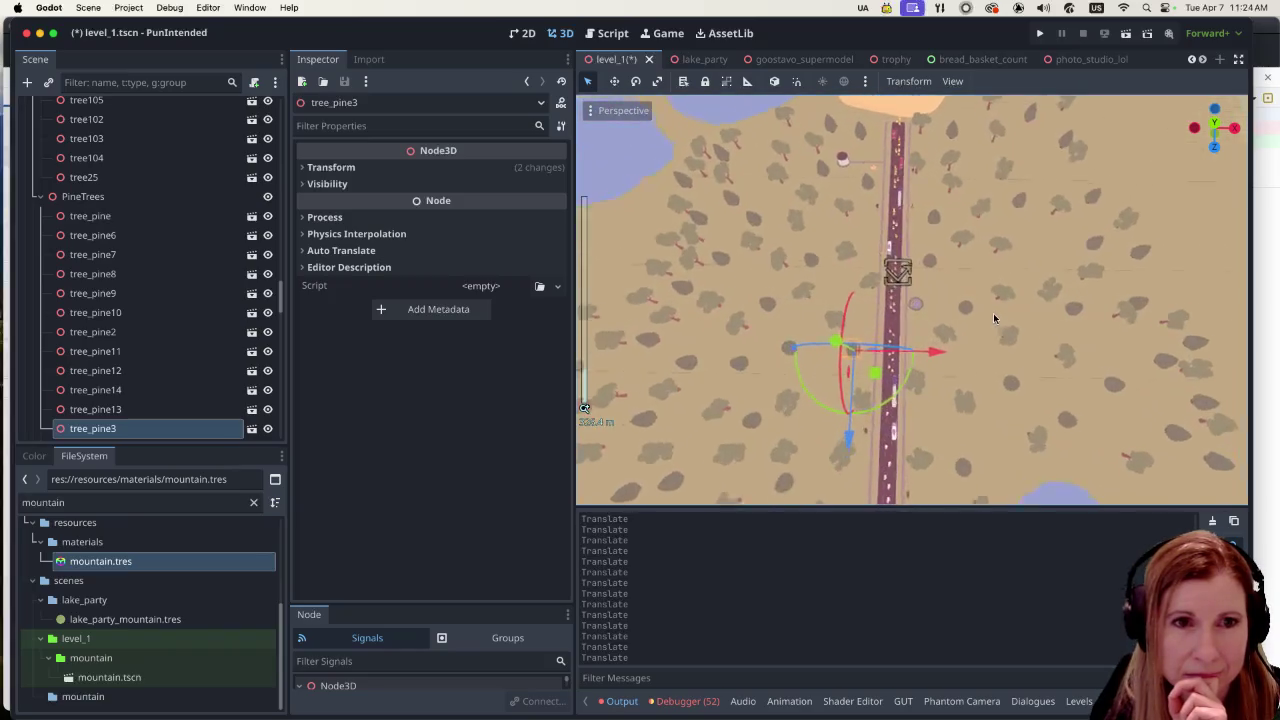
pyautogui.press('super+s')
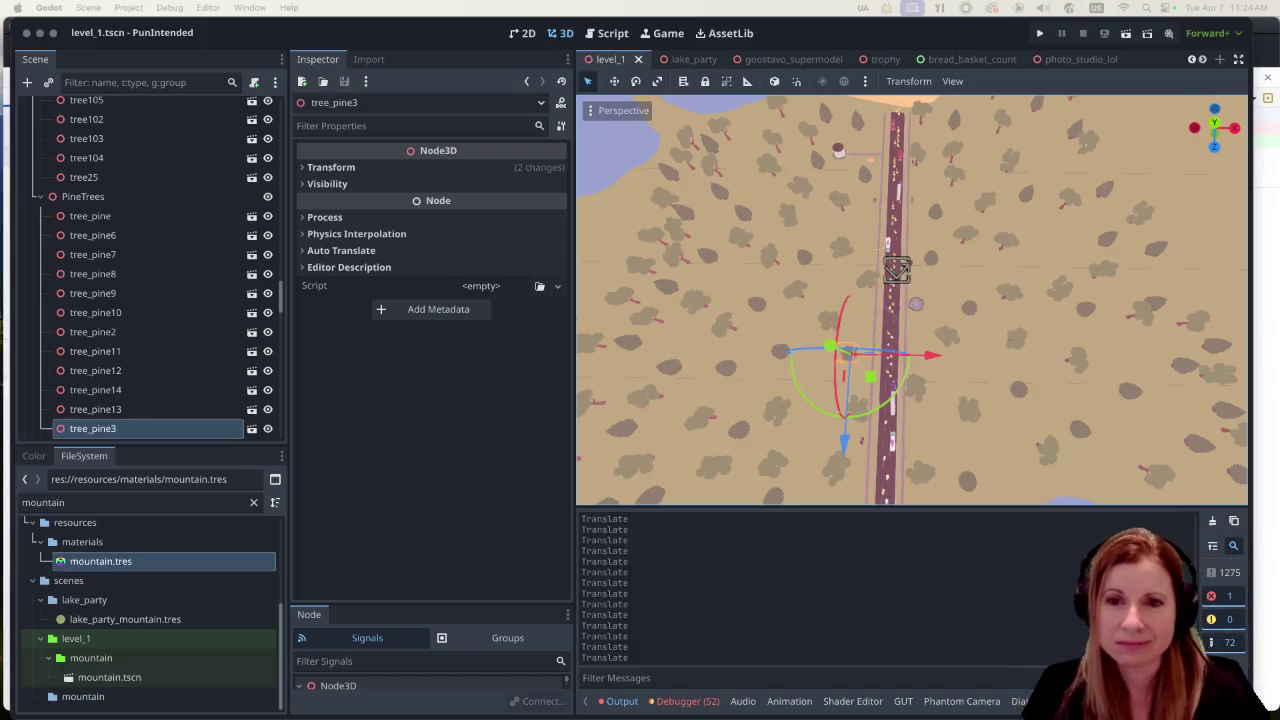
pyautogui.click(1039, 34)
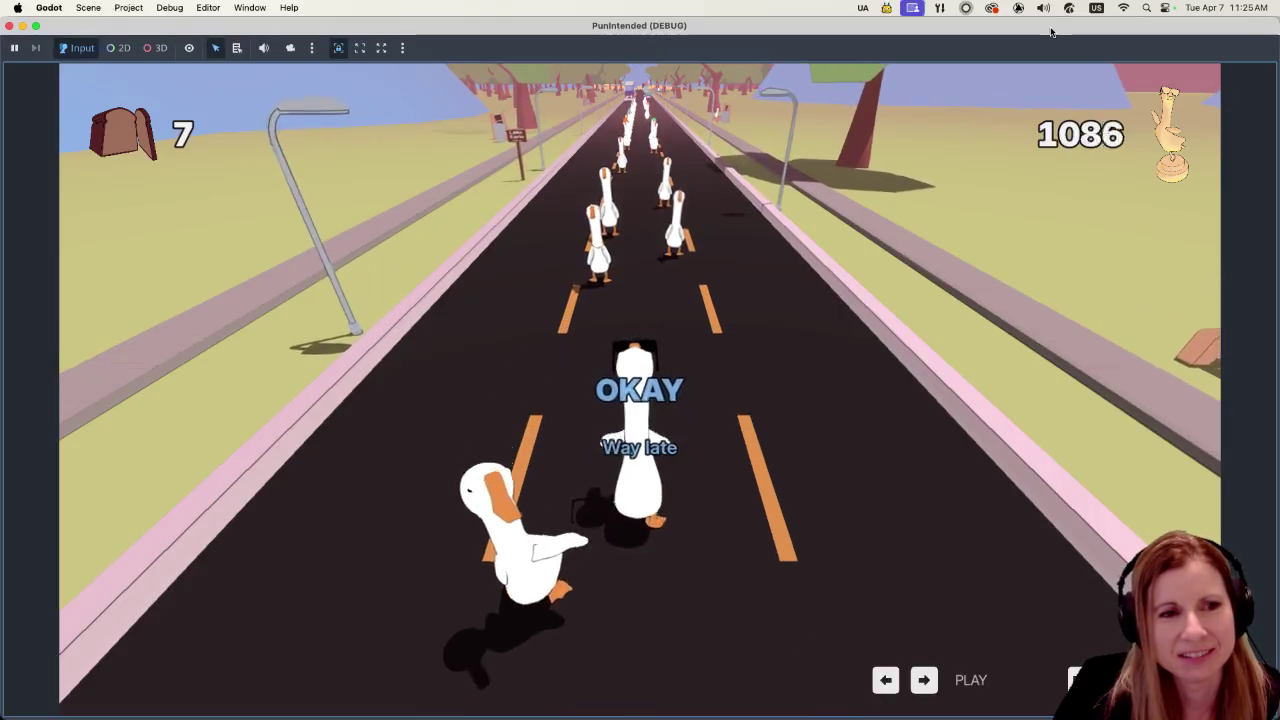
# Step: Hit the first run of goose notes on the road in time for GOOD and PERFECT ratings
pyautogui.press('space')
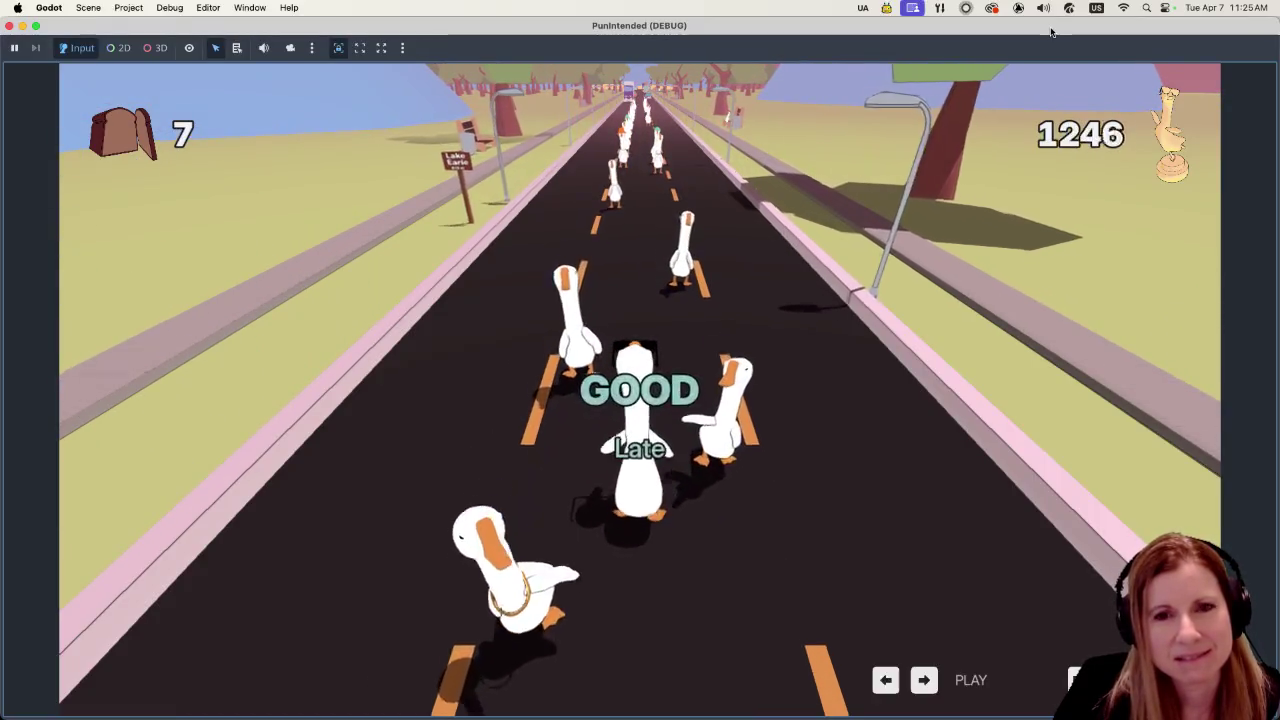
pyautogui.press('space')
pyautogui.press('space')
pyautogui.press('space')
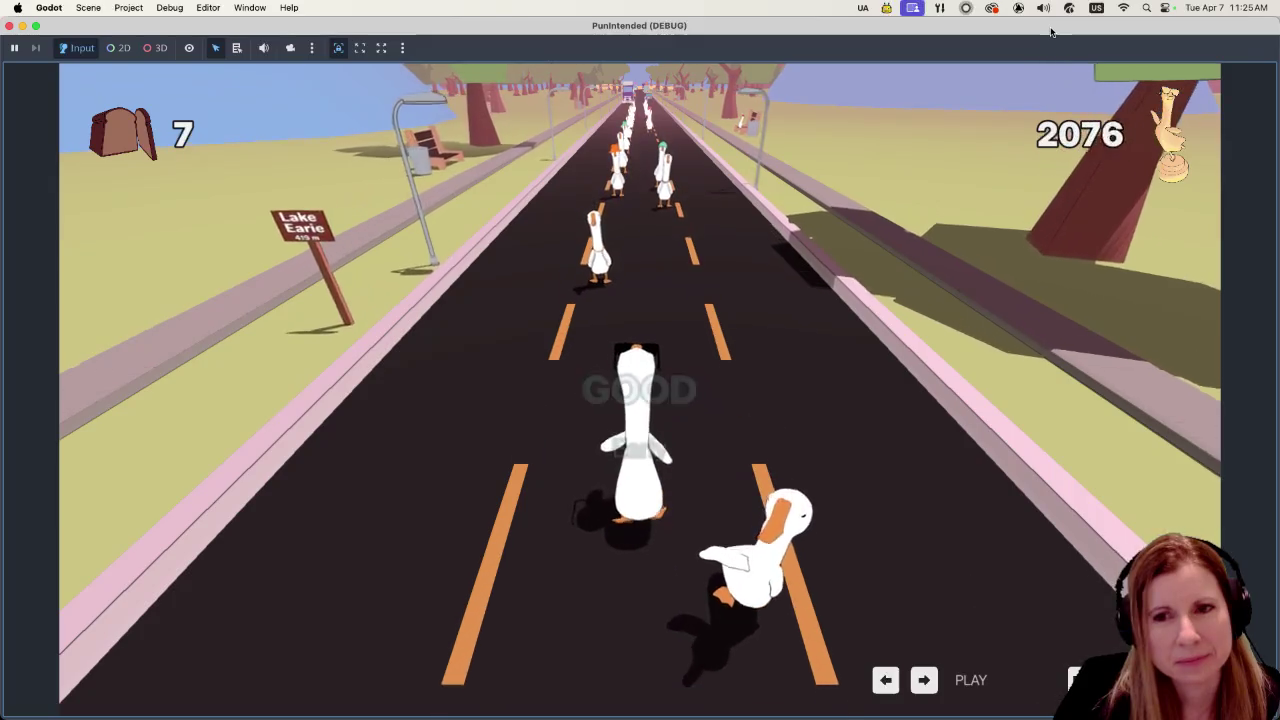
pyautogui.press('space')
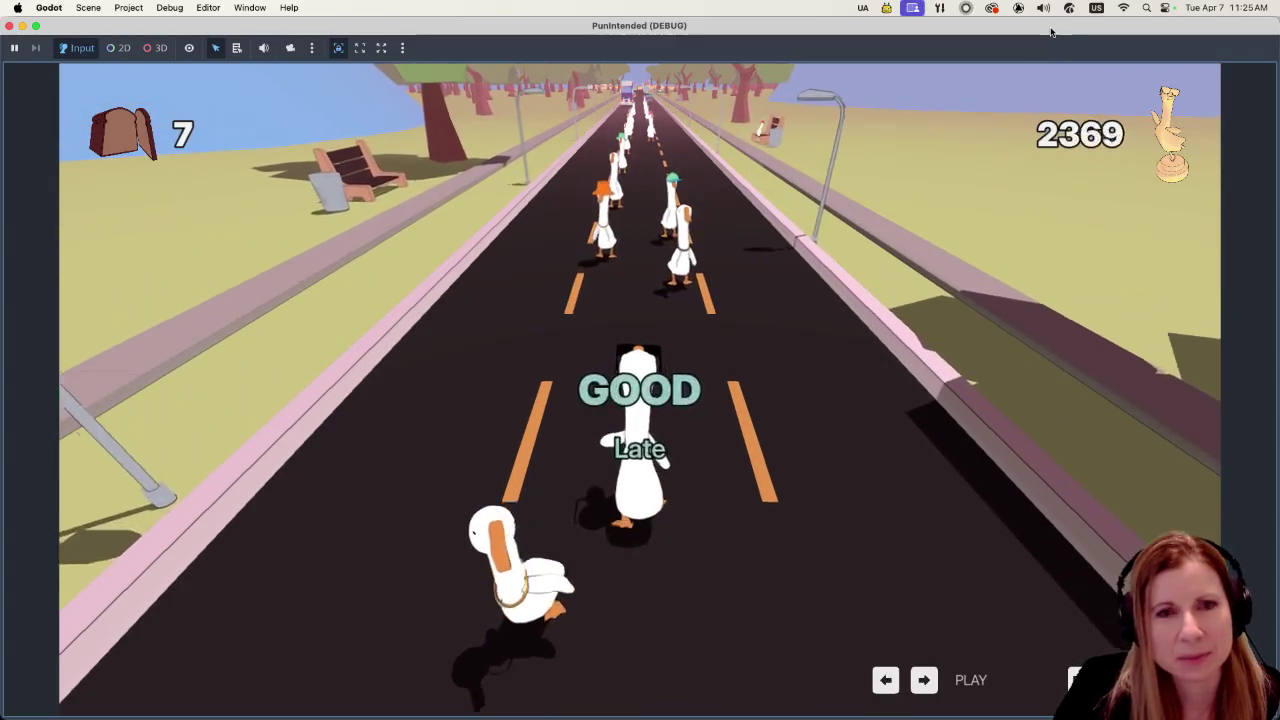
pyautogui.press('space')
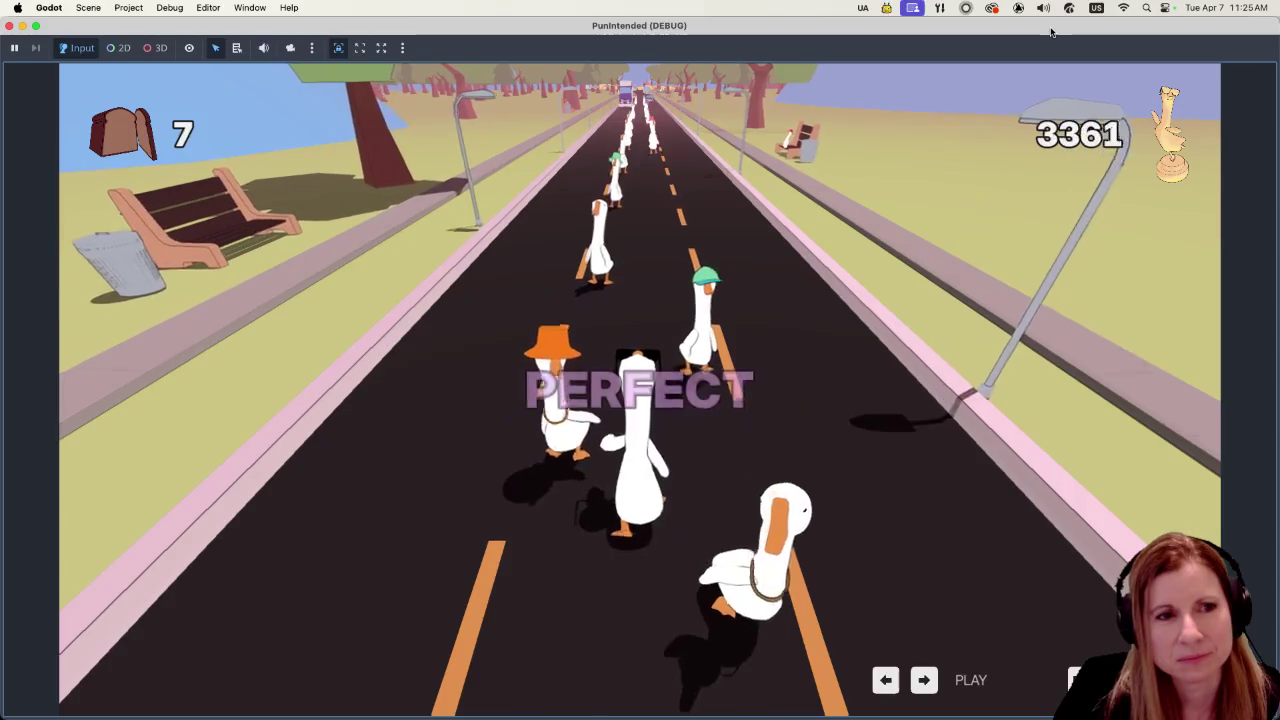
pyautogui.press('space')
pyautogui.press('space')
pyautogui.press('space')
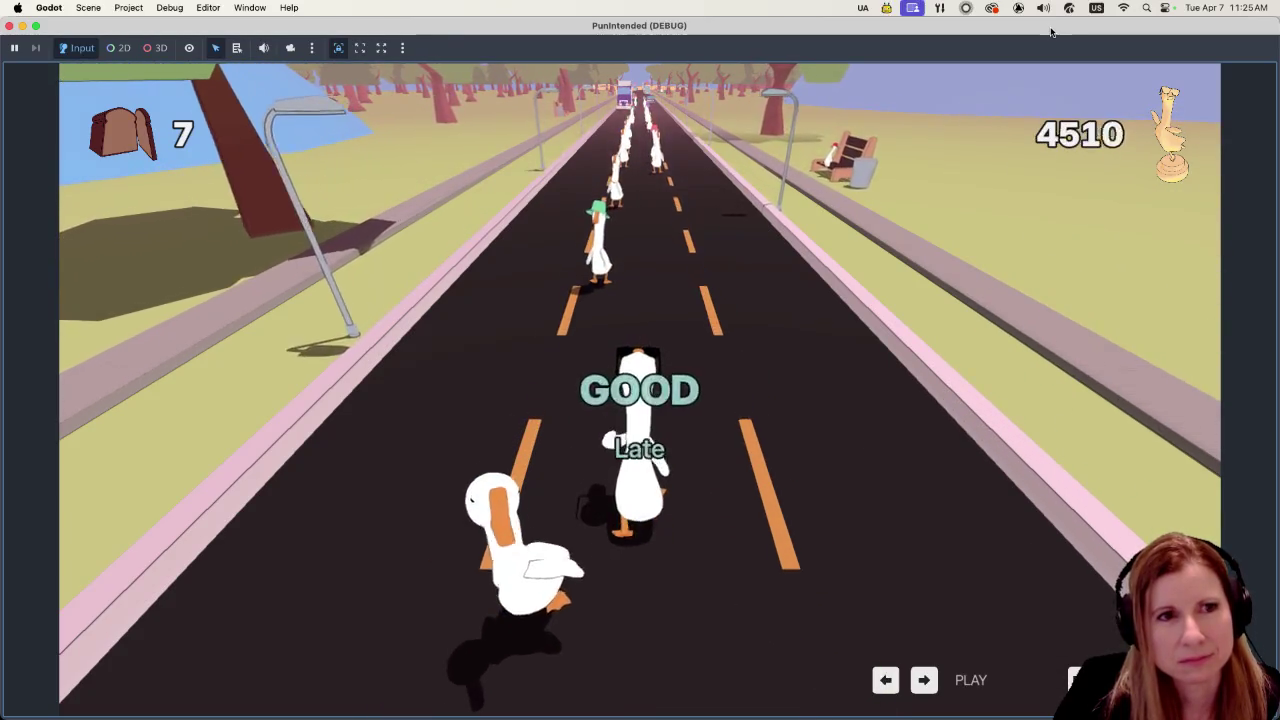
pyautogui.press('space')
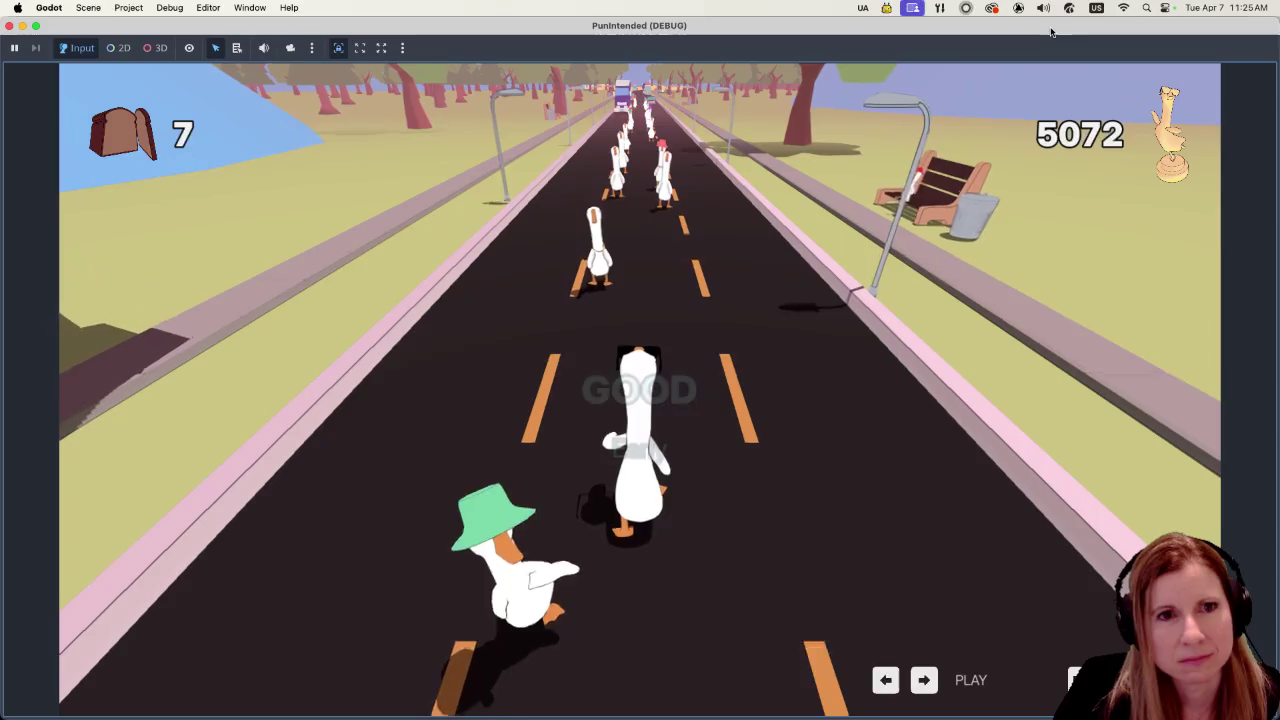
pyautogui.press('space')
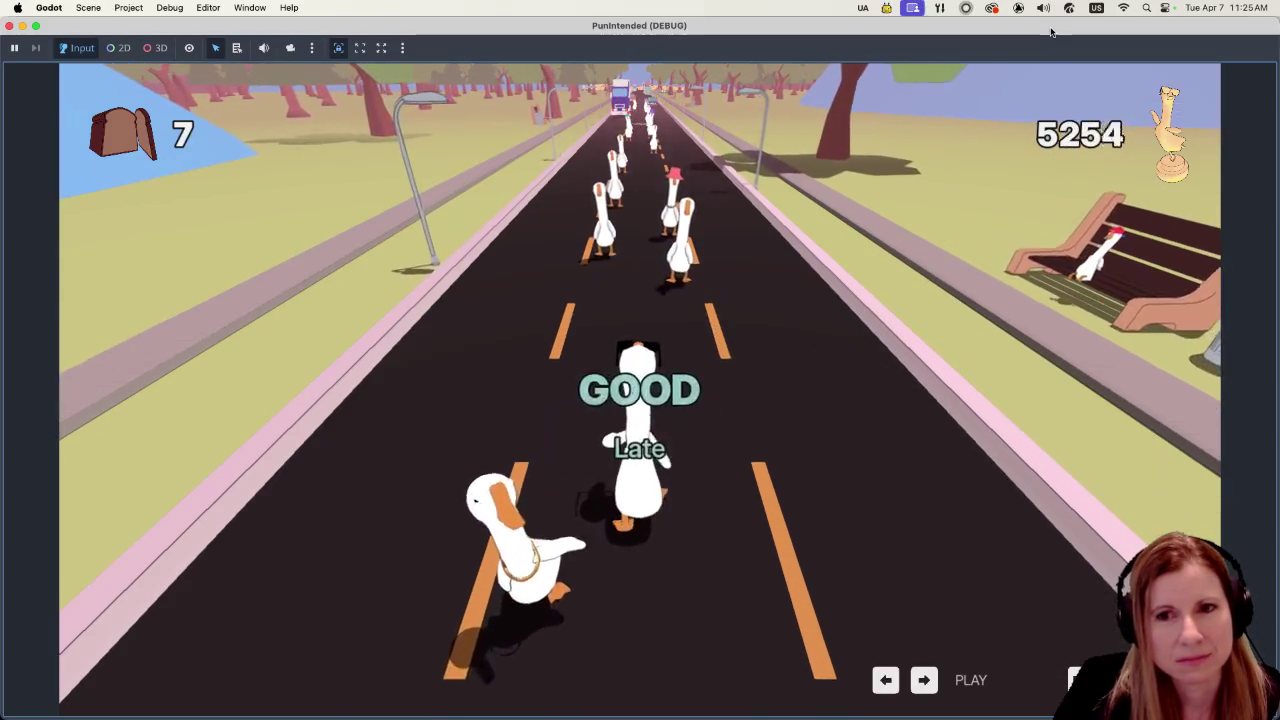
pyautogui.press('space')
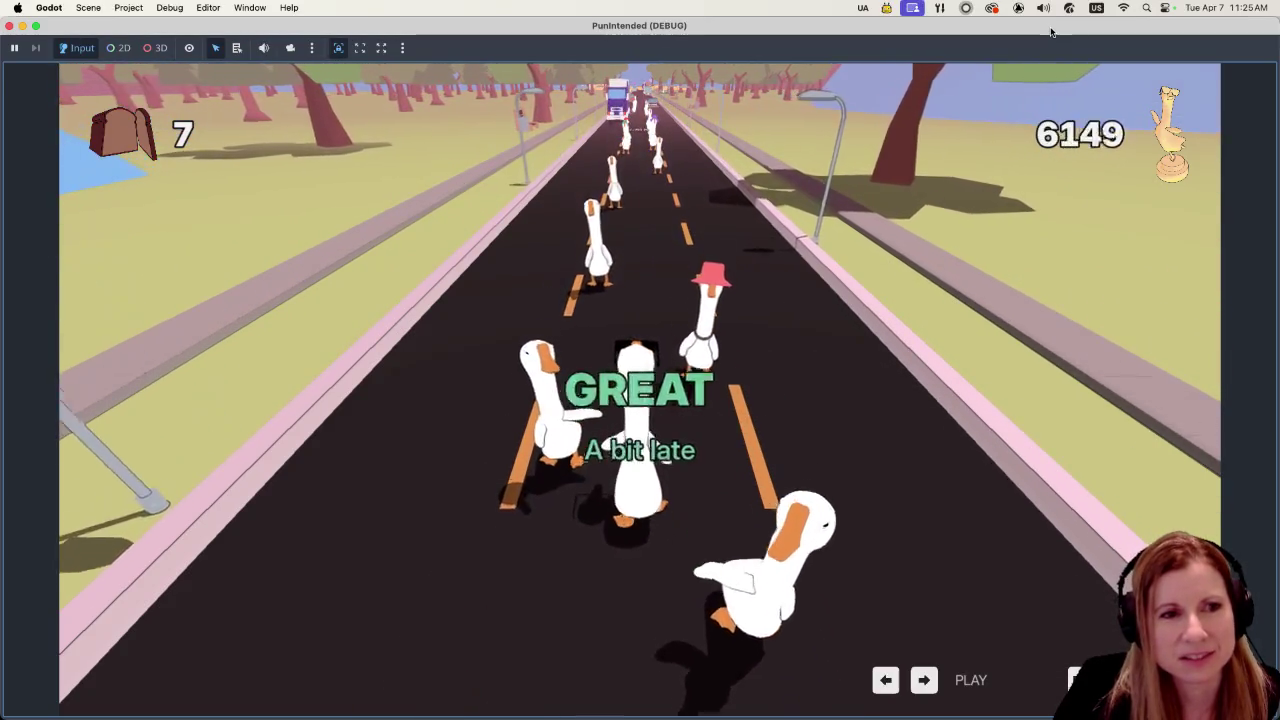
pyautogui.press('space')
pyautogui.press('space')
pyautogui.press('space')
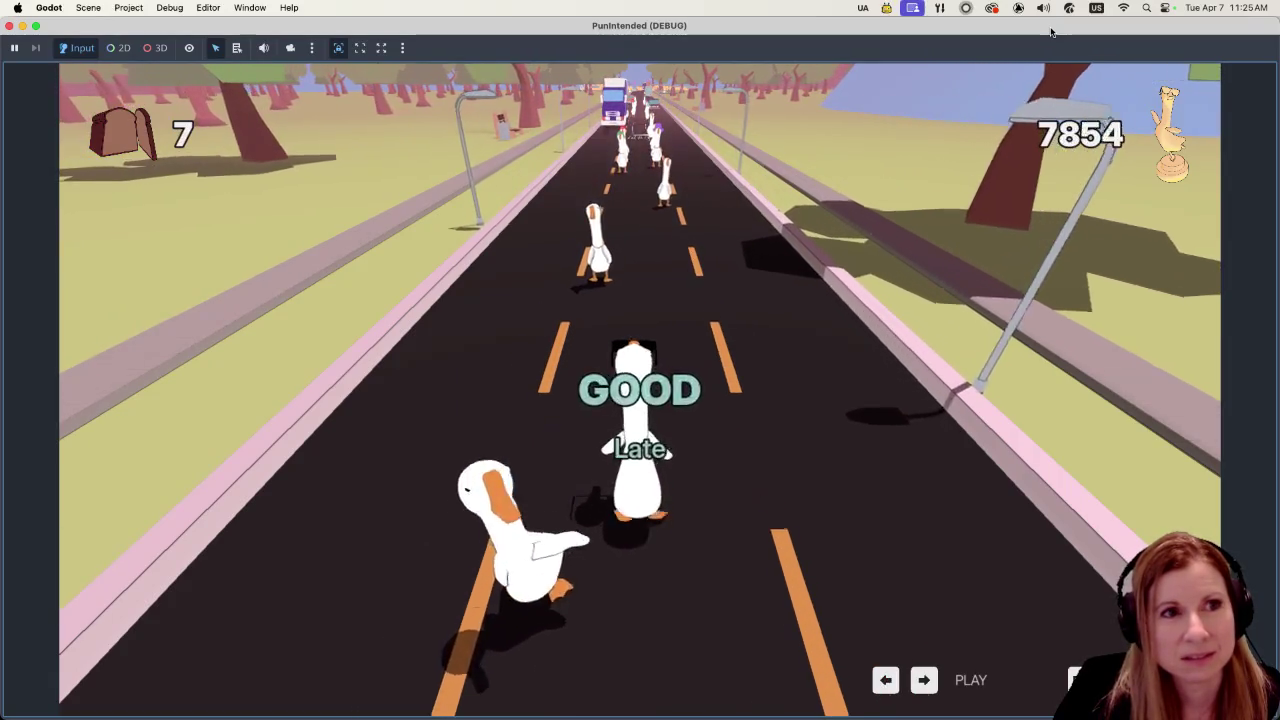
pyautogui.press('space')
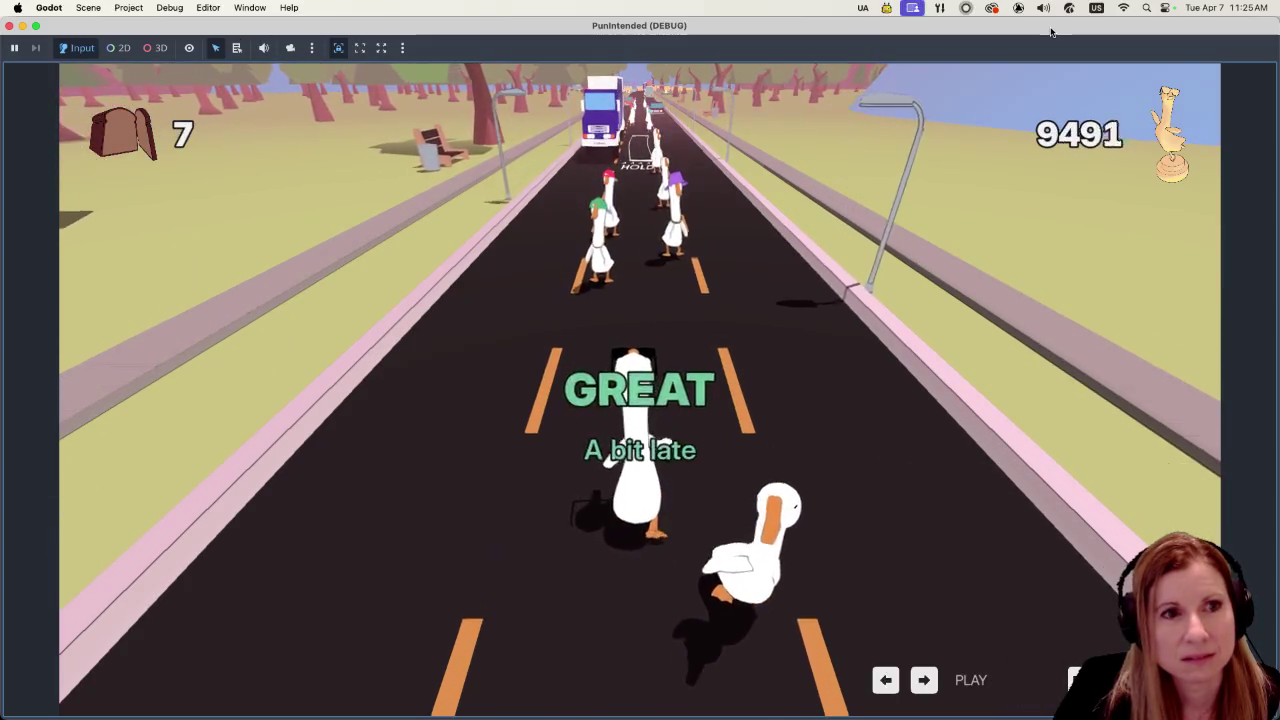
pyautogui.press('space')
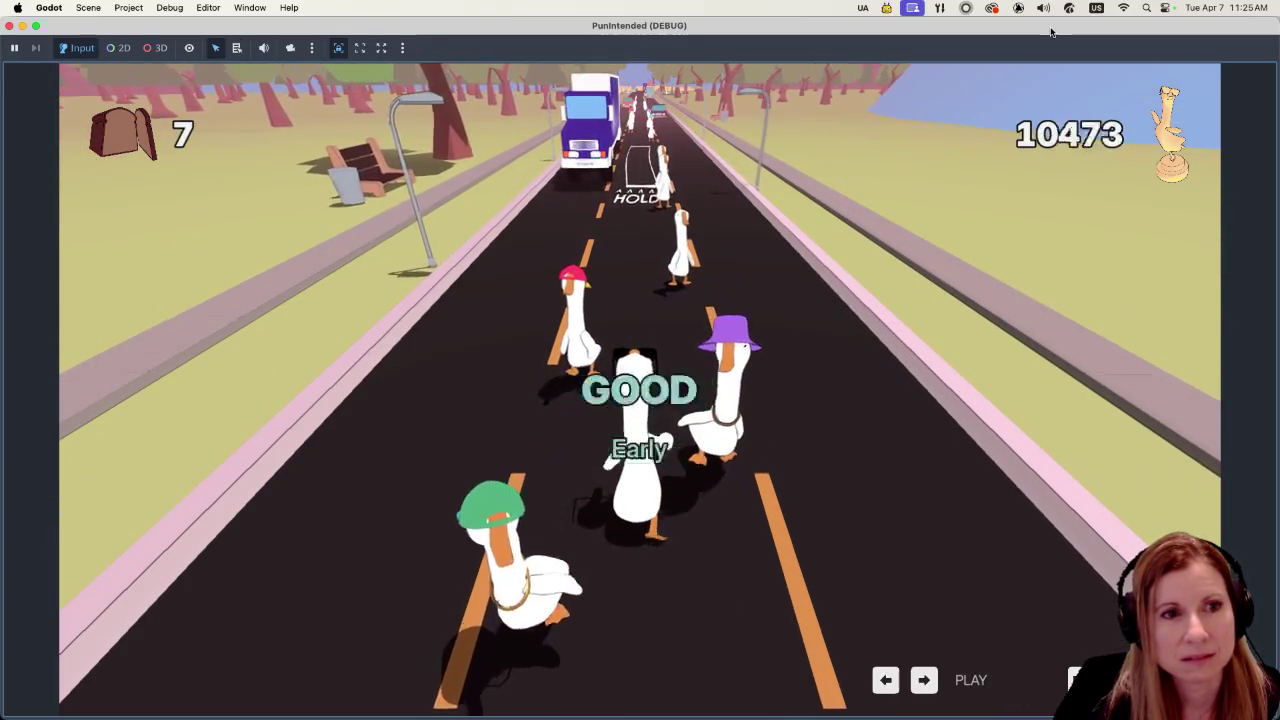
pyautogui.press('space')
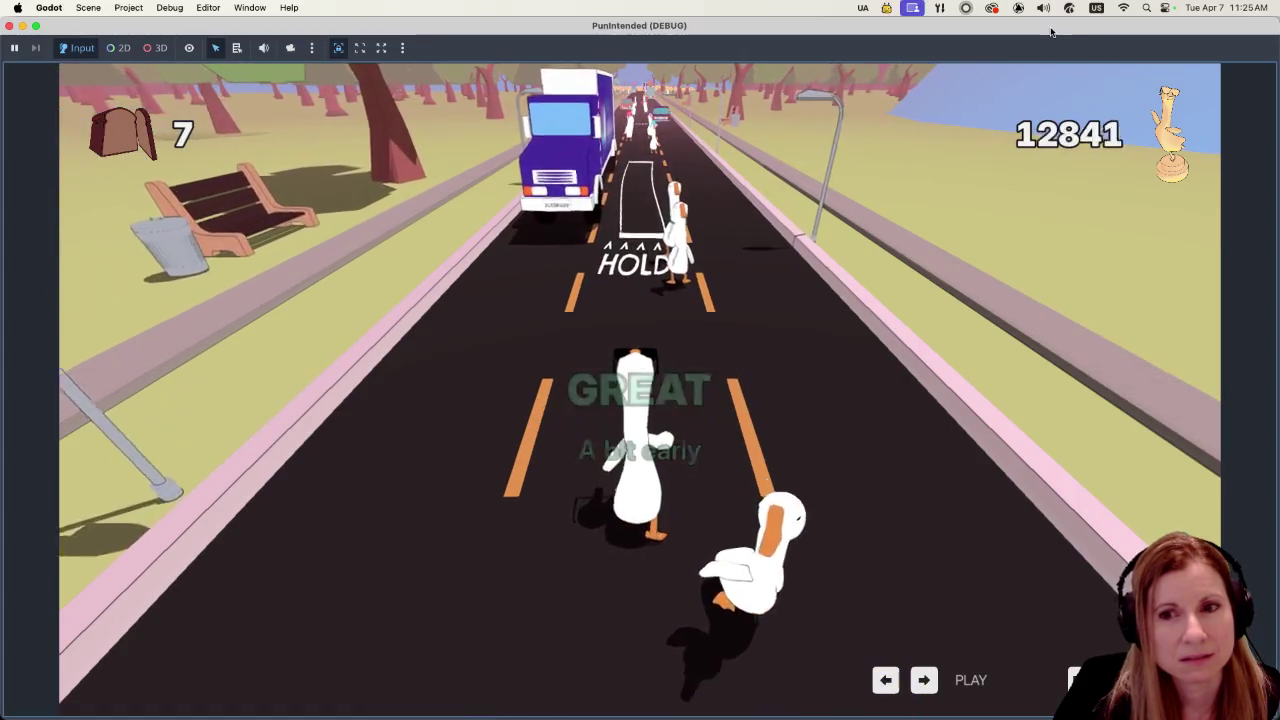
# Step: Play through the HOLD notes and remaining goose notes, raising the score to 19757
pyautogui.press('space')
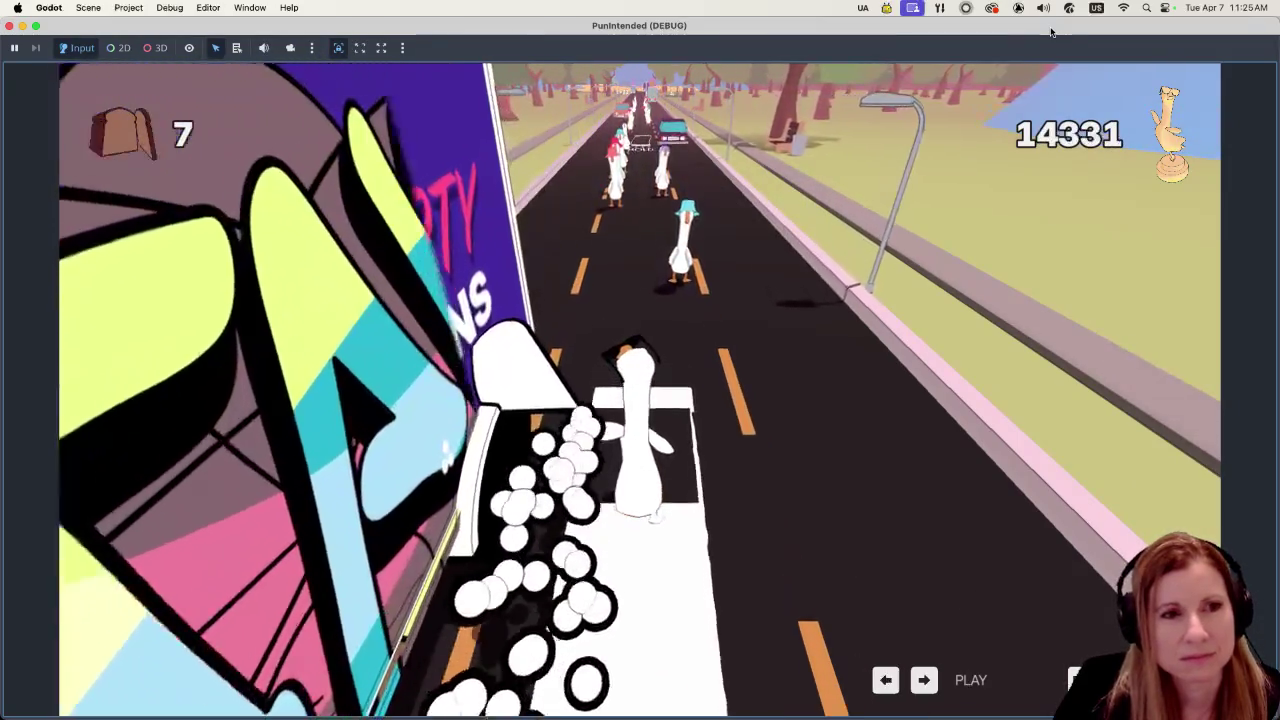
pyautogui.press('space')
pyautogui.press('space')
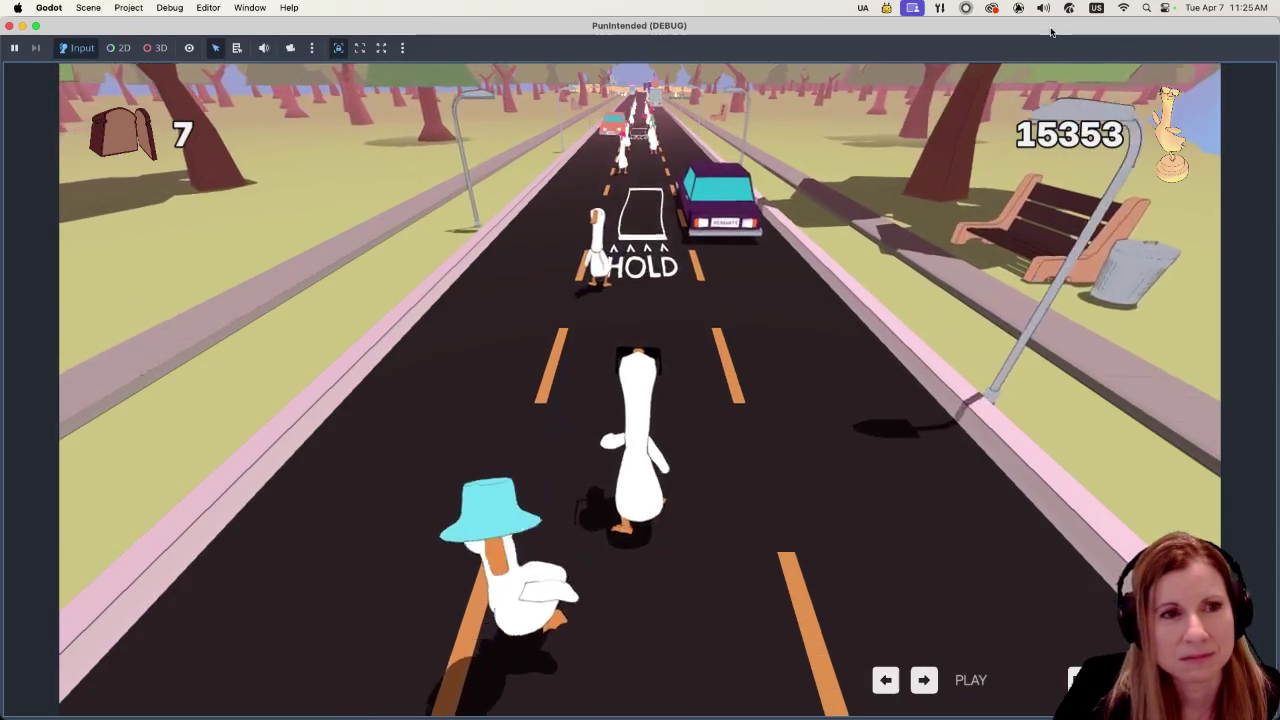
pyautogui.press('space')
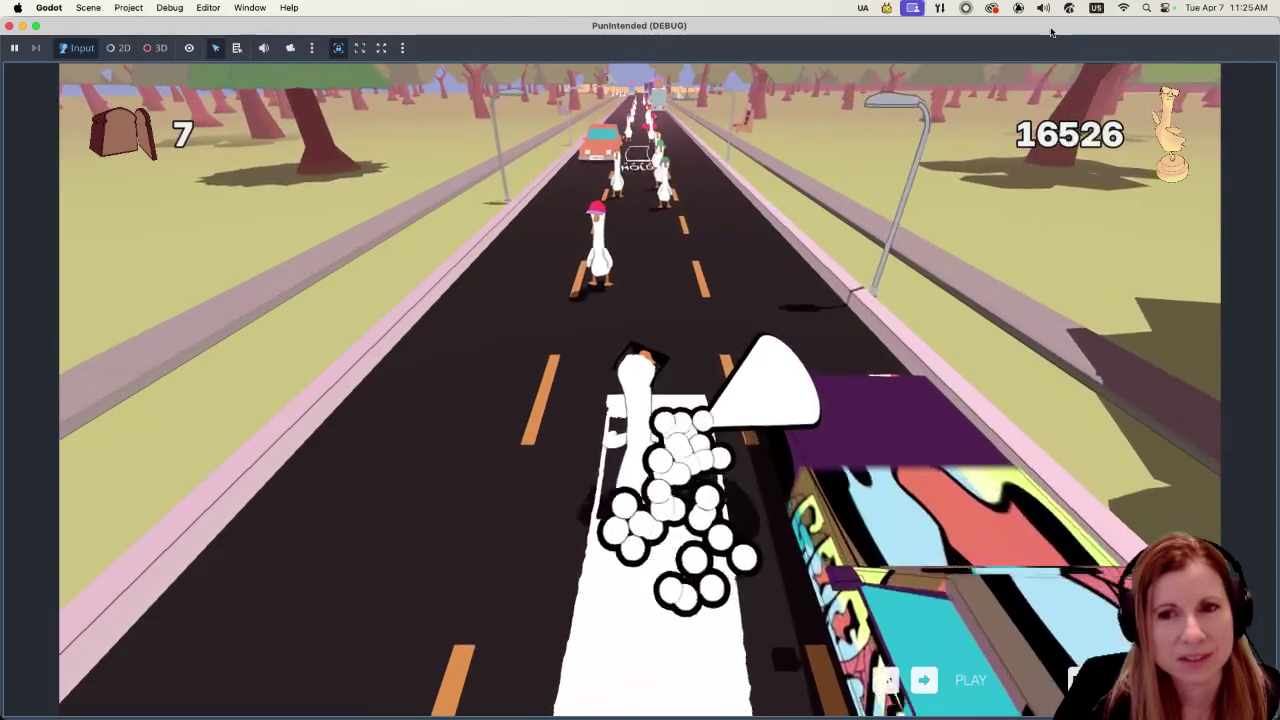
pyautogui.press('space')
pyautogui.press('space')
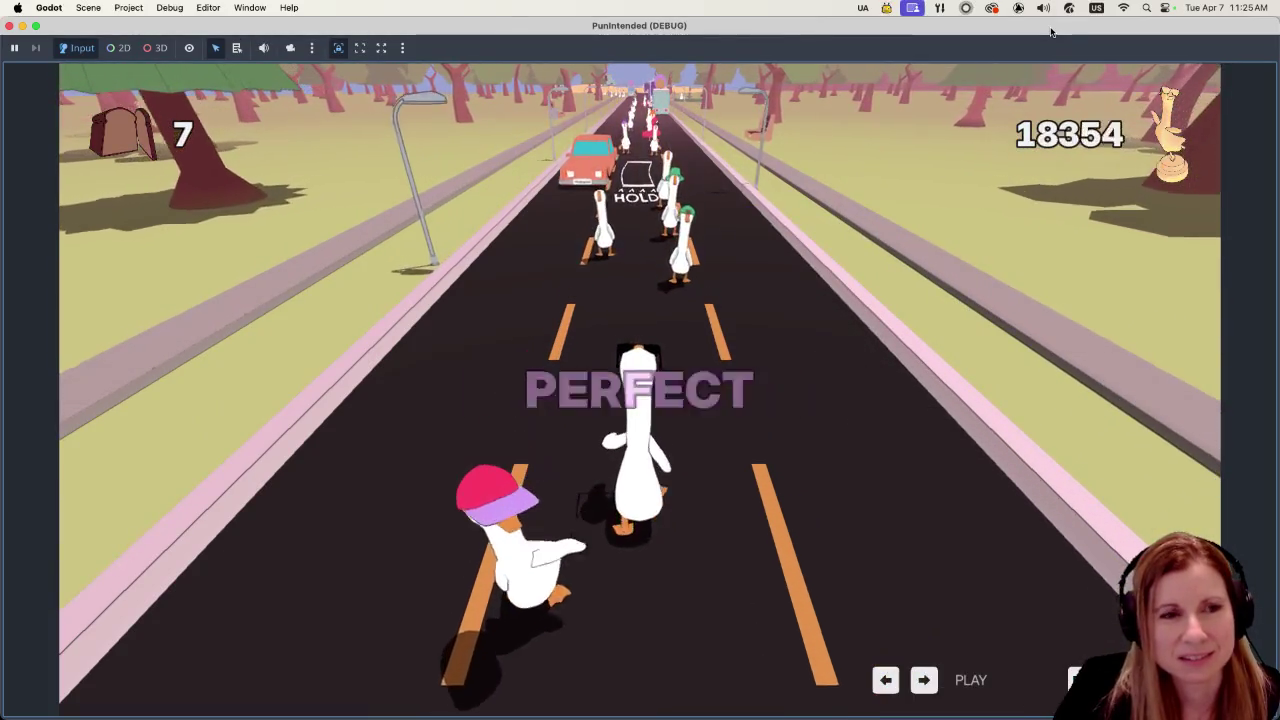
pyautogui.press('space')
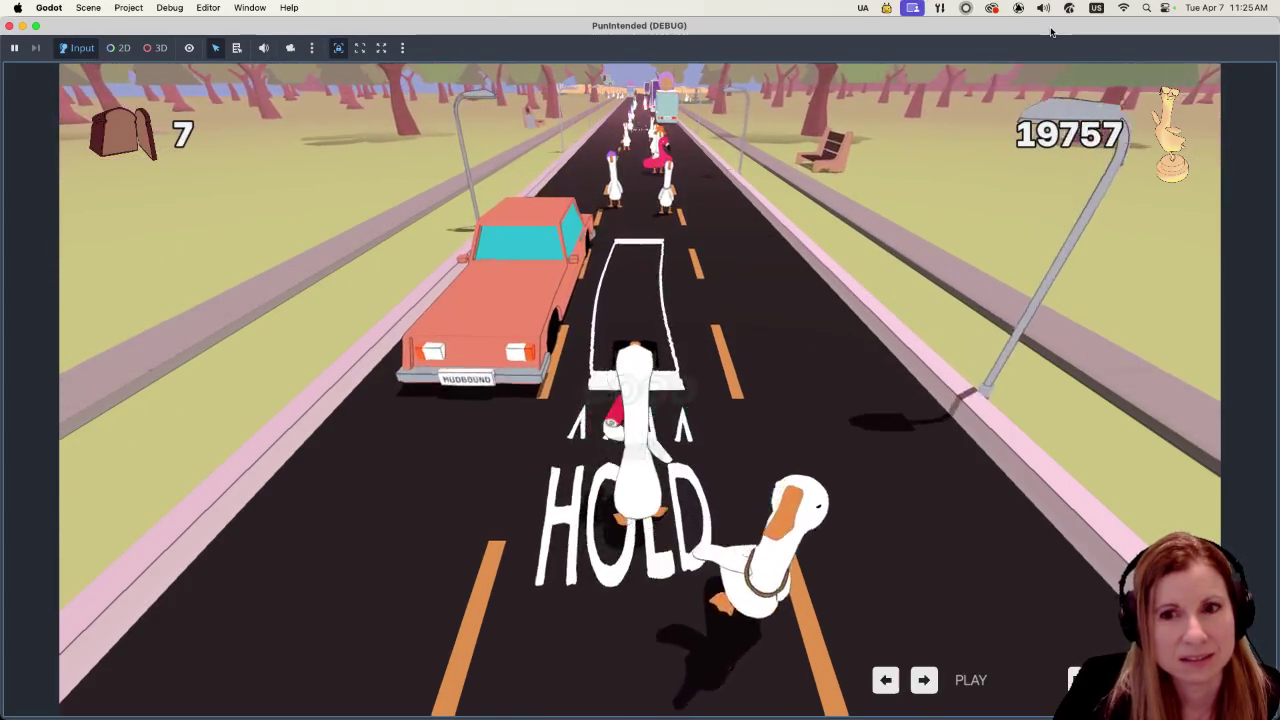
pyautogui.press('space')
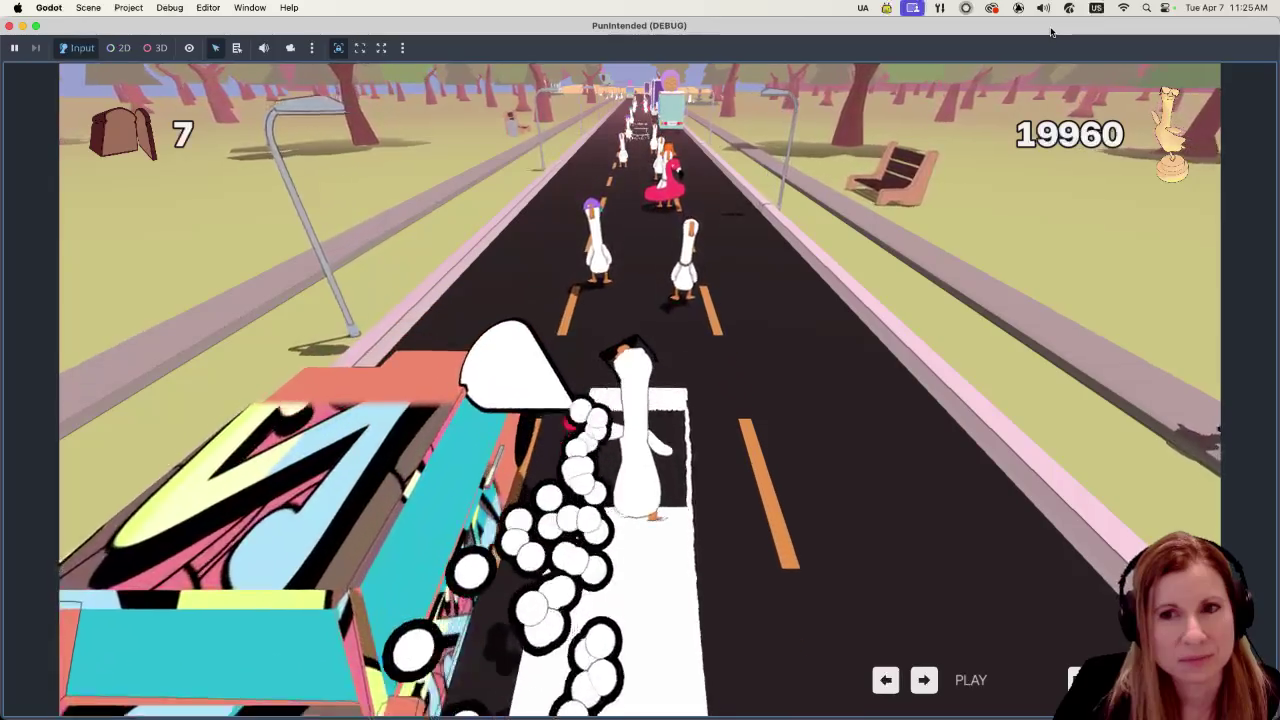
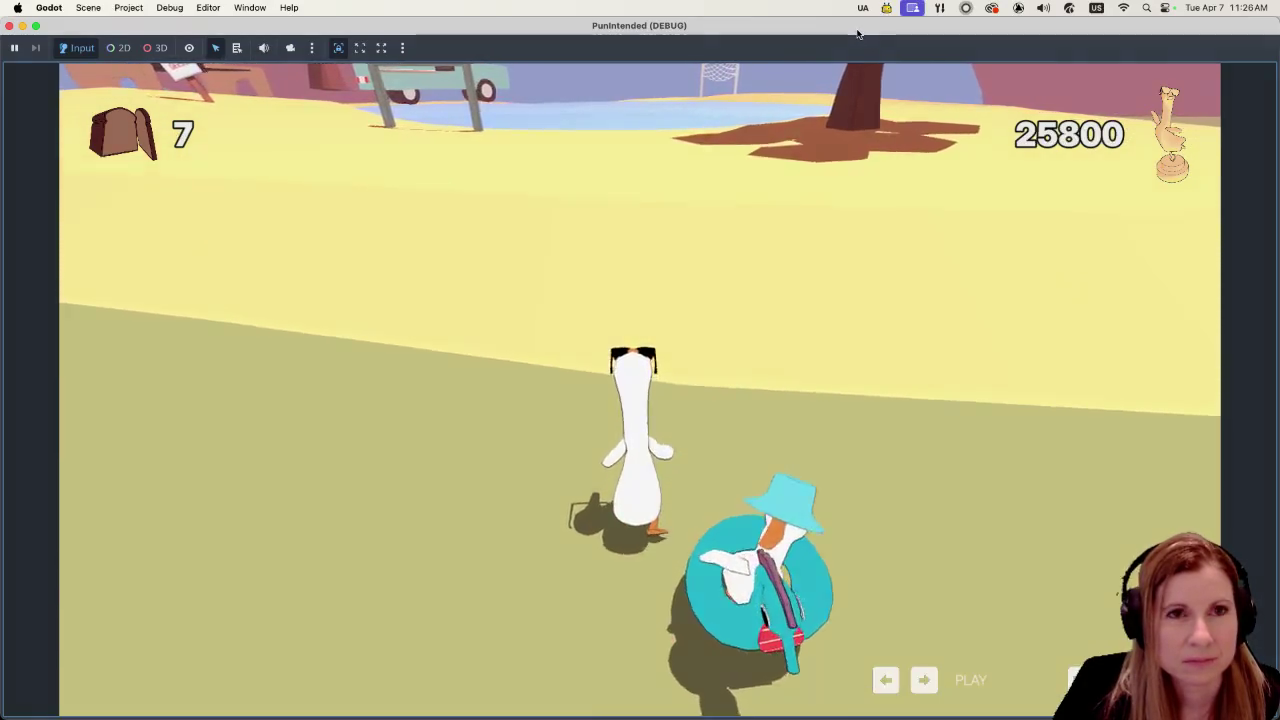
# Step: Stop the running game, uncheck Embed Game on Next Play, and return to level_1's 3D view
pyautogui.click(1040, 33)
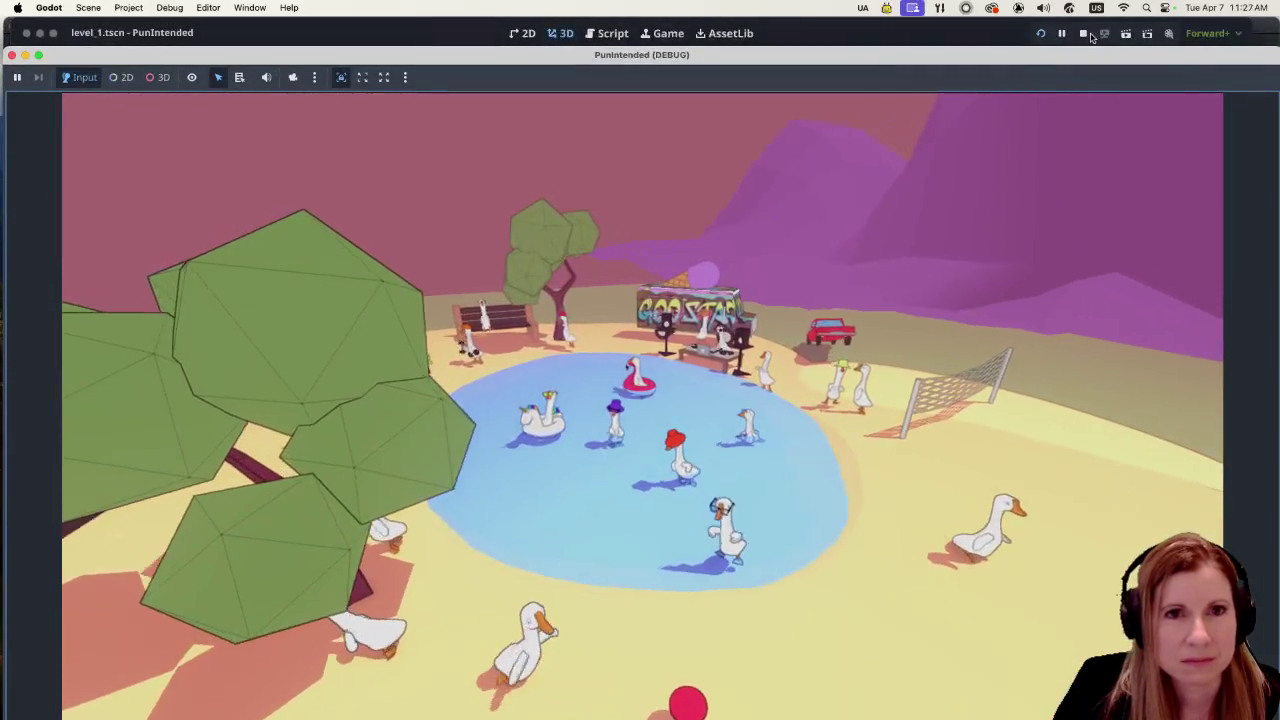
pyautogui.click(1085, 34)
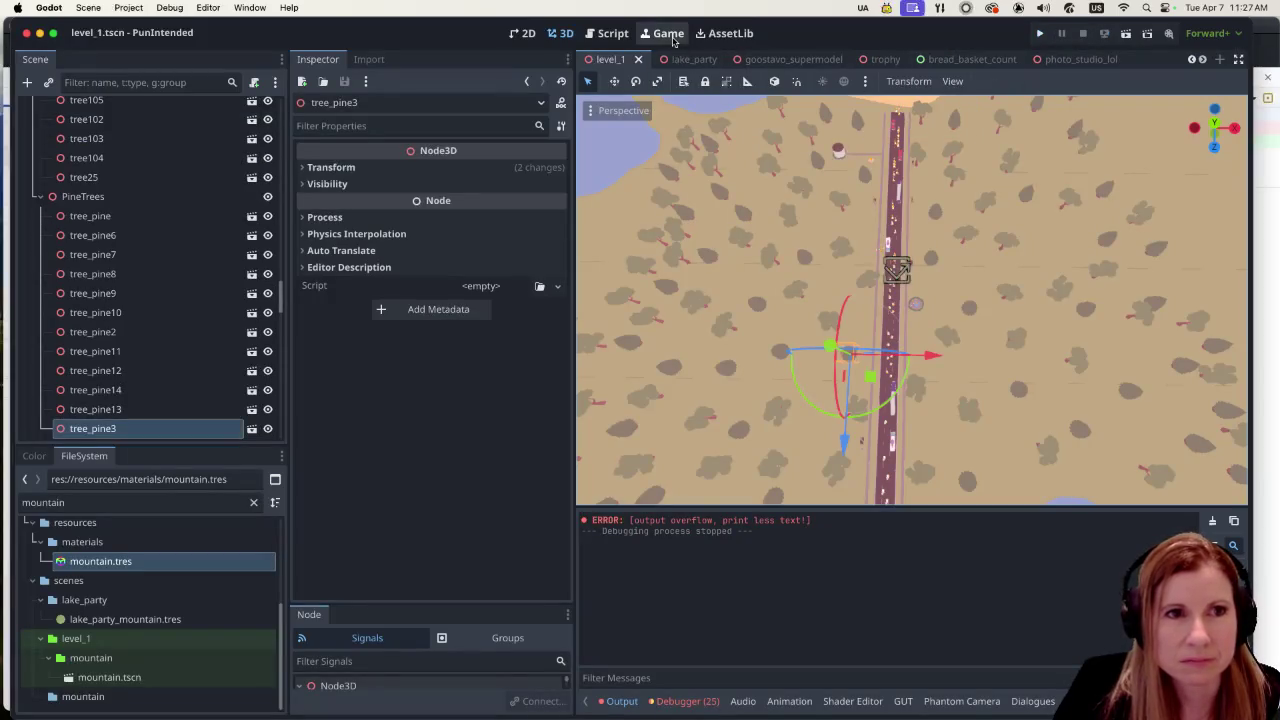
pyautogui.click(668, 34)
pyautogui.click(975, 82)
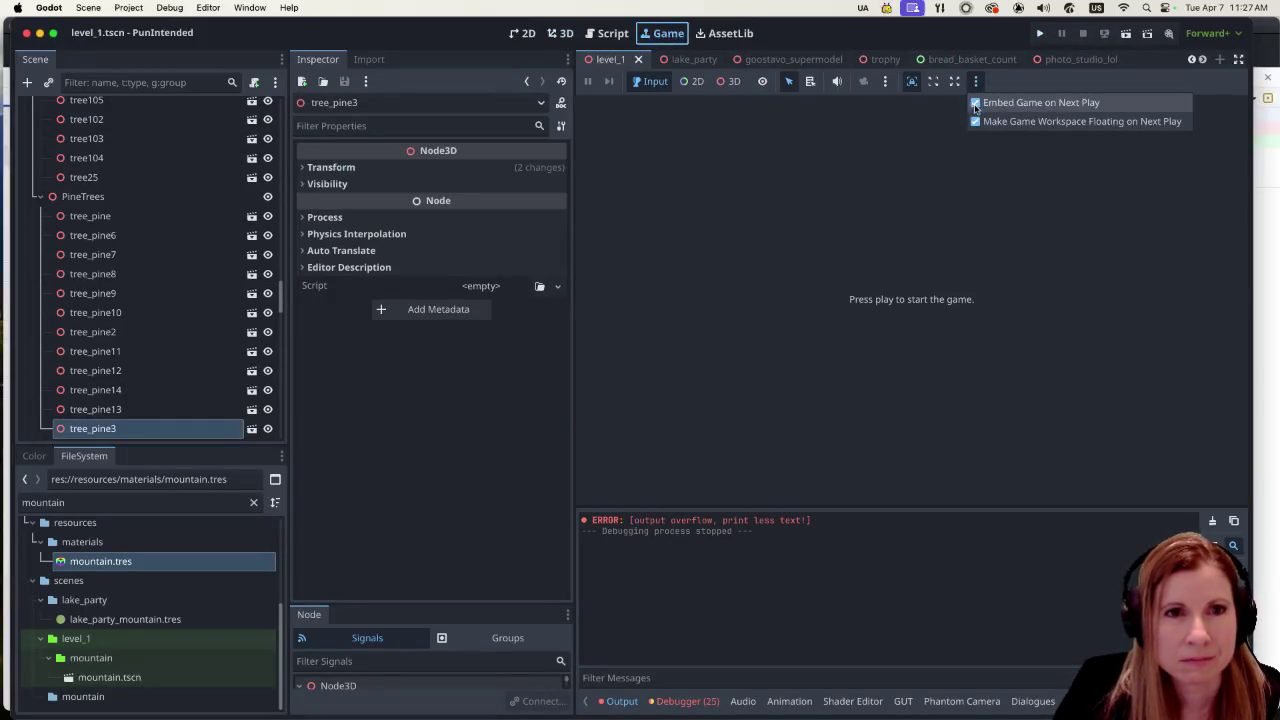
pyautogui.click(975, 104)
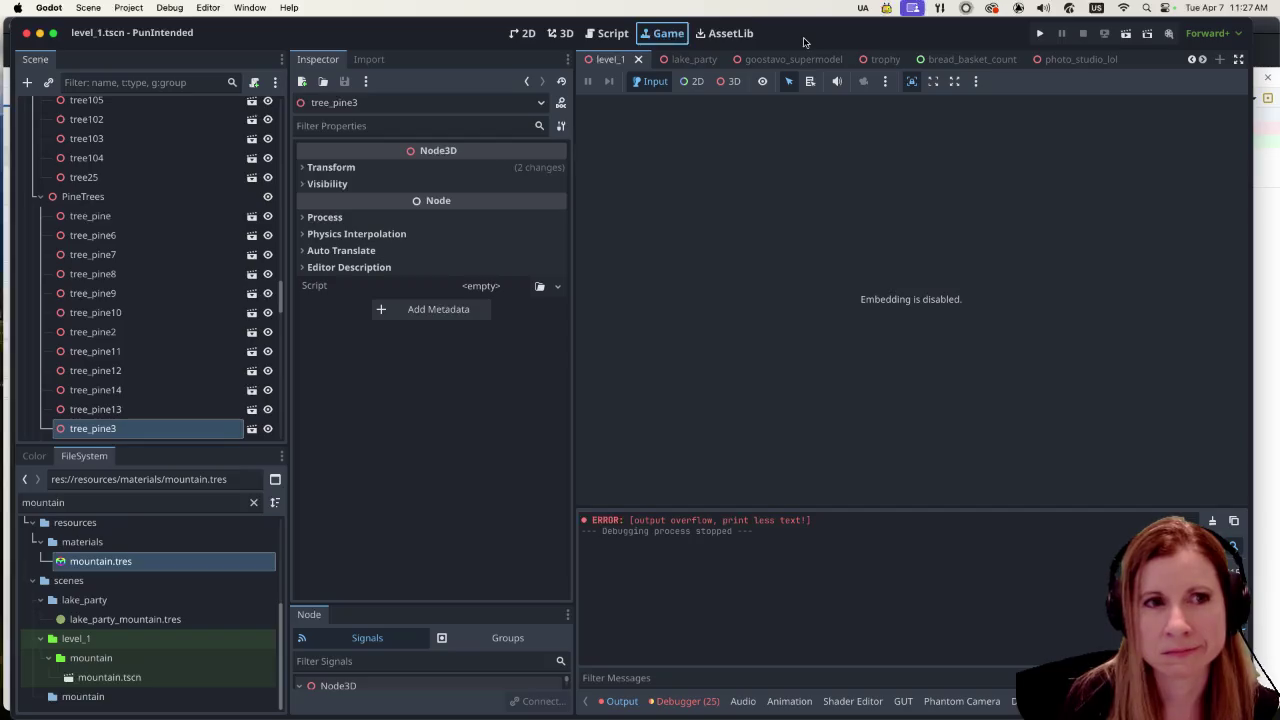
pyautogui.click(564, 34)
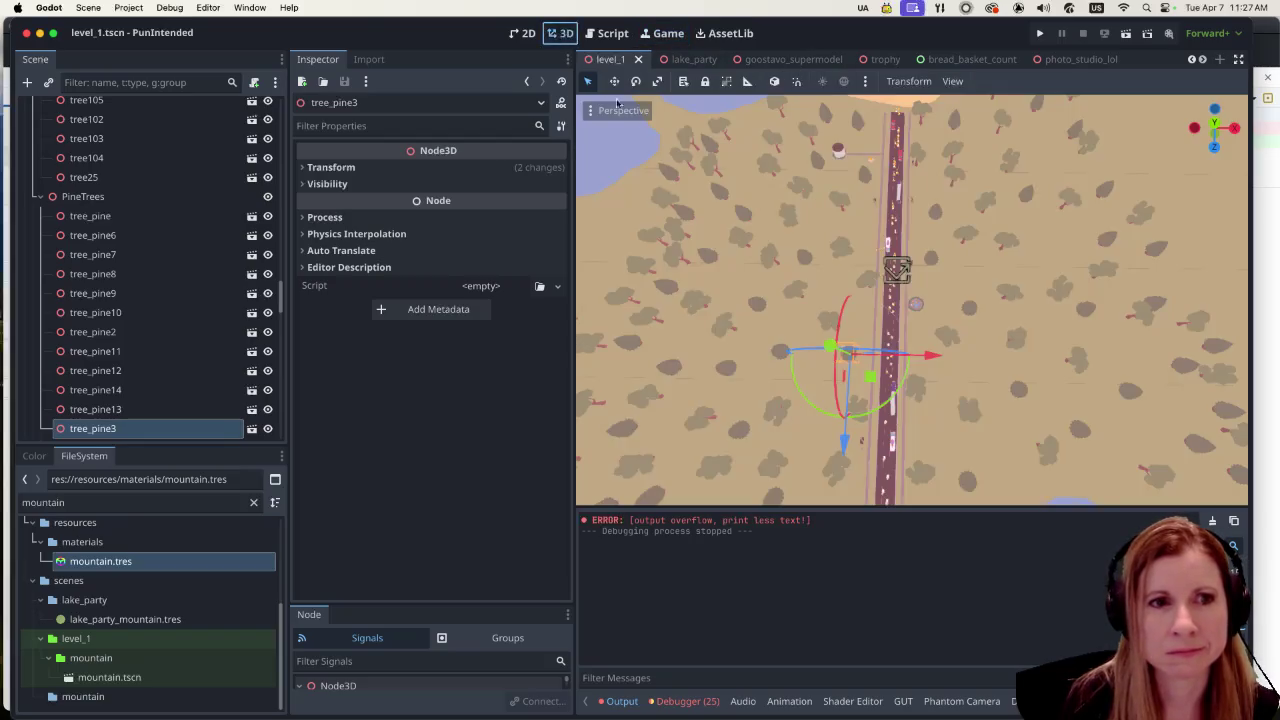
pyautogui.scroll(-5, 897, 313)
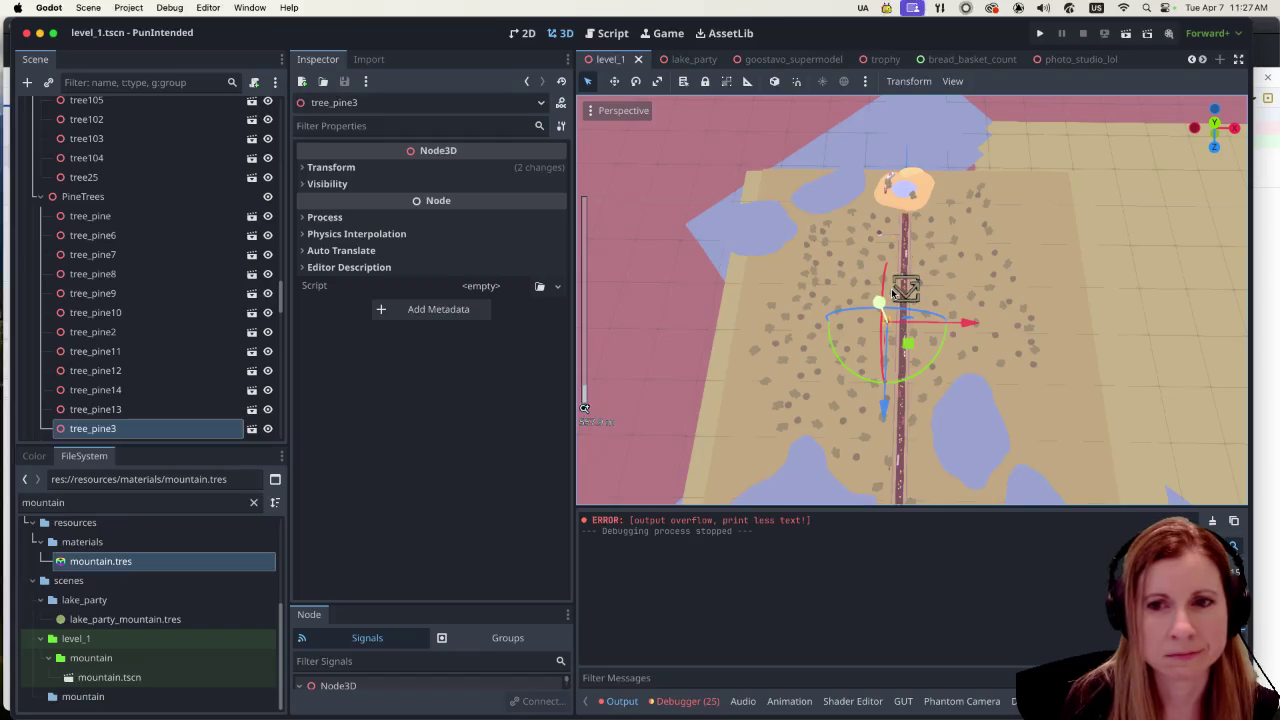
pyautogui.scroll(5, 977, 386)
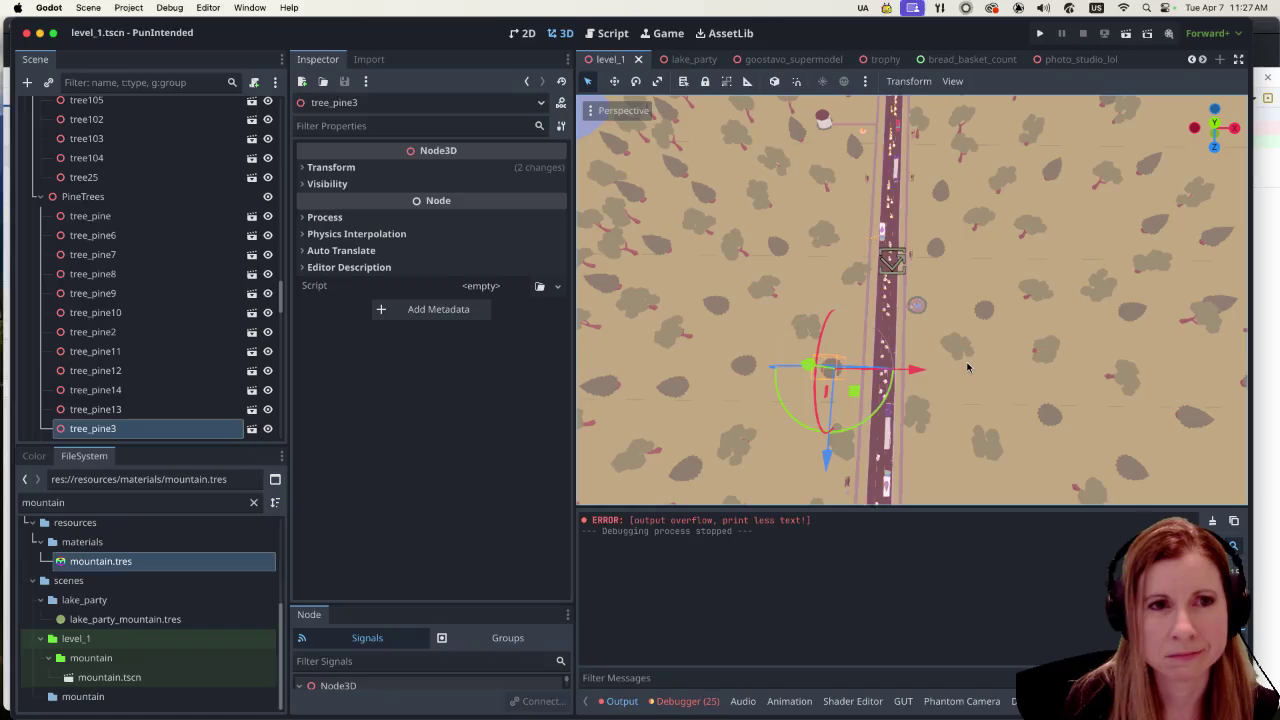
pyautogui.scroll(-5, 967, 368)
pyautogui.scroll(5, 961, 365)
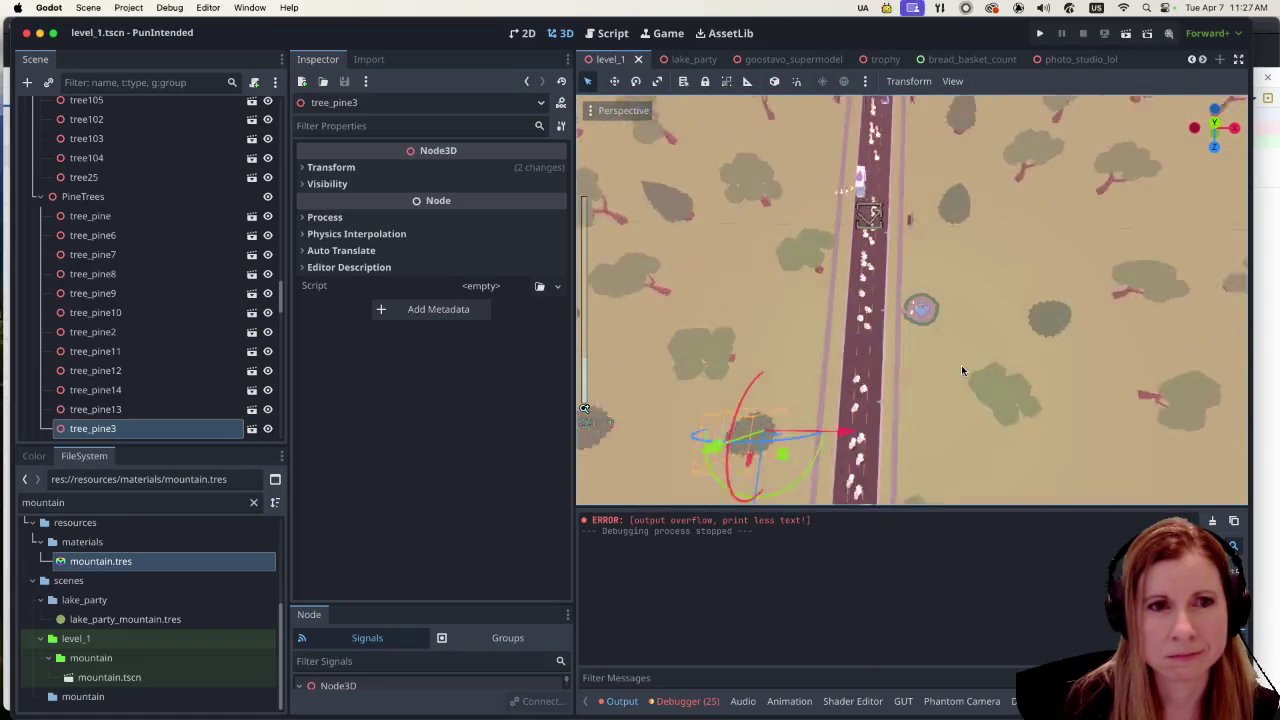
pyautogui.scroll(-1, 958, 359)
pyautogui.scroll(-1, 958, 359)
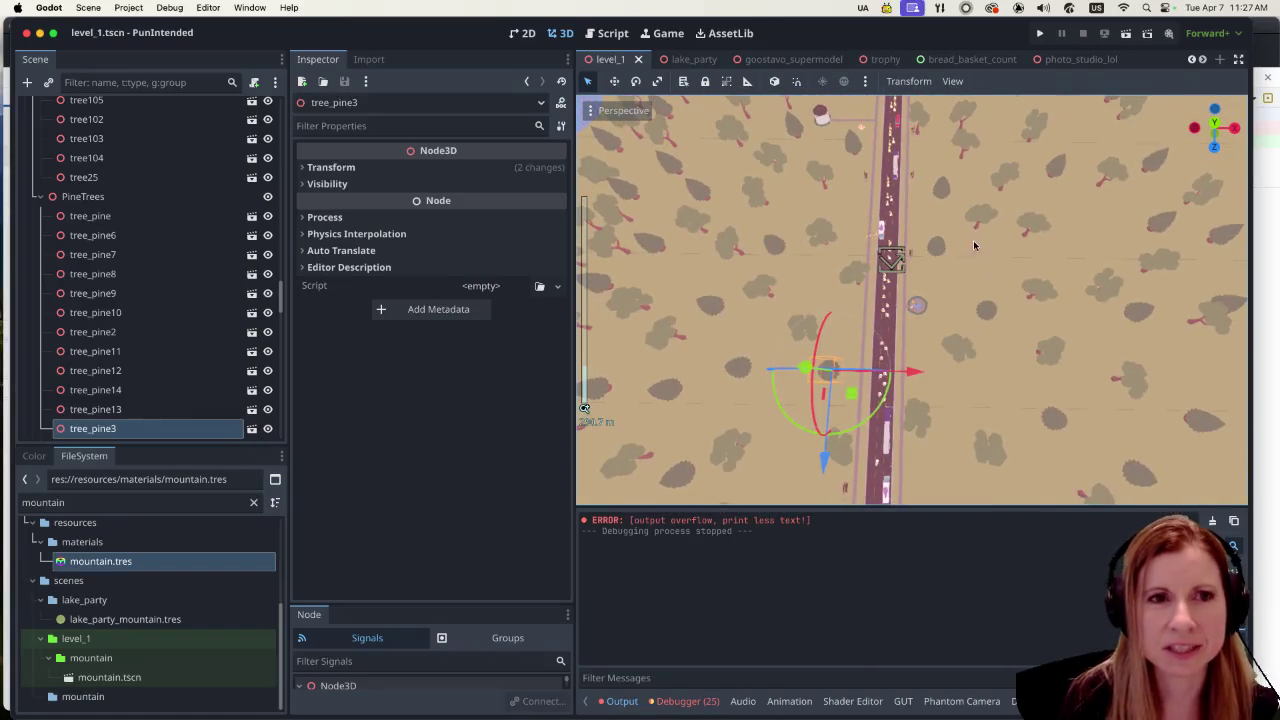
pyautogui.scroll(-2, 969, 245)
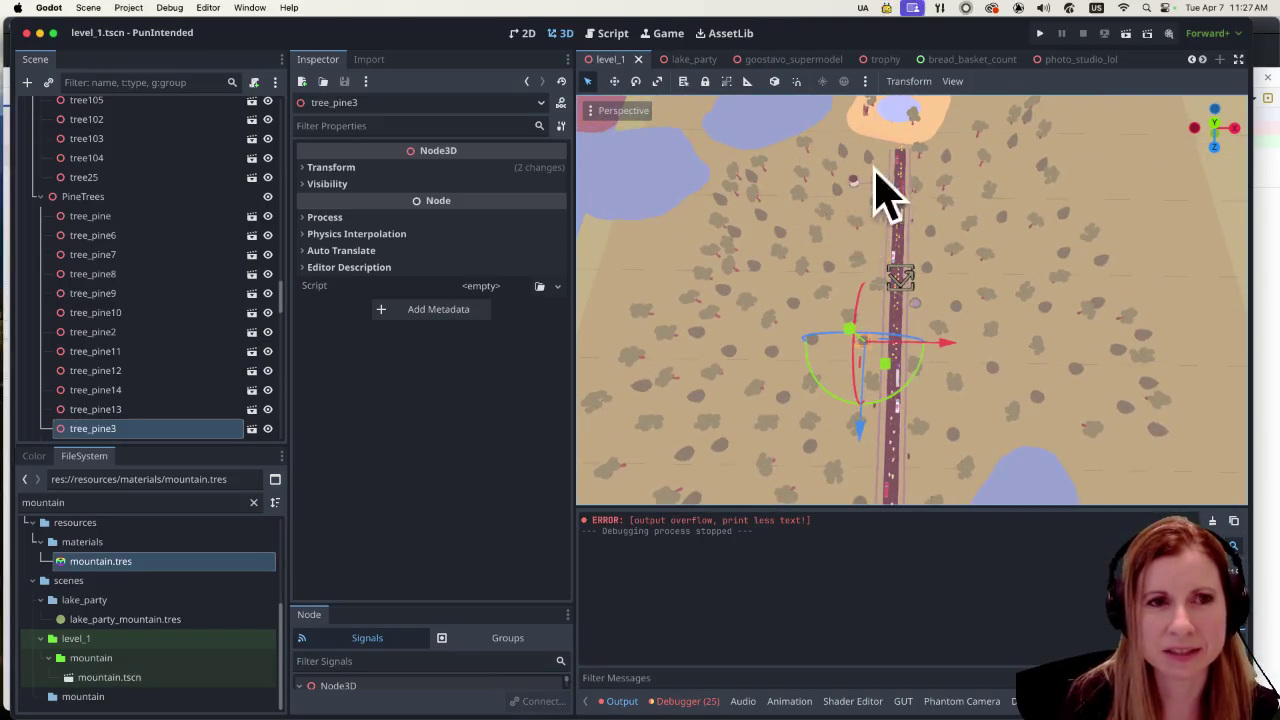
pyautogui.scroll(3, 906, 211)
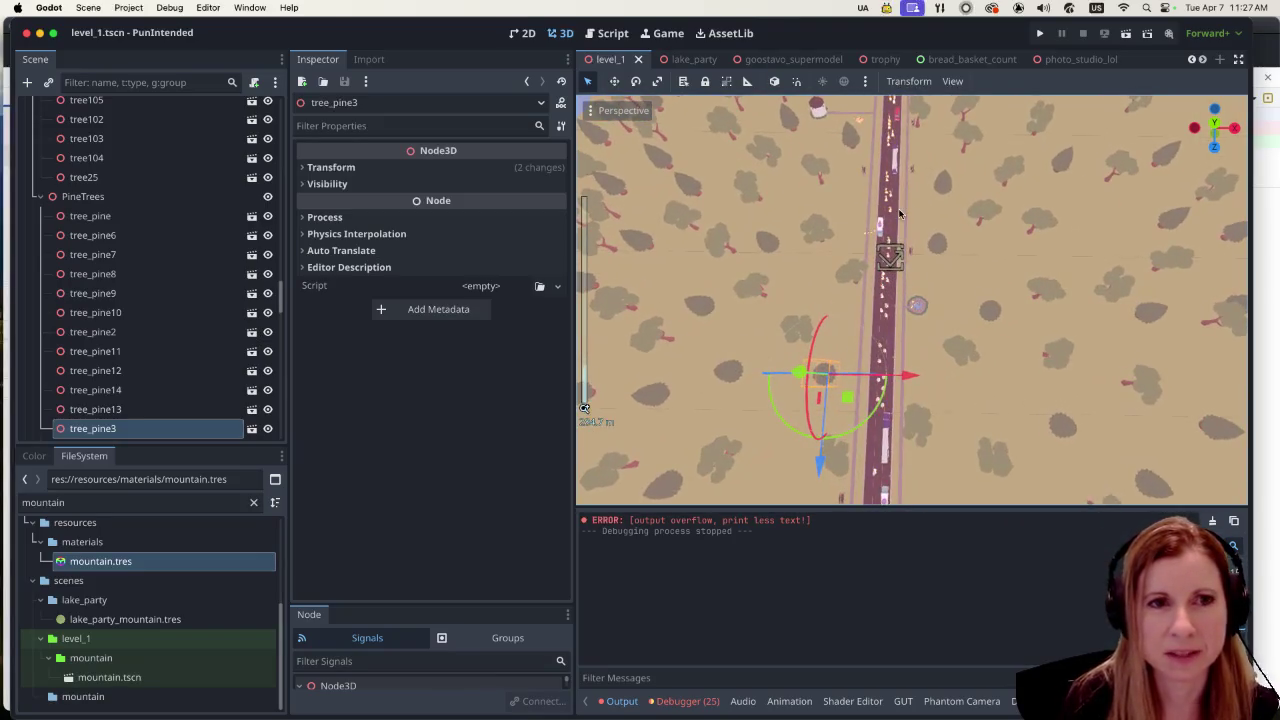
pyautogui.scroll(5, 974, 275)
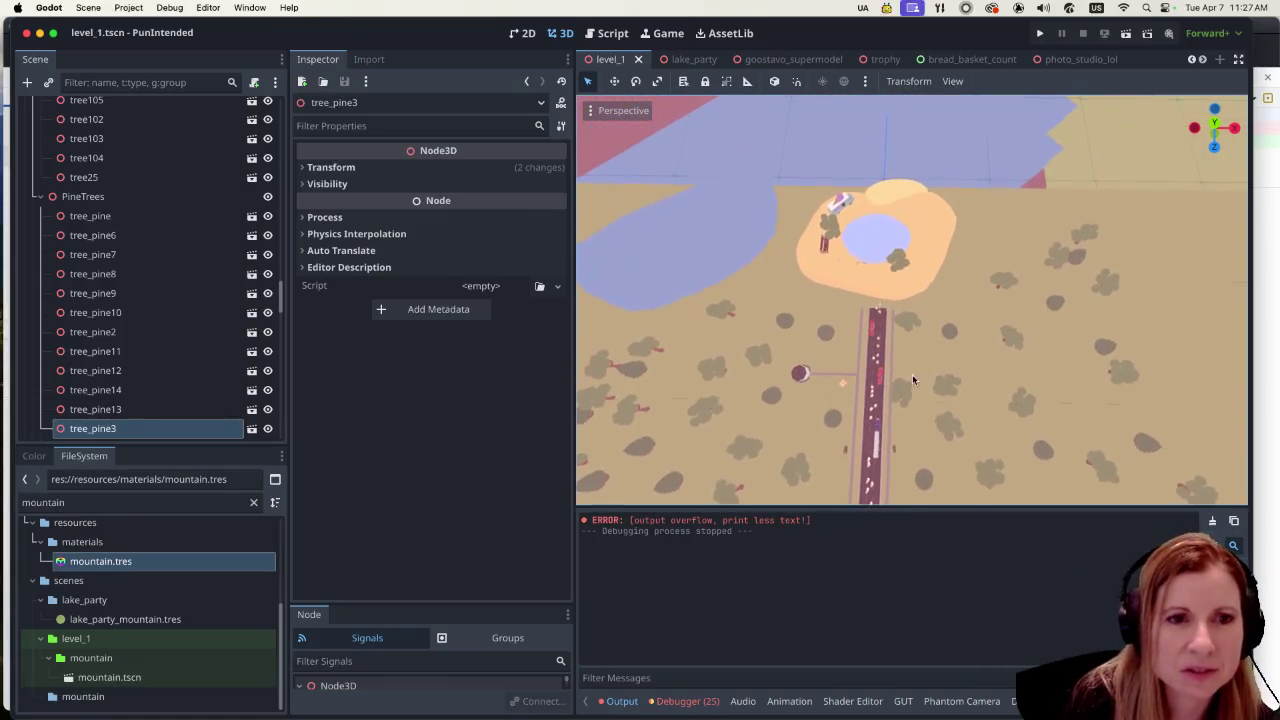
pyautogui.scroll(10, 851, 430)
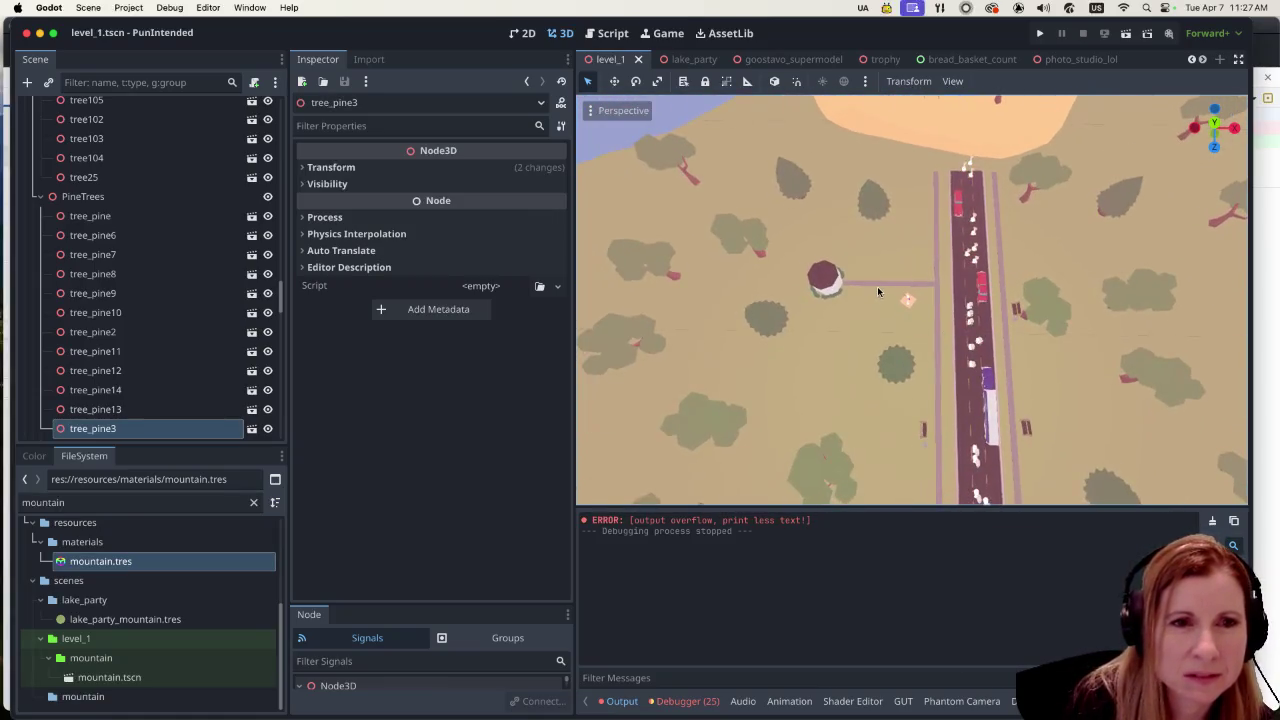
pyautogui.scroll(-1, 880, 302)
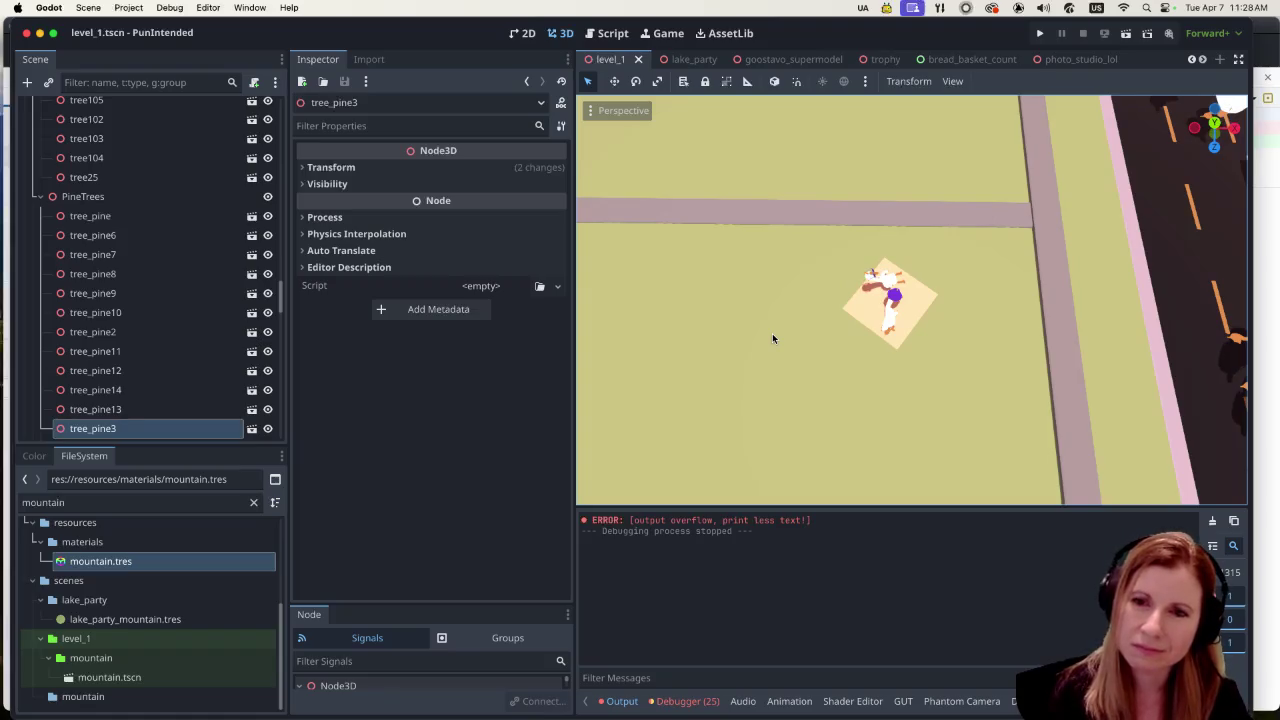
pyautogui.scroll(-10, 984, 379)
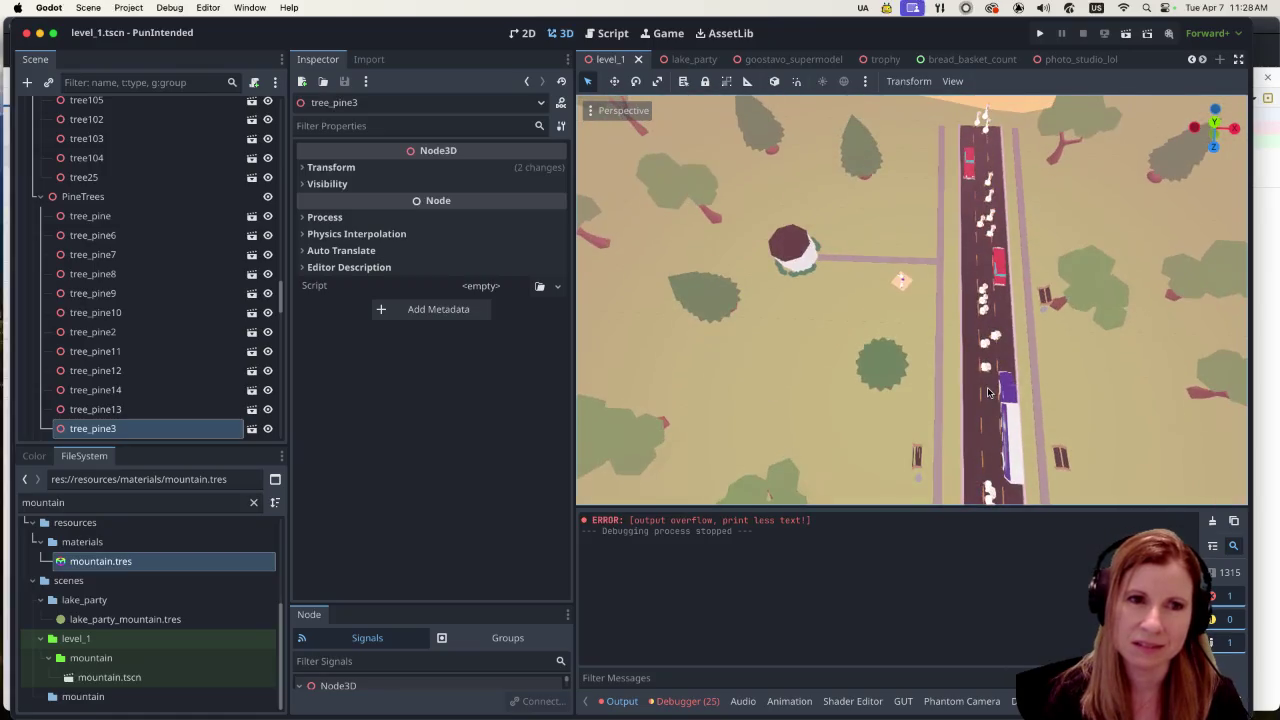
pyautogui.scroll(3, 888, 297)
pyautogui.scroll(3, 888, 297)
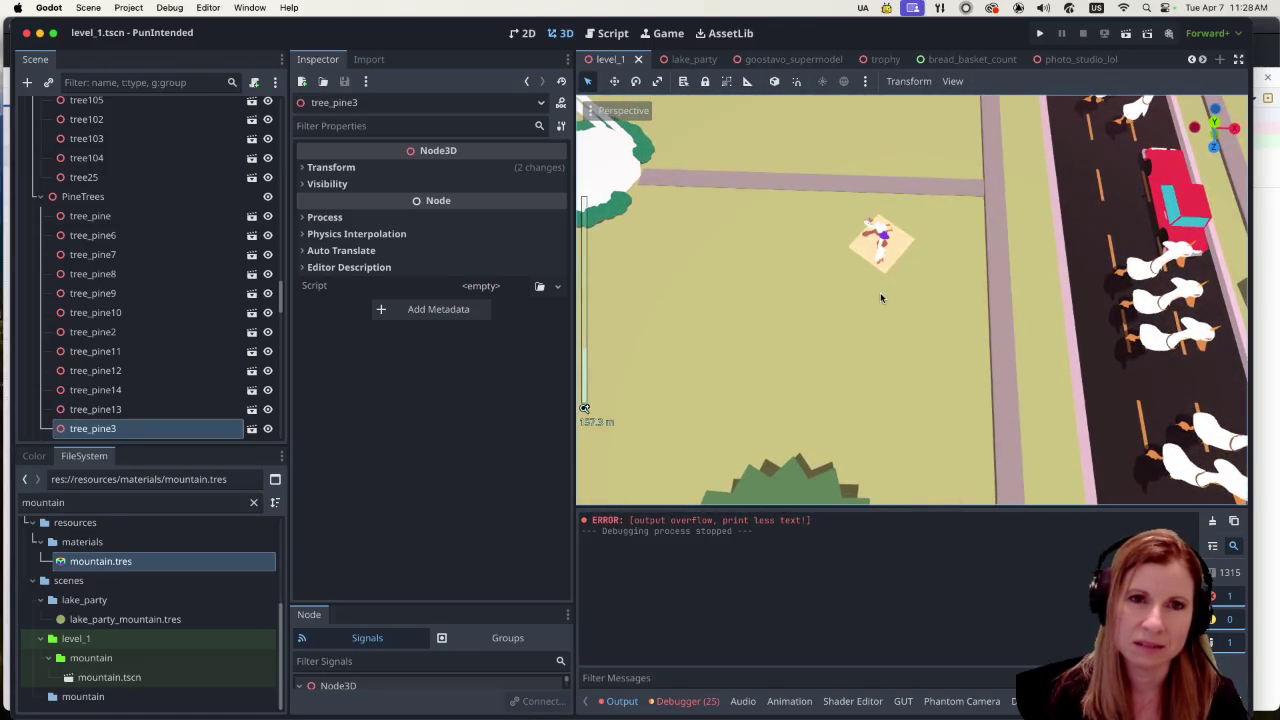
pyautogui.scroll(5, 863, 215)
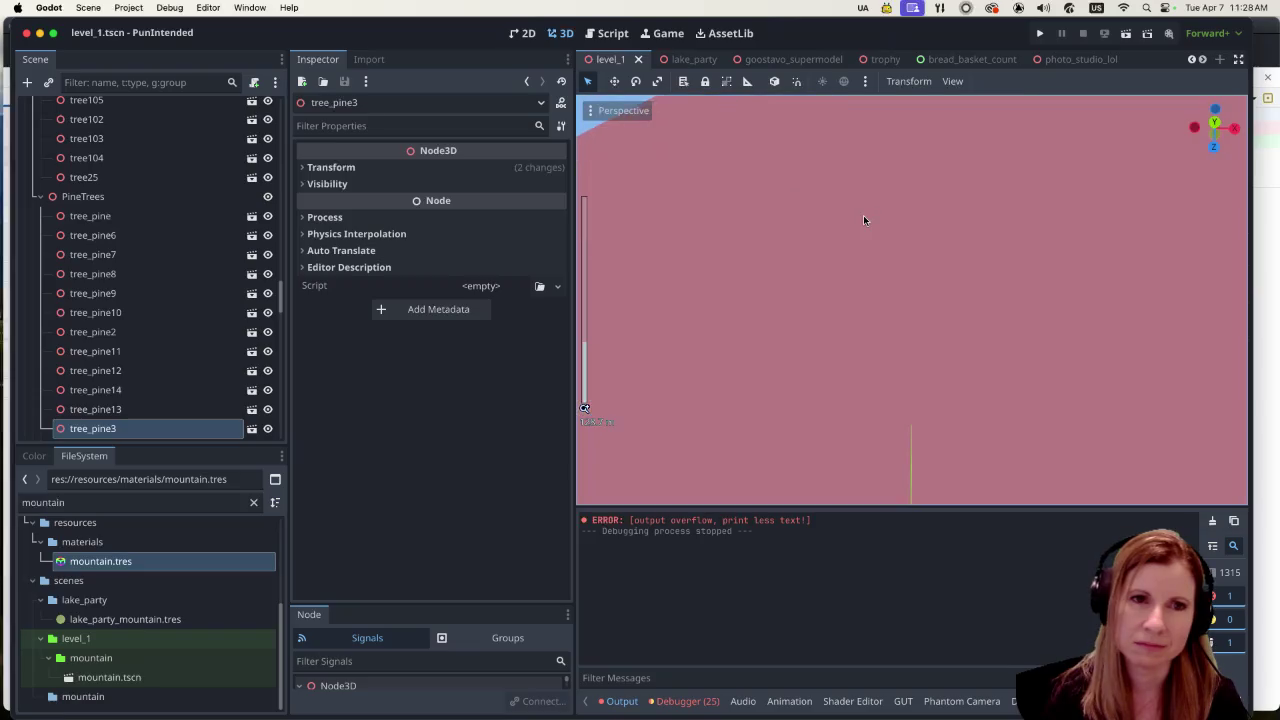
pyautogui.scroll(-2, 843, 230)
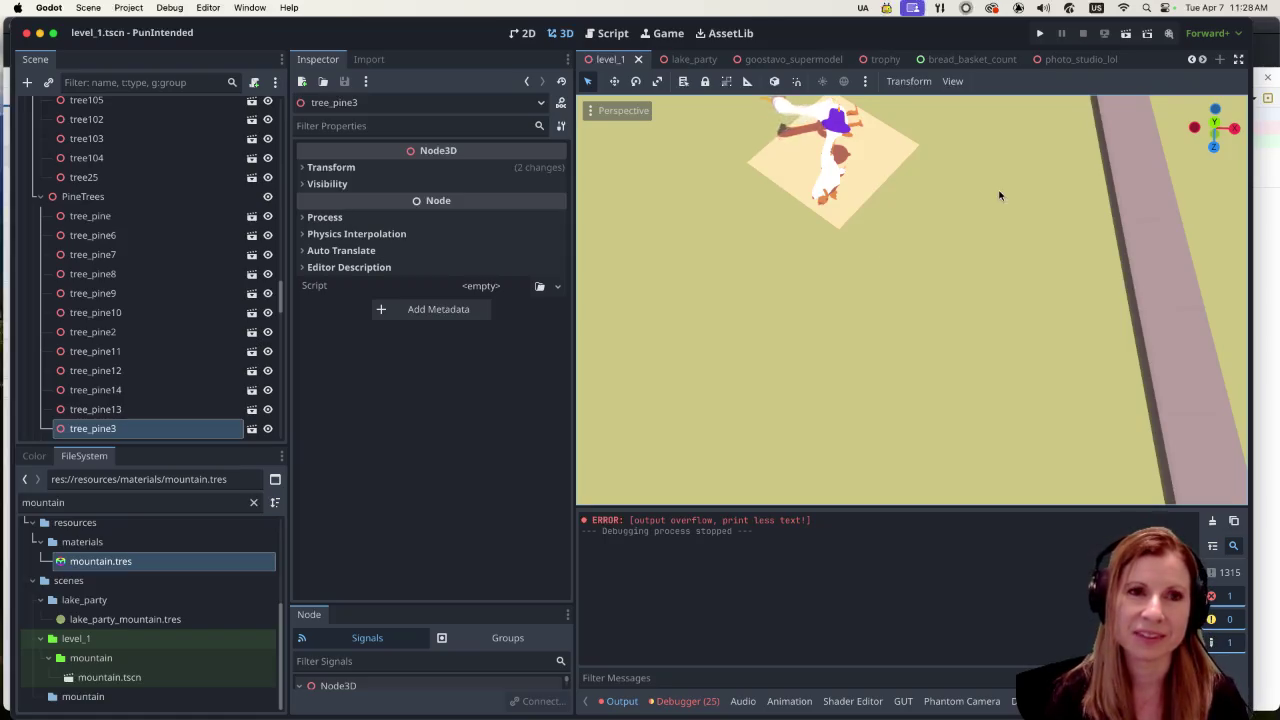
pyautogui.scroll(5, 990, 200)
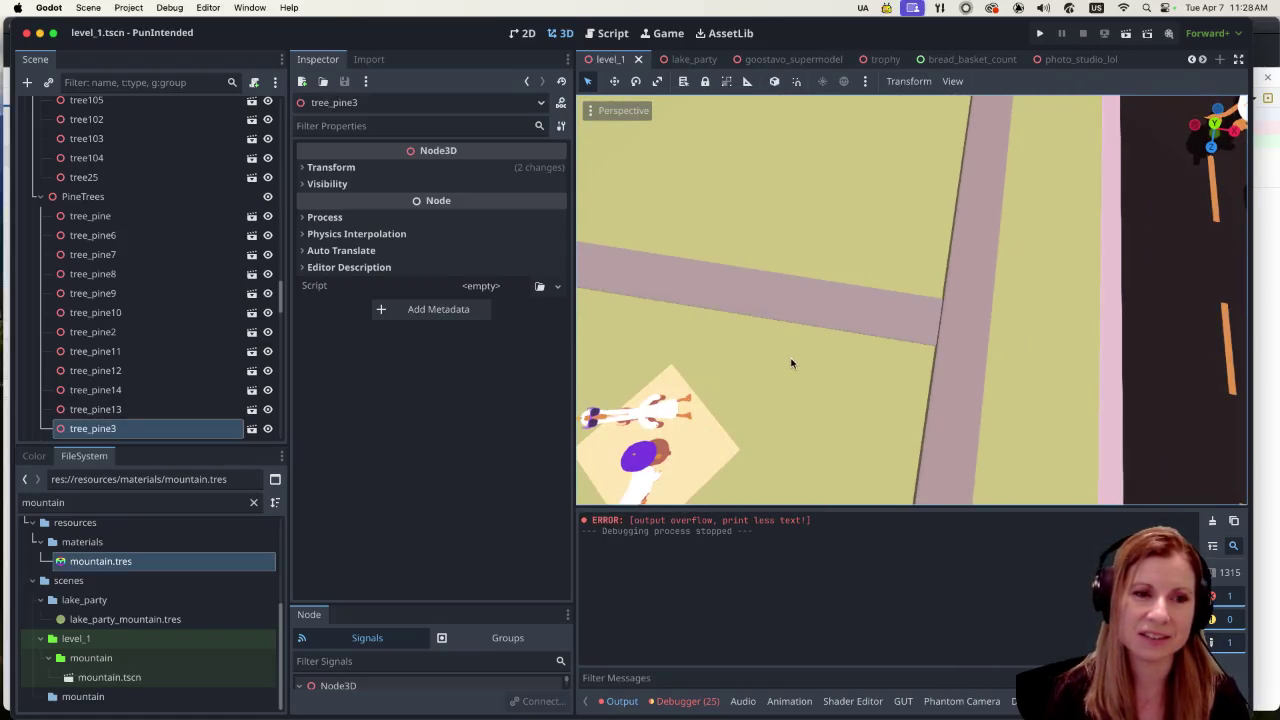
pyautogui.scroll(-3, 794, 349)
pyautogui.scroll(3, 794, 349)
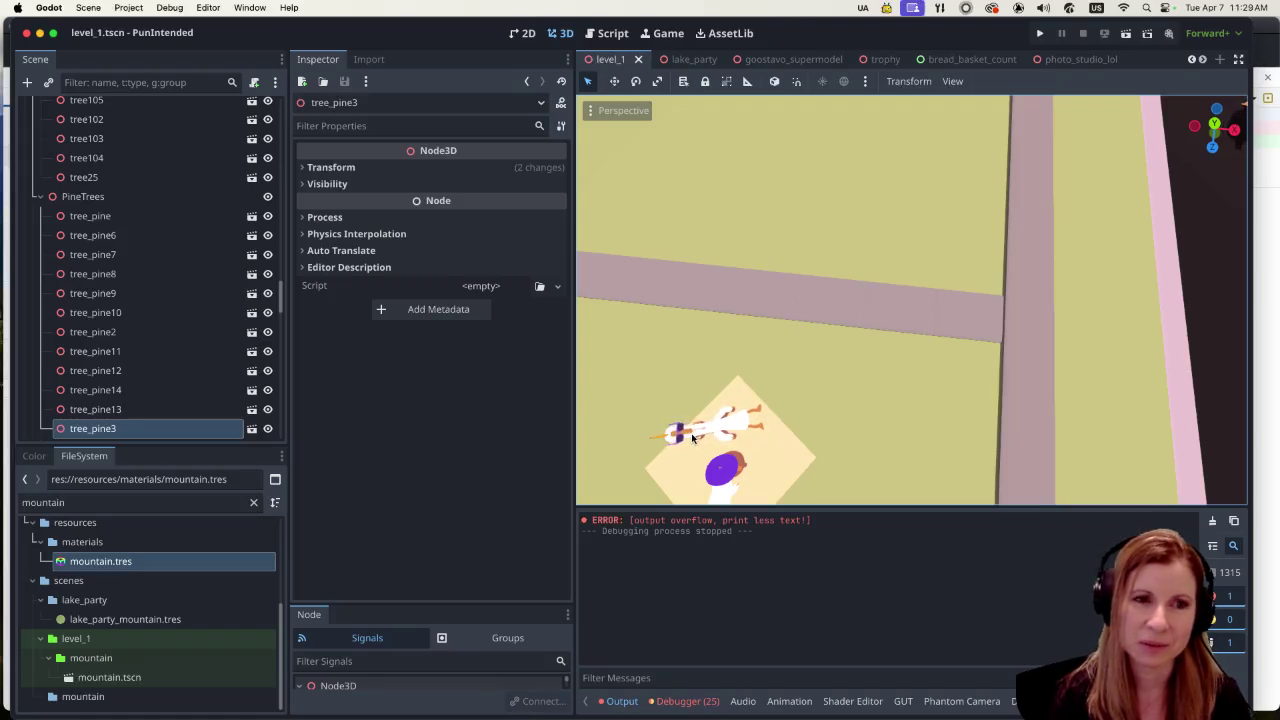
# Step: On the GoostavoSupermodel root node, set Animation Name to laying/Armature|mixamo_com|Layer0 and Footwear to None
pyautogui.click(818, 60)
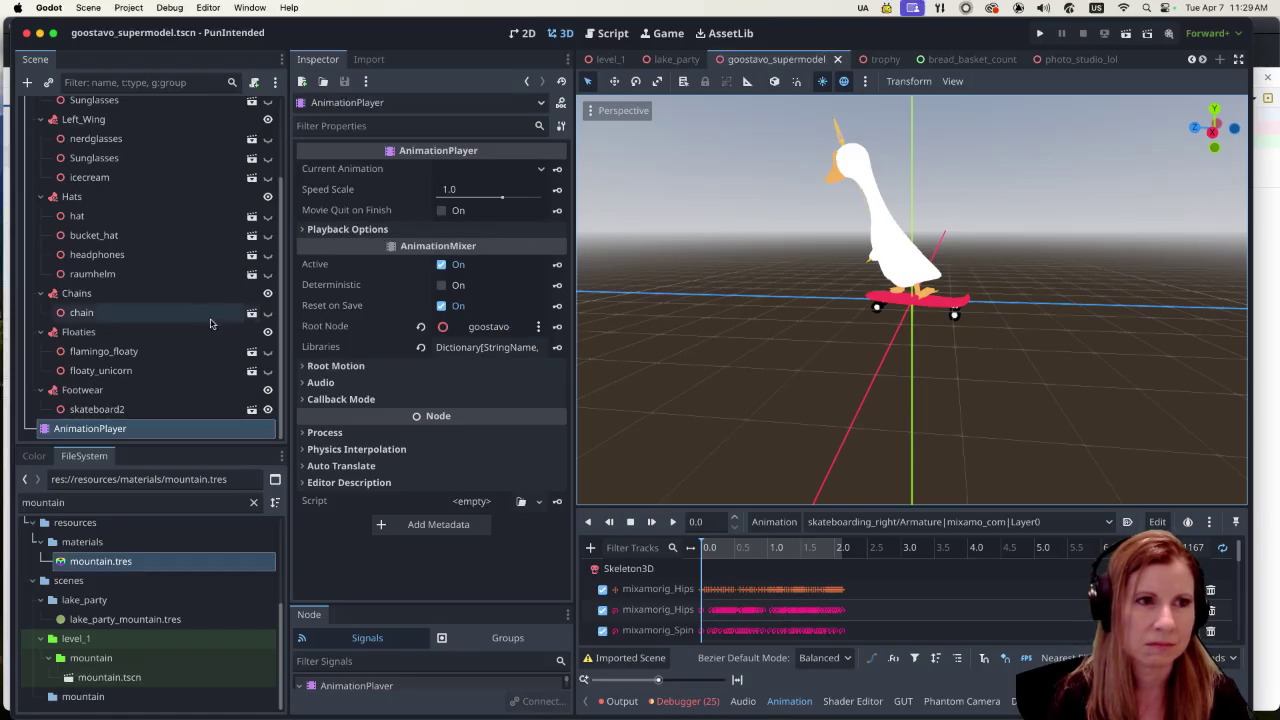
pyautogui.scroll(5, 150, 300)
pyautogui.click(164, 108)
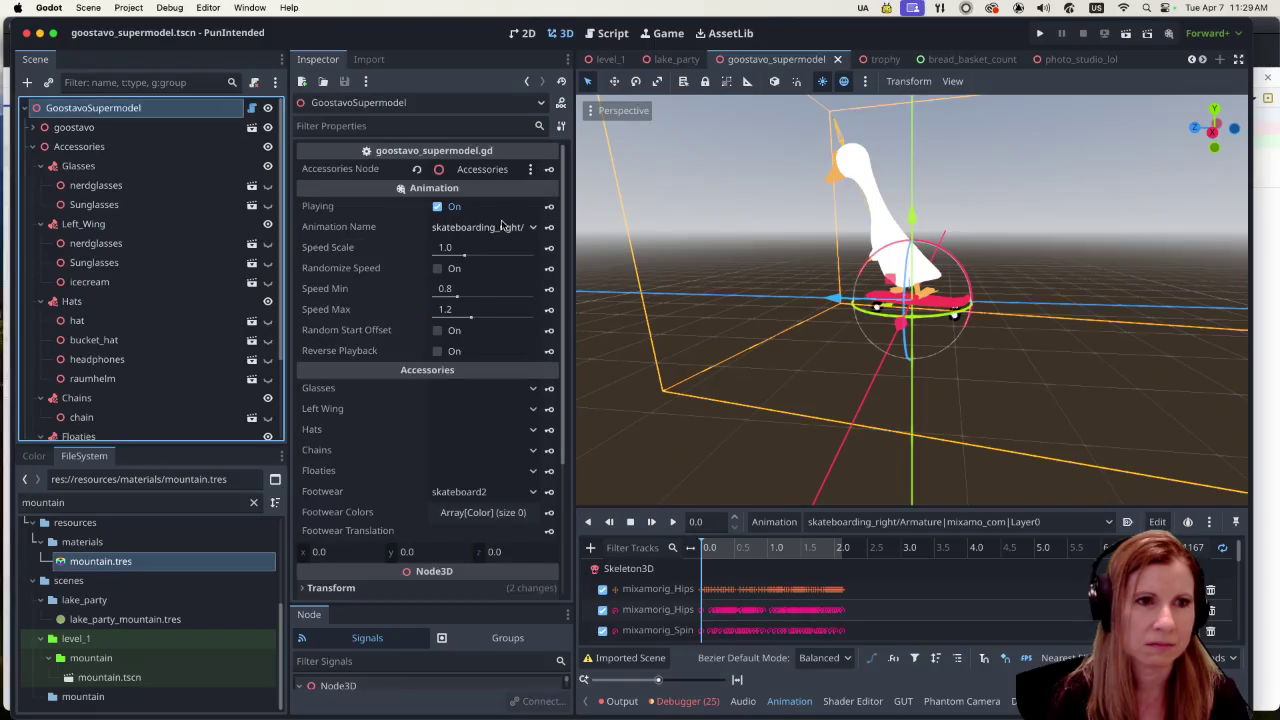
pyautogui.click(535, 229)
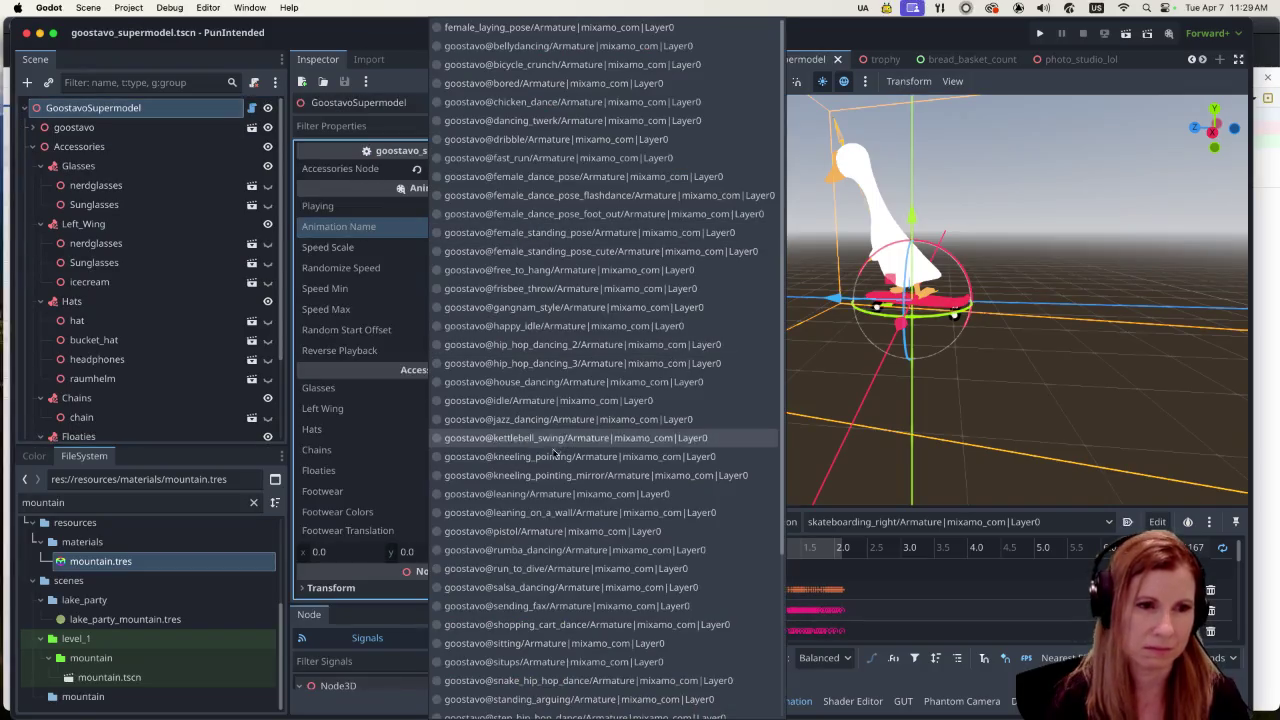
pyautogui.scroll(-5, 573, 511)
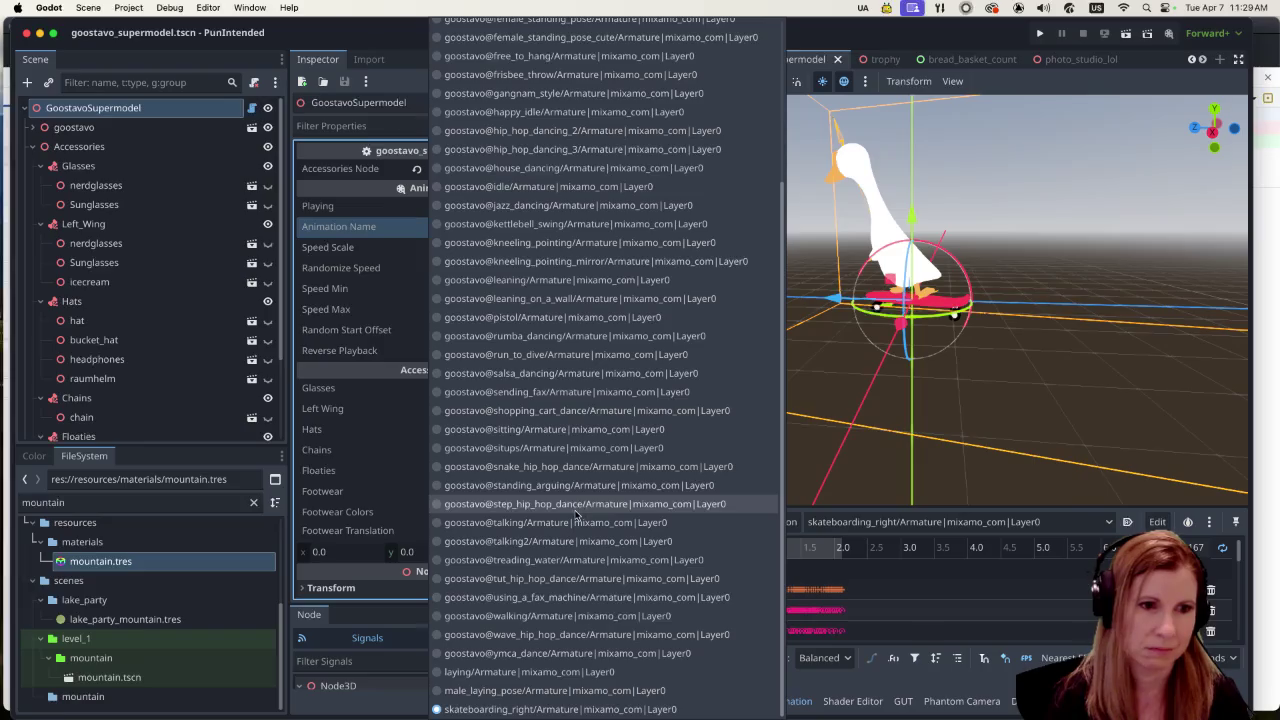
pyautogui.click(513, 674)
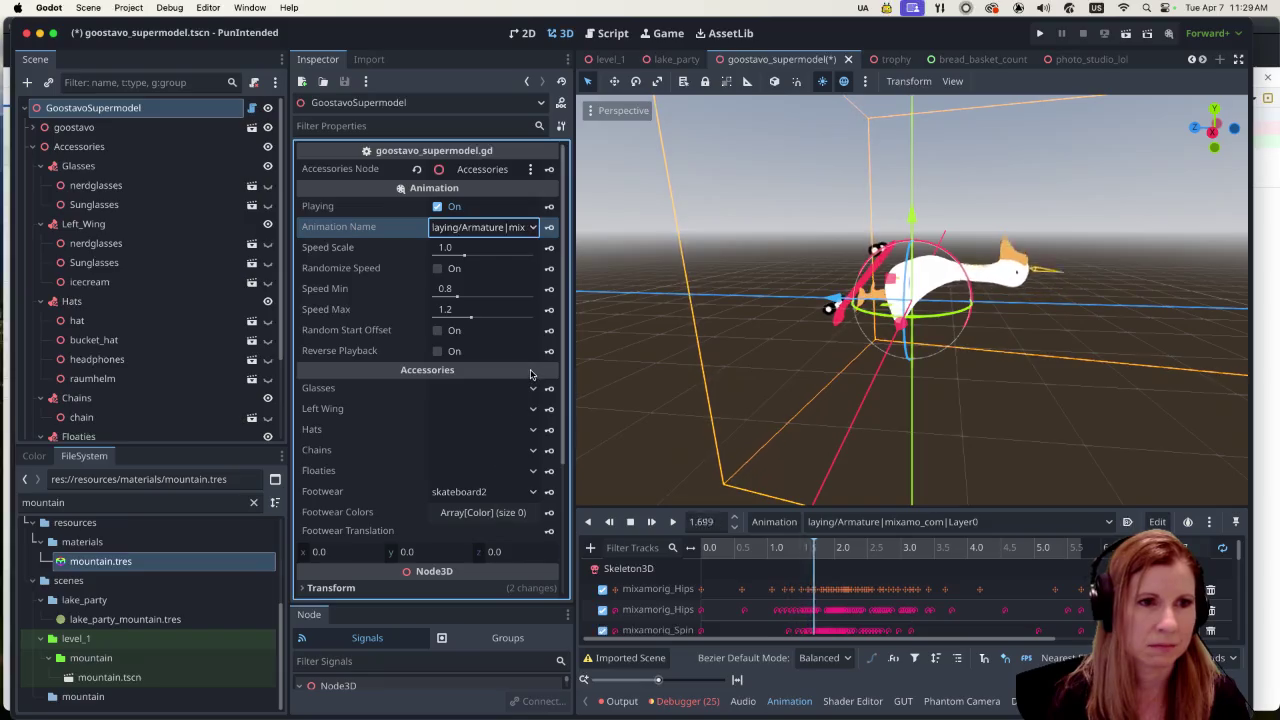
pyautogui.click(535, 497)
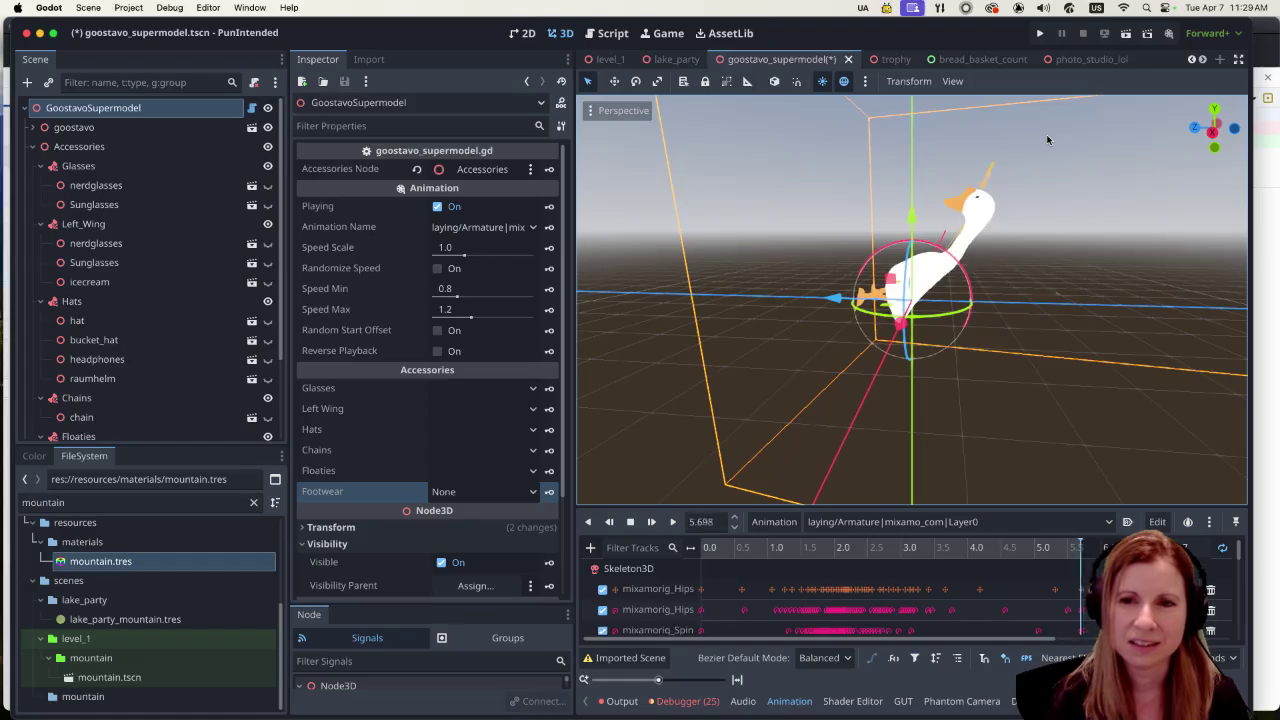
pyautogui.scroll(-2, 1063, 268)
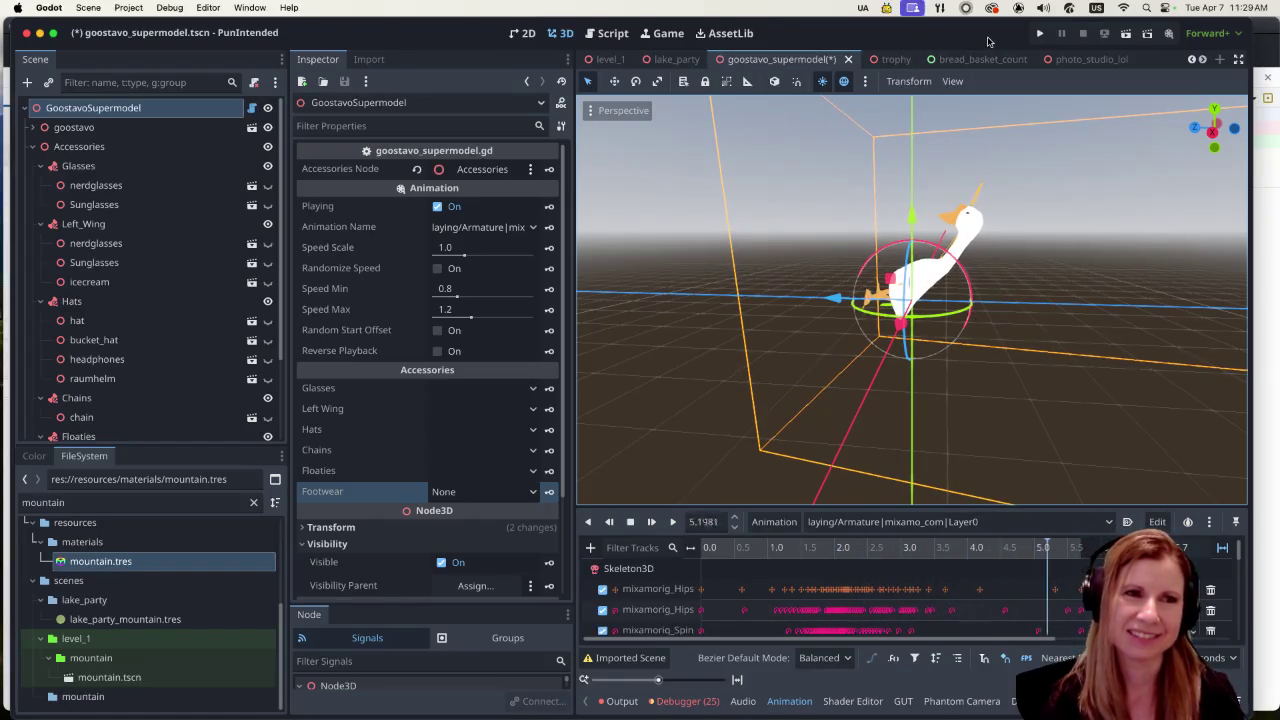
pyautogui.hscroll(-3, 945, 375)
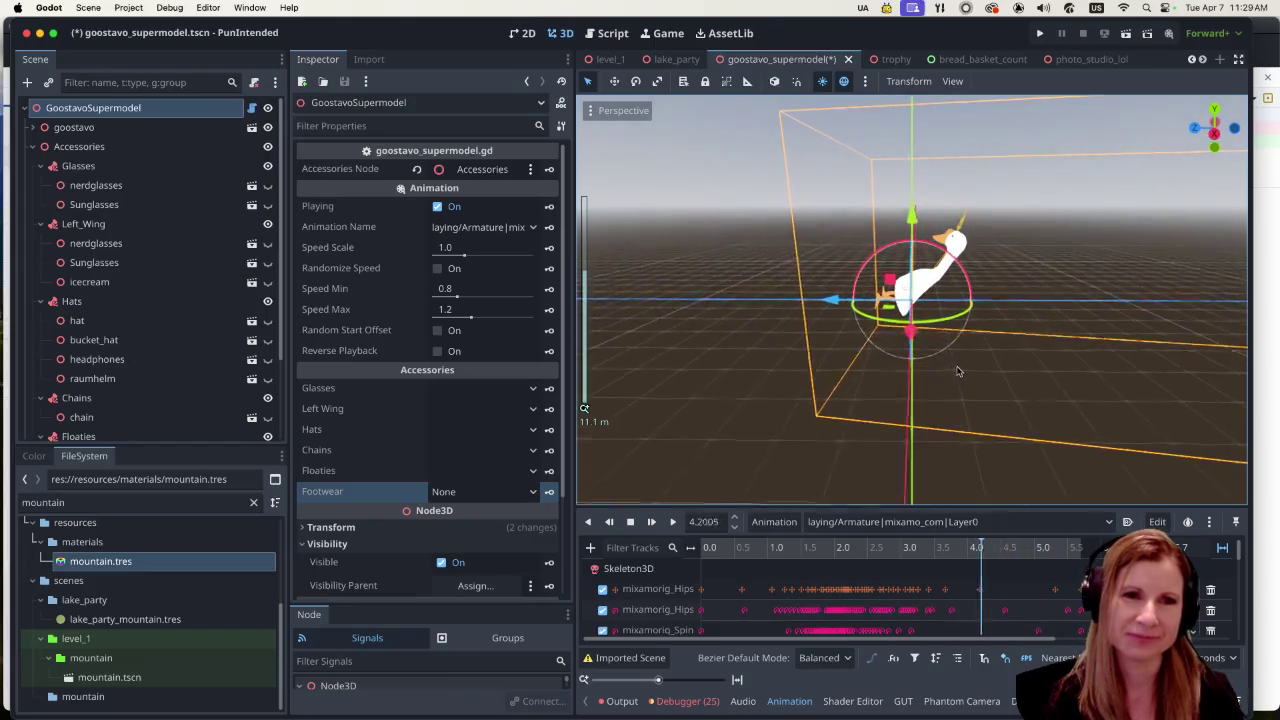
pyautogui.hscroll(-3, 969, 382)
pyautogui.hscroll(-2, 970, 380)
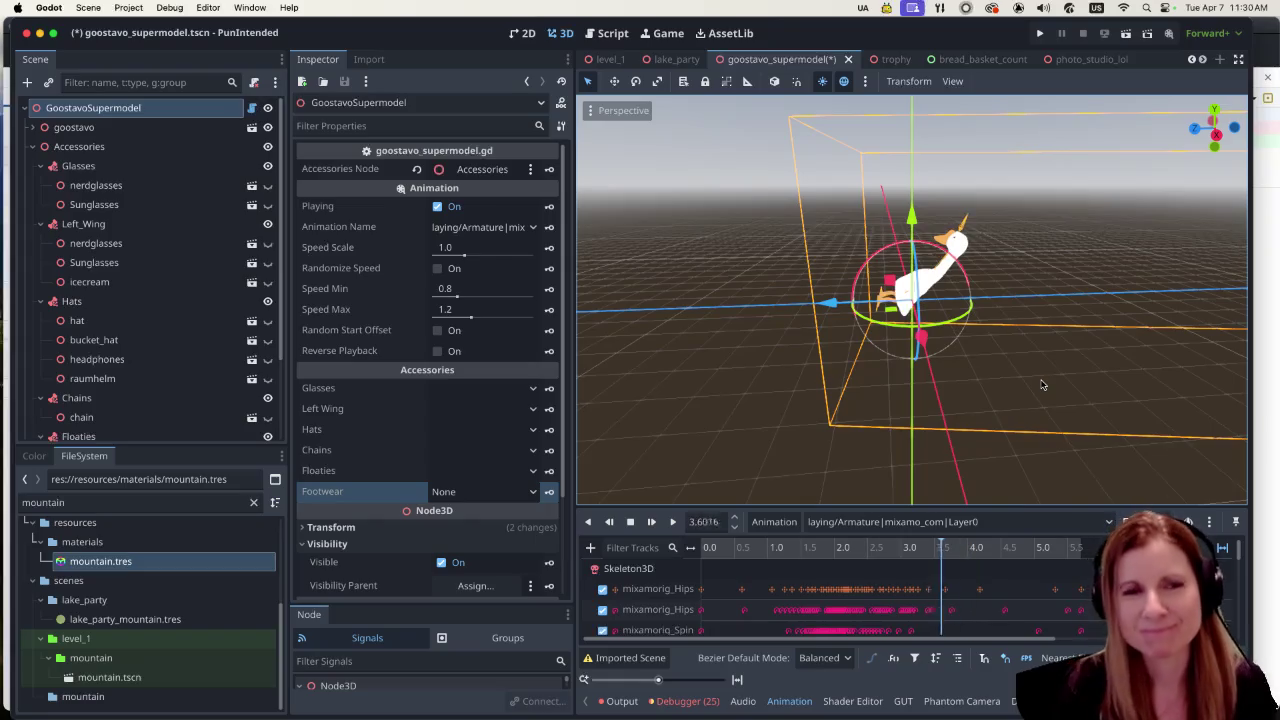
# Step: Keep laying/Armature|mixamo_com|Layer0 as the Animation Name and save goostavo_supermodel with Cmd+S
pyautogui.click(533, 227)
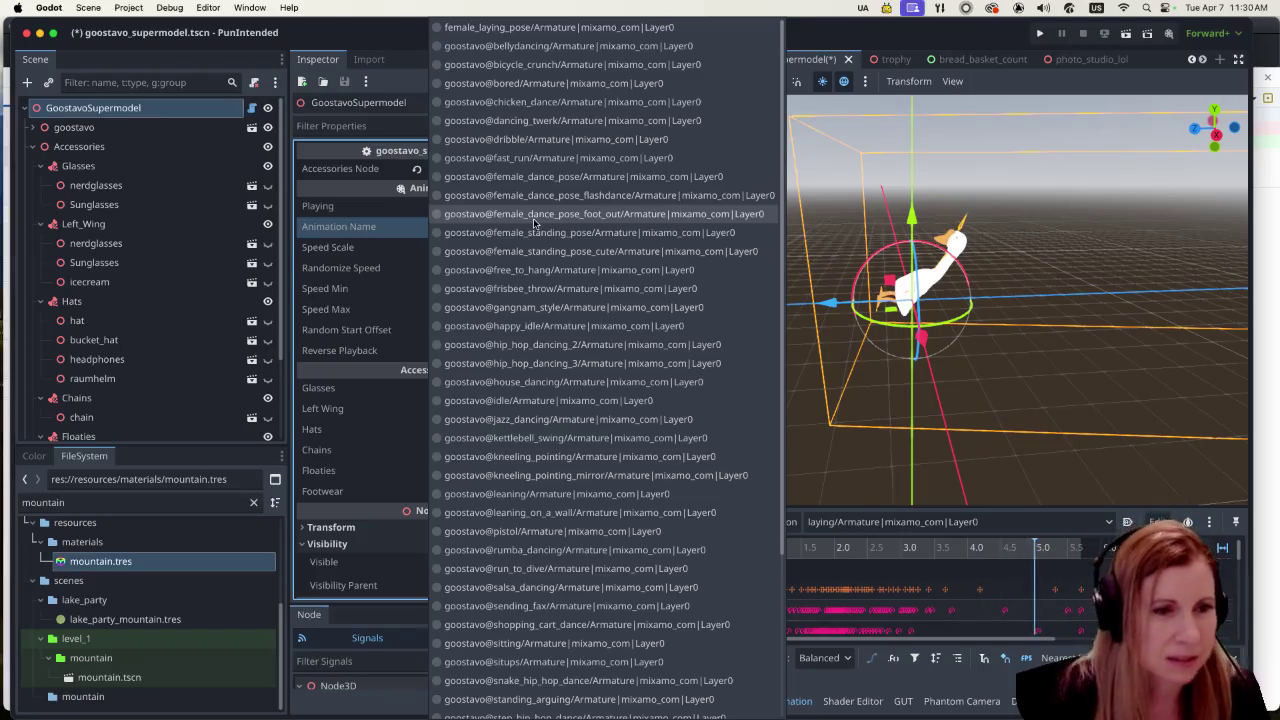
pyautogui.scroll(-5, 610, 495)
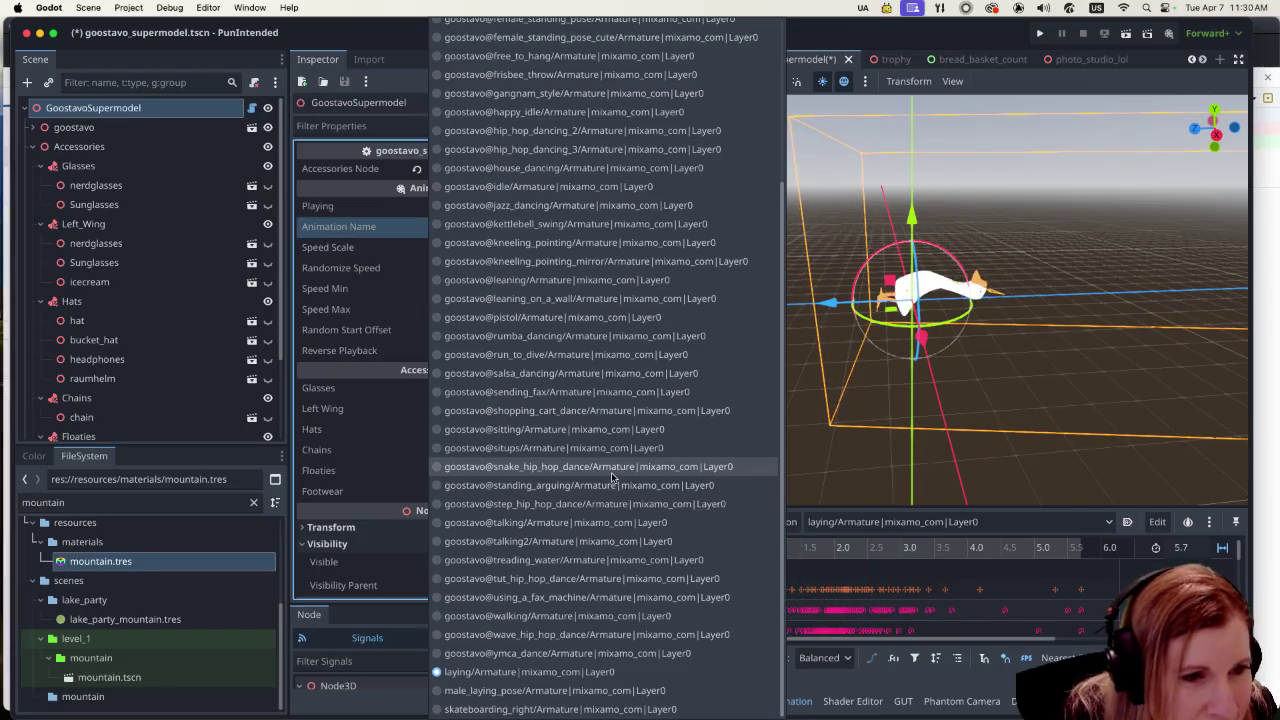
pyautogui.scroll(5, 611, 472)
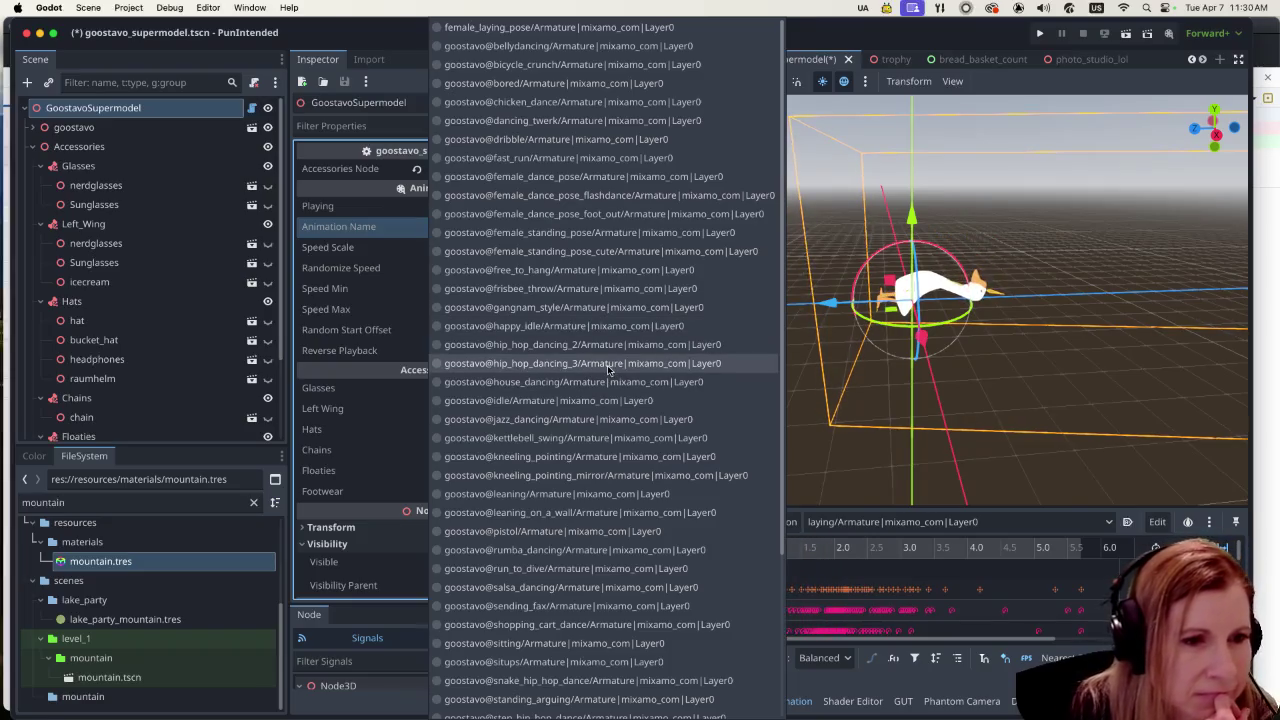
pyautogui.click(376, 35)
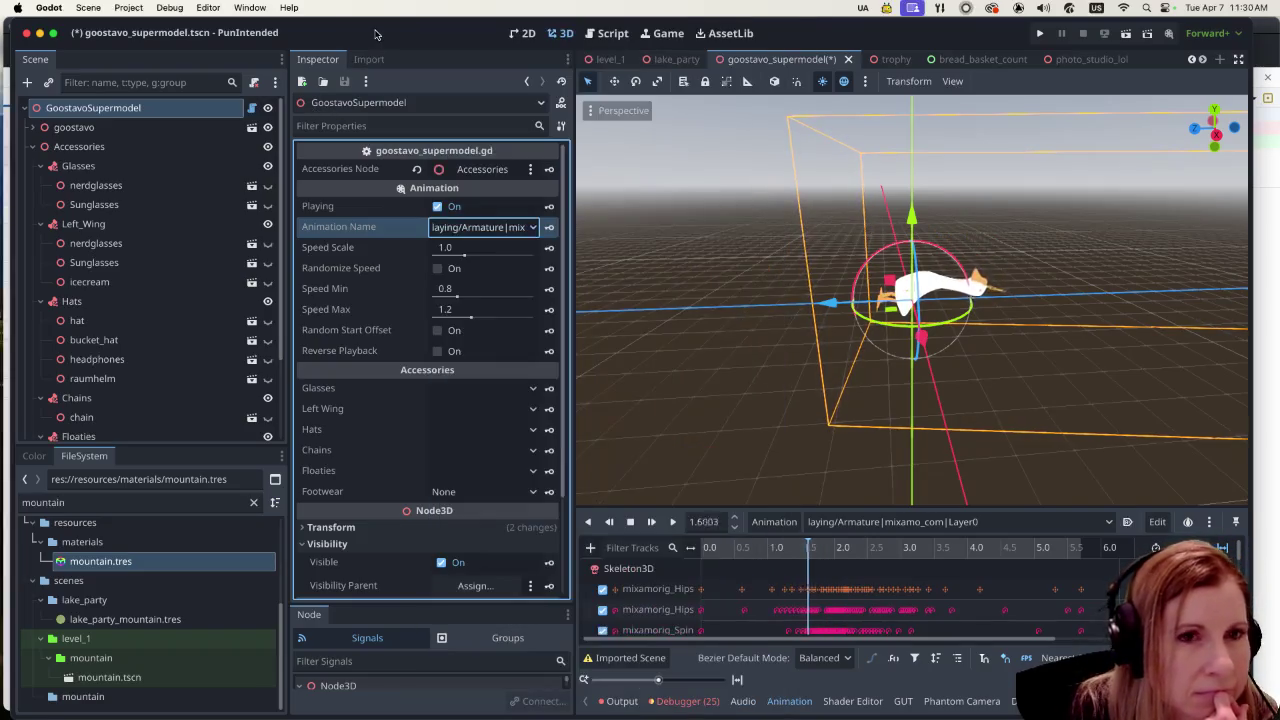
pyautogui.press('super+s')
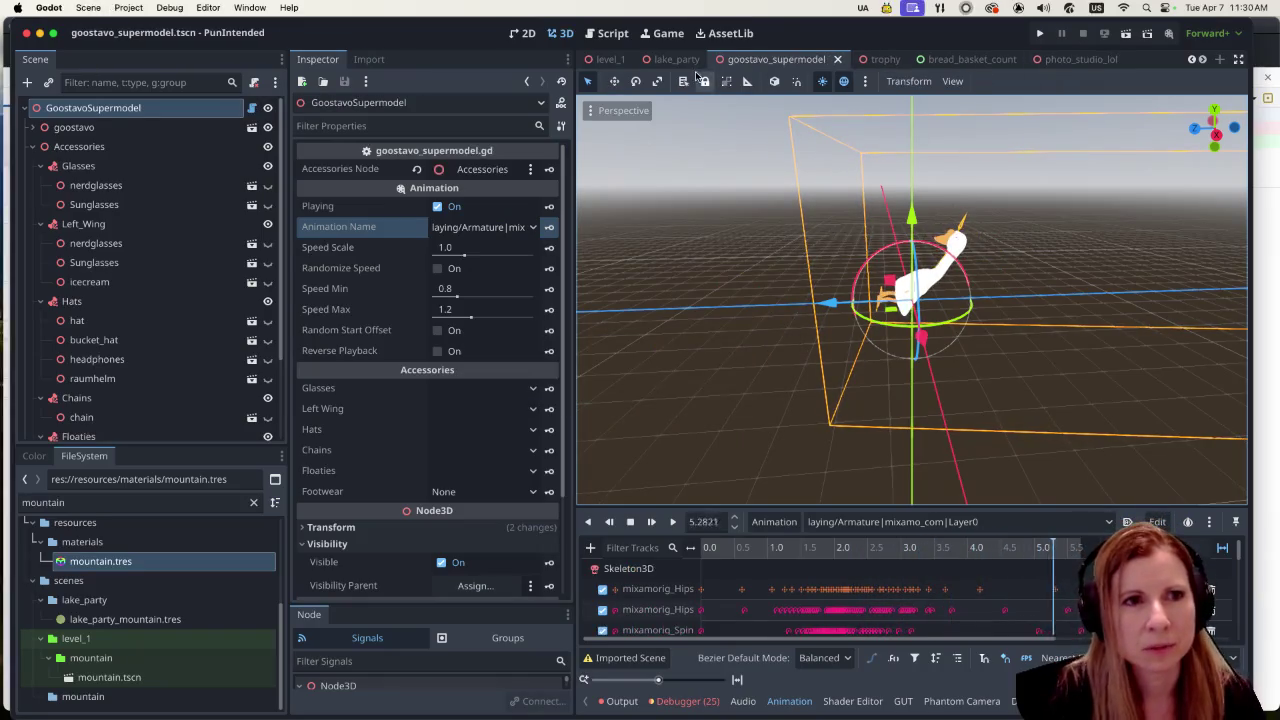
# Step: Move through the lake_party and goostavo_supermodel tabs to level_1 to see the goose on the photo pad
pyautogui.click(688, 60)
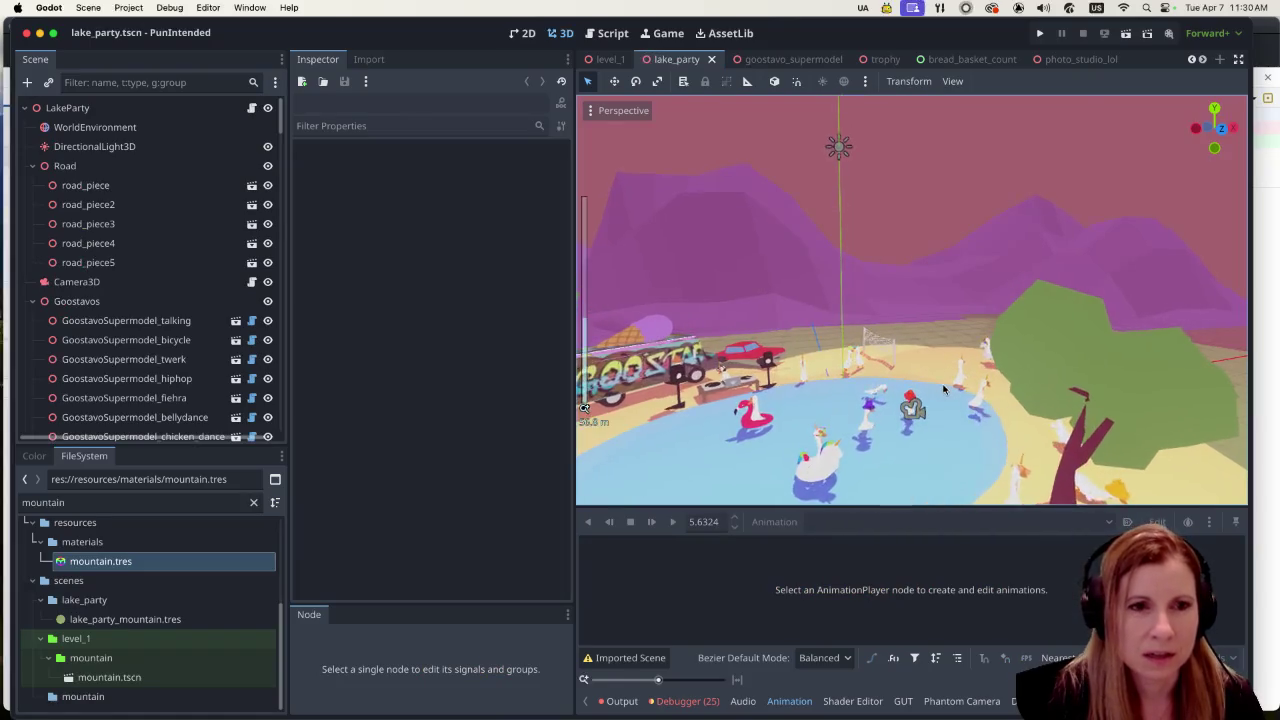
pyautogui.scroll(3, 943, 389)
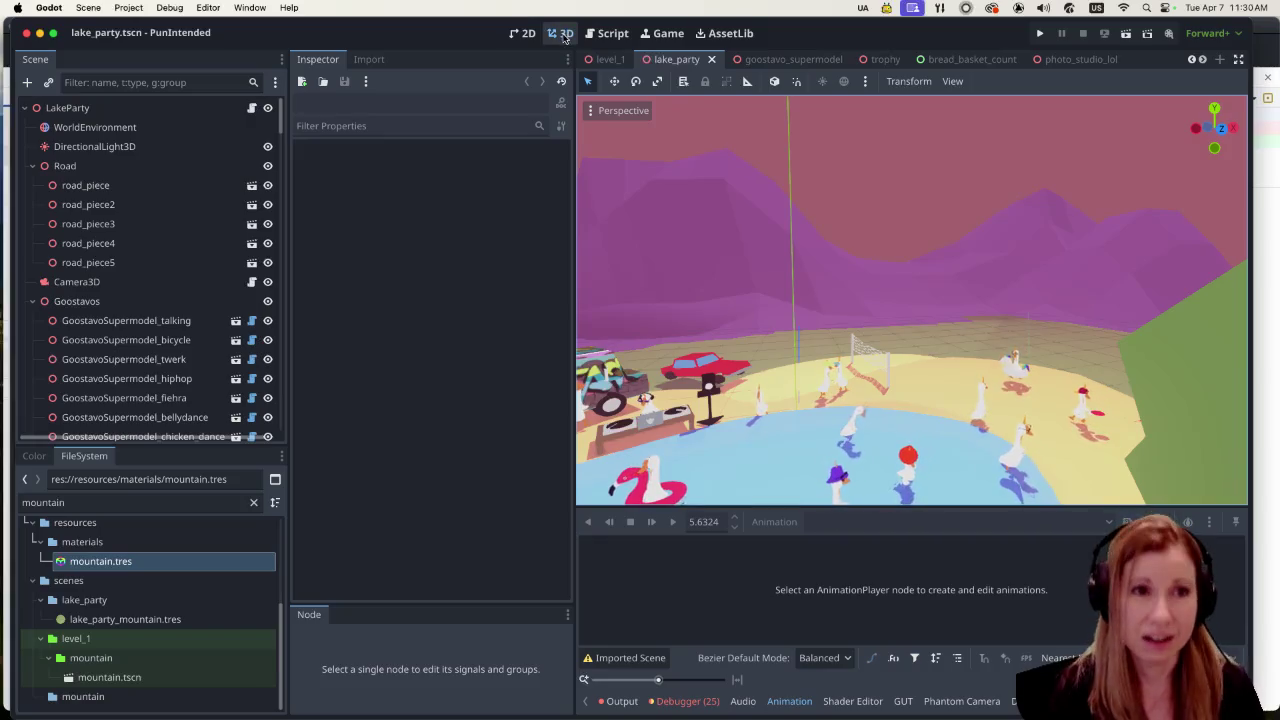
pyautogui.click(797, 62)
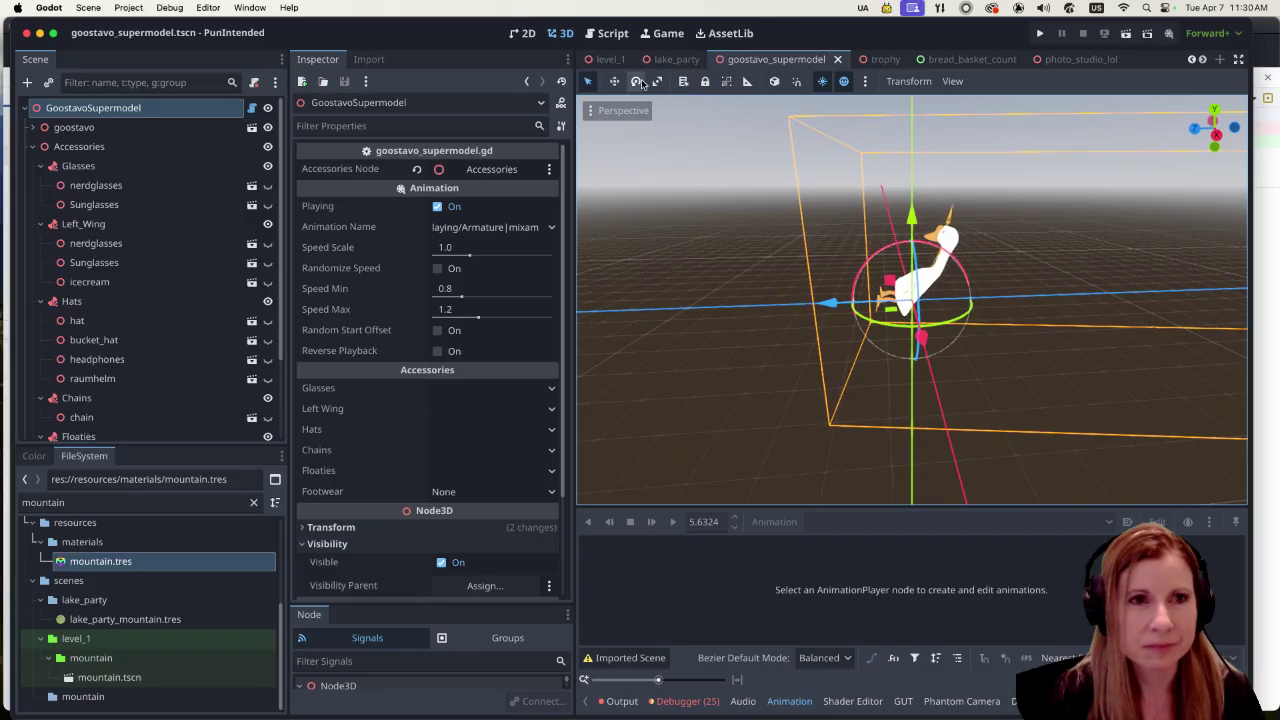
pyautogui.click(604, 62)
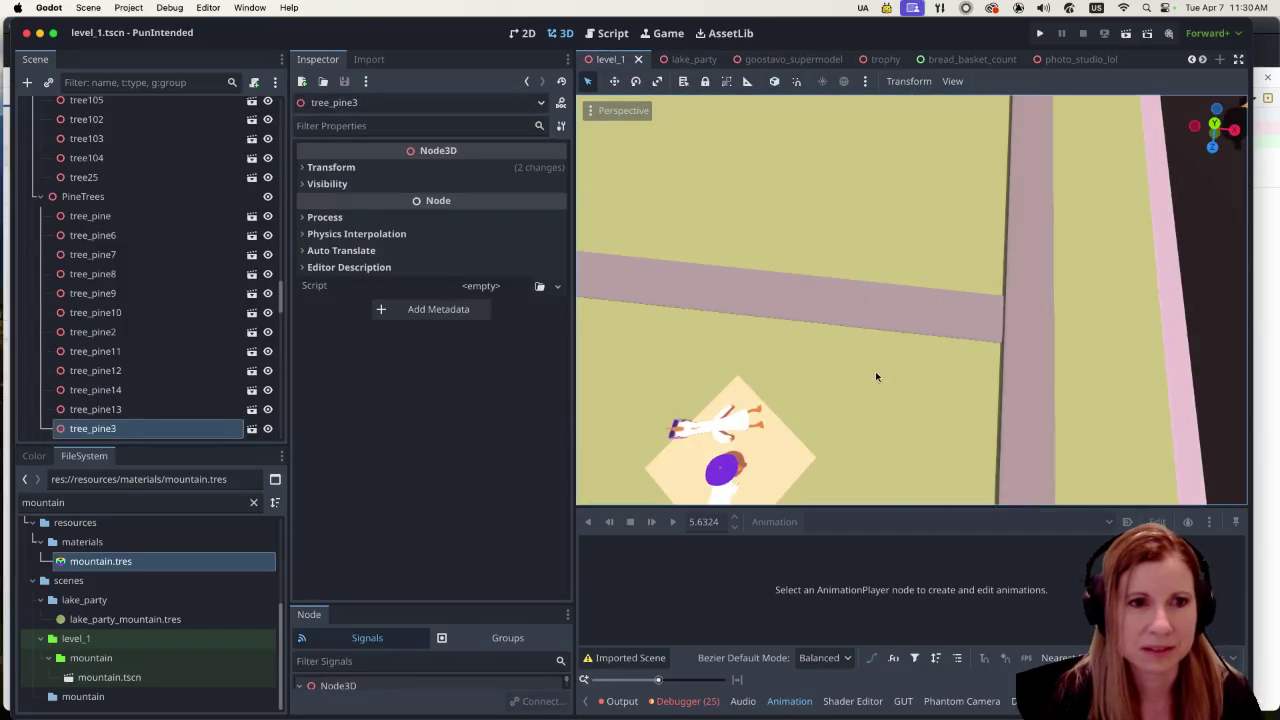
pyautogui.scroll(-2, 860, 392)
pyautogui.scroll(2, 876, 400)
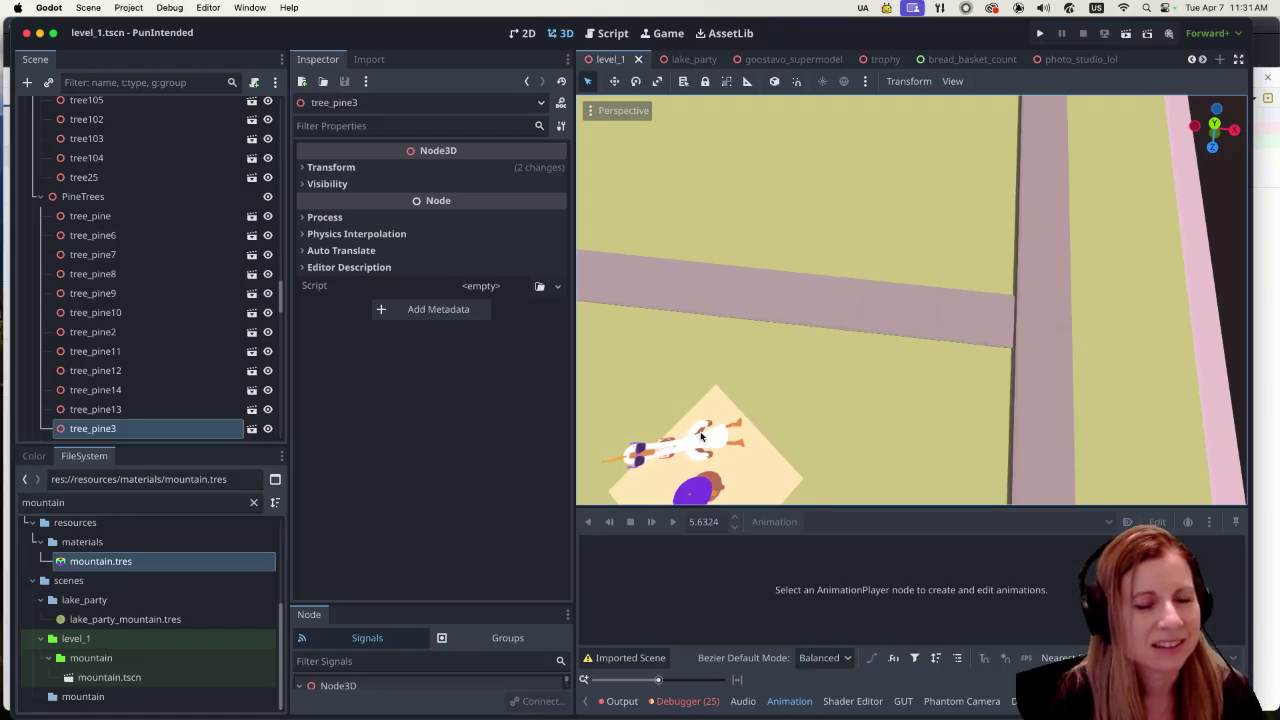
pyautogui.scroll(-5, 213, 395)
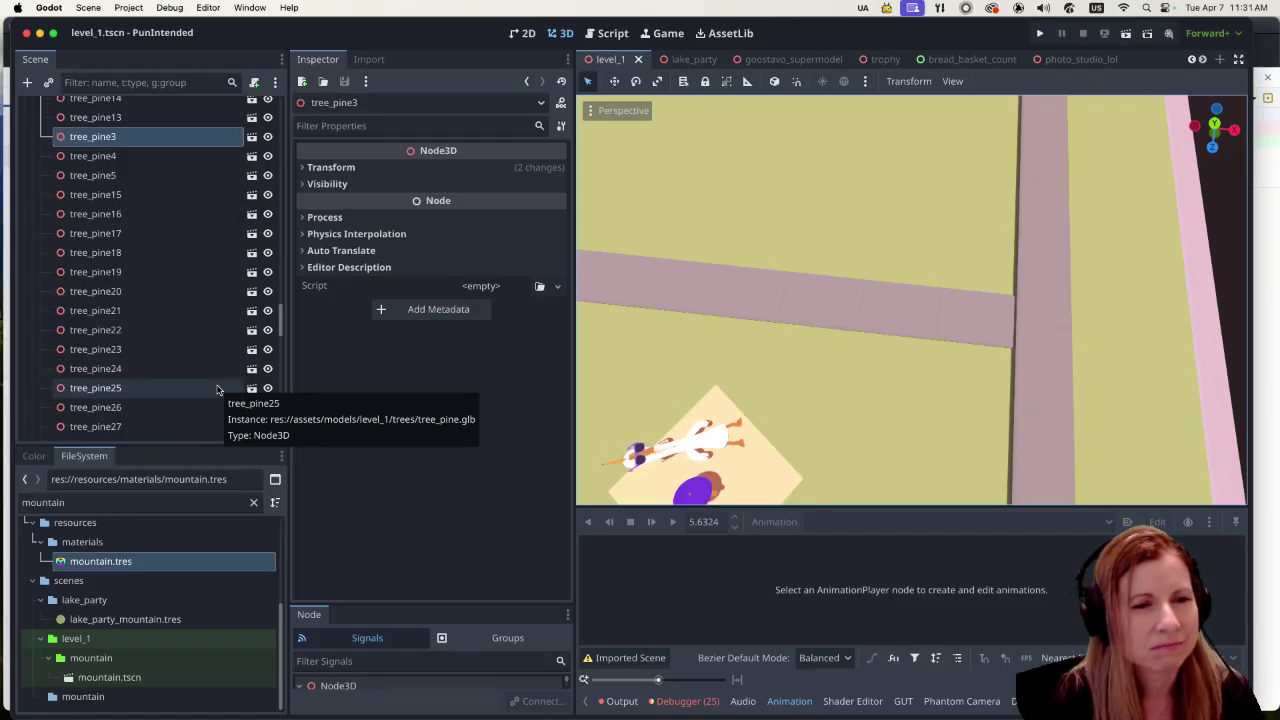
# Step: Reopen goostavo_supermodel, orbit around the lying goose, and select its AnimationPlayer node
pyautogui.click(800, 60)
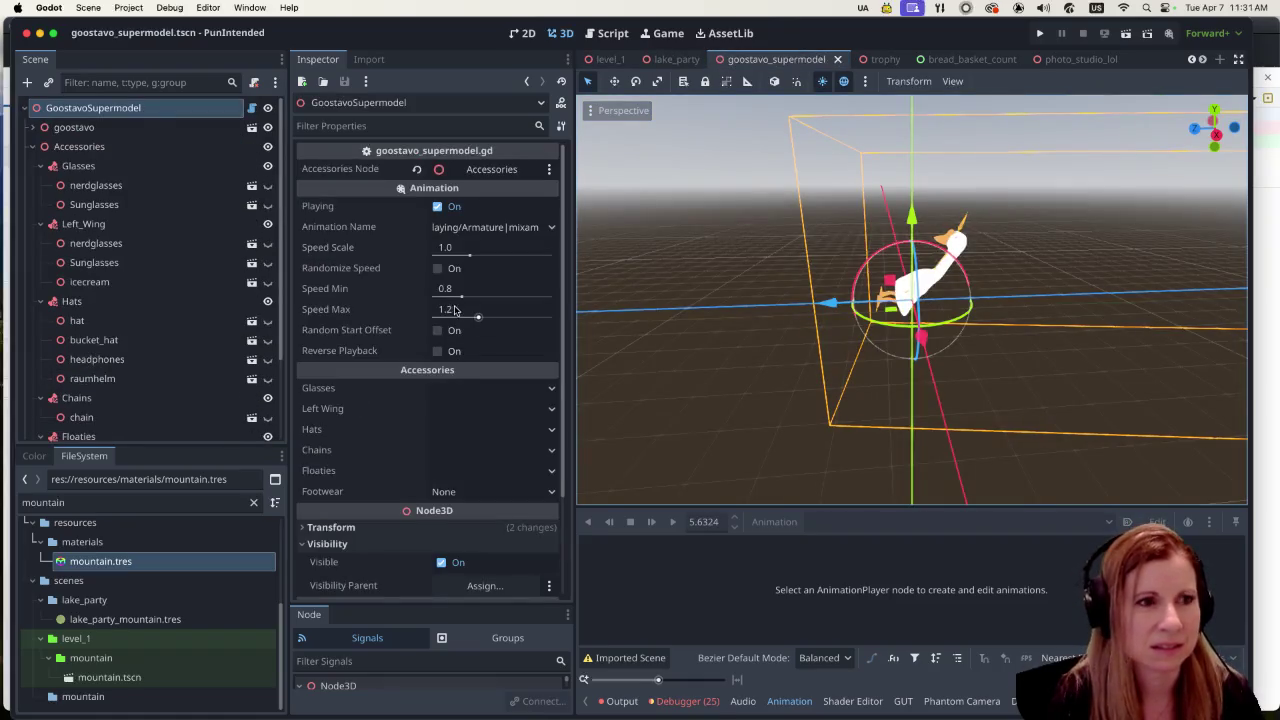
pyautogui.scroll(-3, 151, 346)
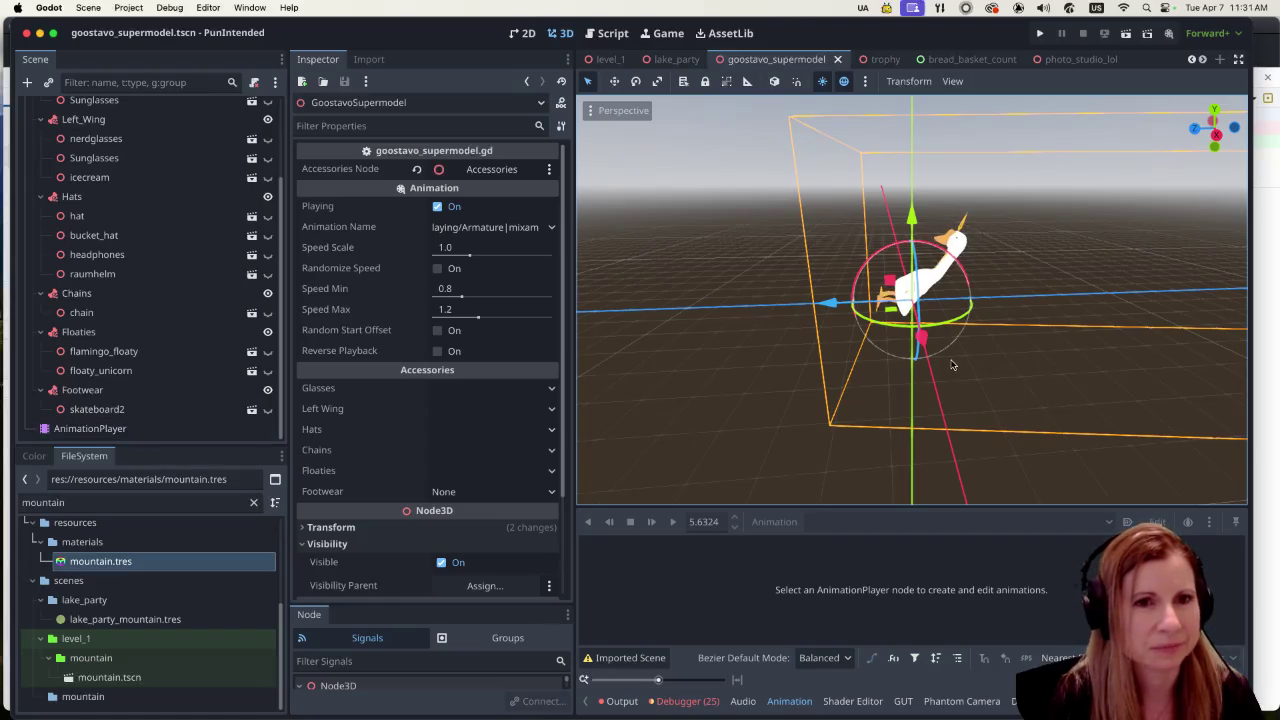
pyautogui.moveTo(946, 357)
pyautogui.mouseDown()
pyautogui.moveTo(1201, 378)
pyautogui.moveTo(1007, 447)
pyautogui.mouseUp()
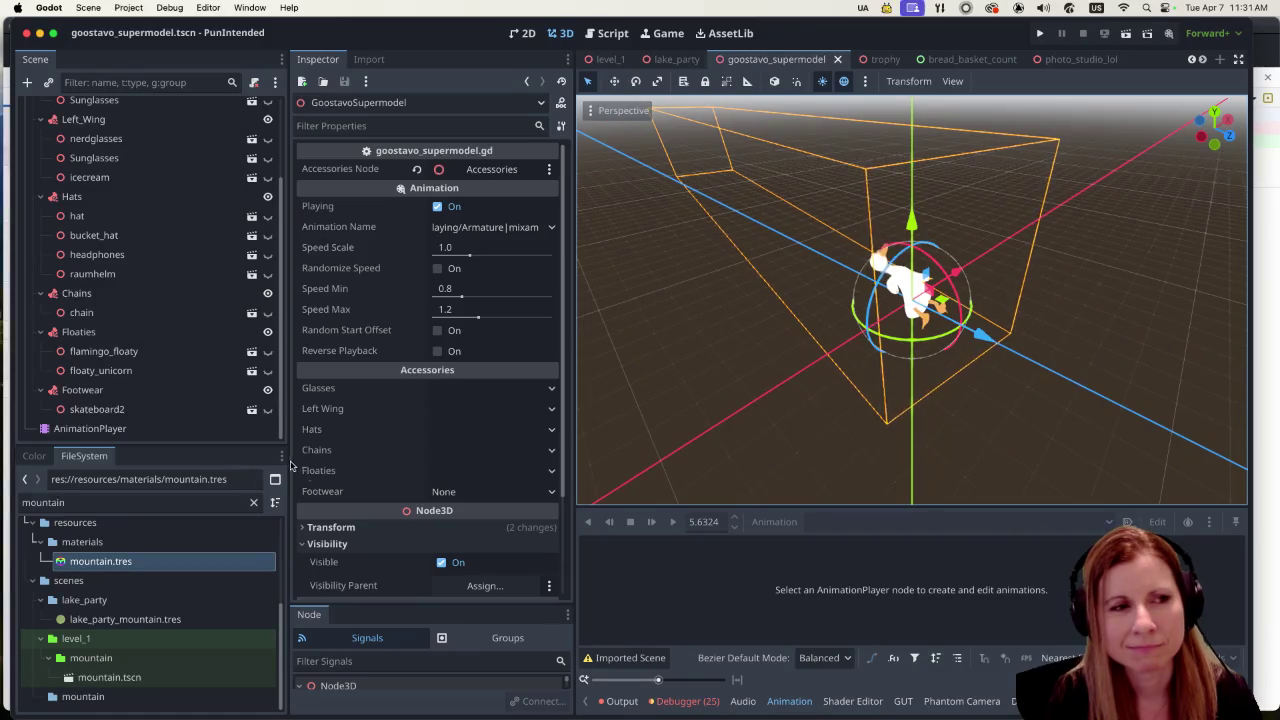
pyautogui.click(146, 428)
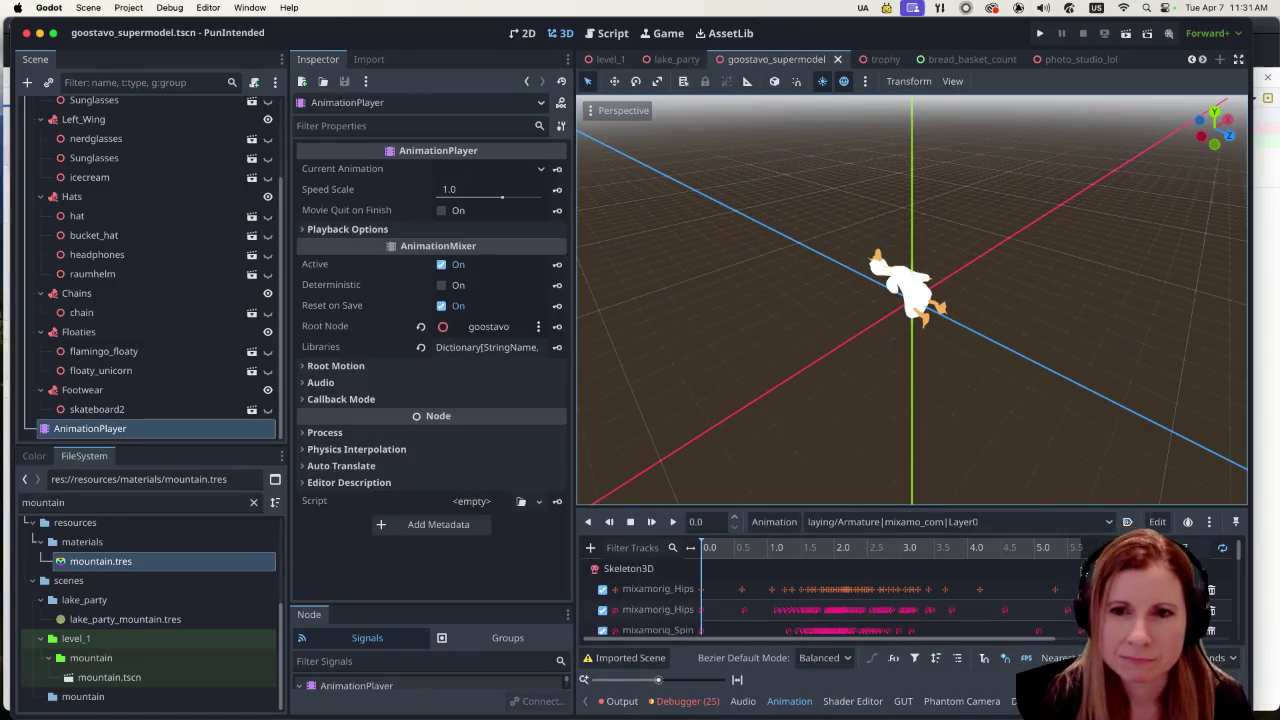
# Step: Enlarge the Animation panel, turn on looping for the laying animation, play it, and save
pyautogui.moveTo(1043, 508); pyautogui.dragTo(1043, 400)
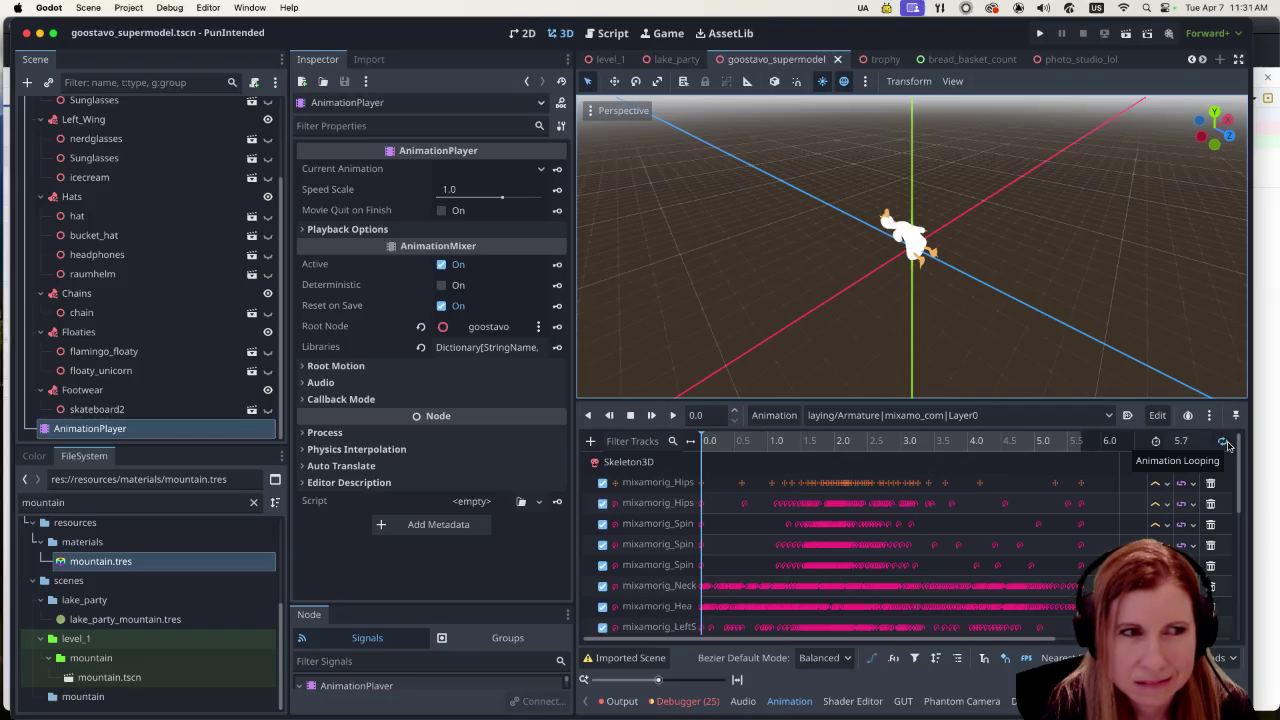
pyautogui.click(1224, 443)
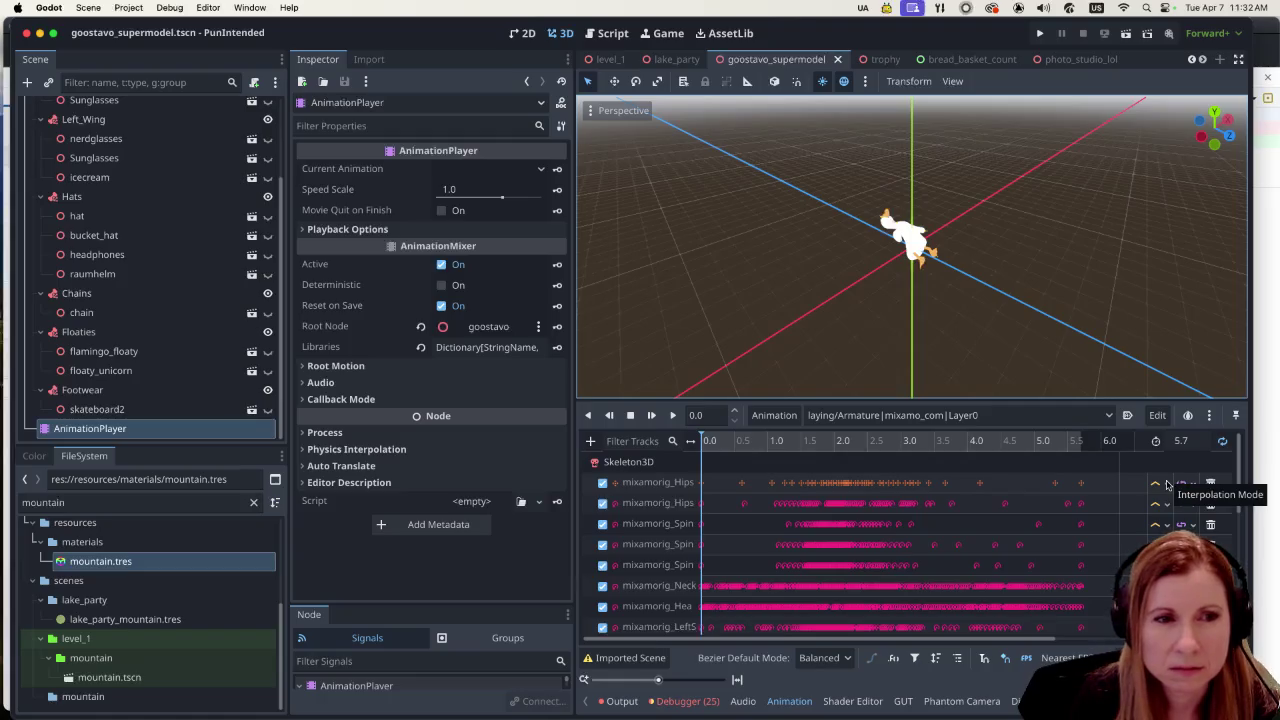
pyautogui.scroll(-10, 1150, 500)
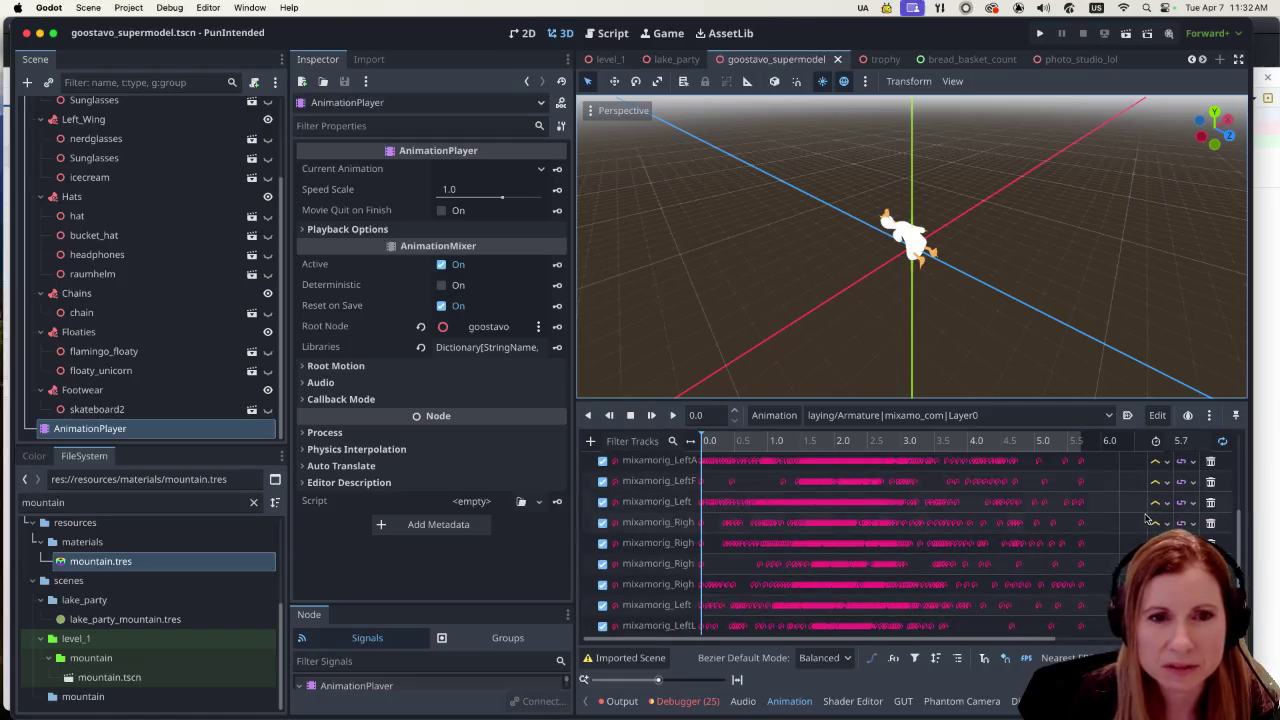
pyautogui.scroll(10, 1143, 528)
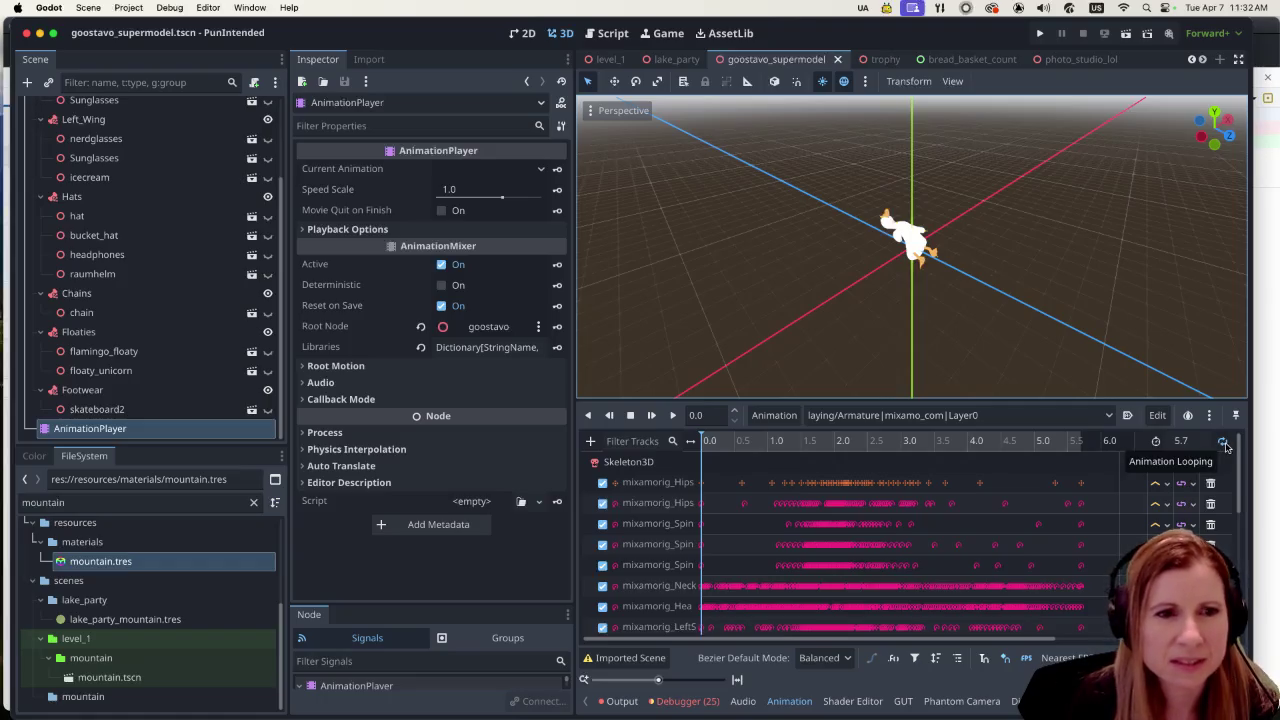
pyautogui.click(1223, 442)
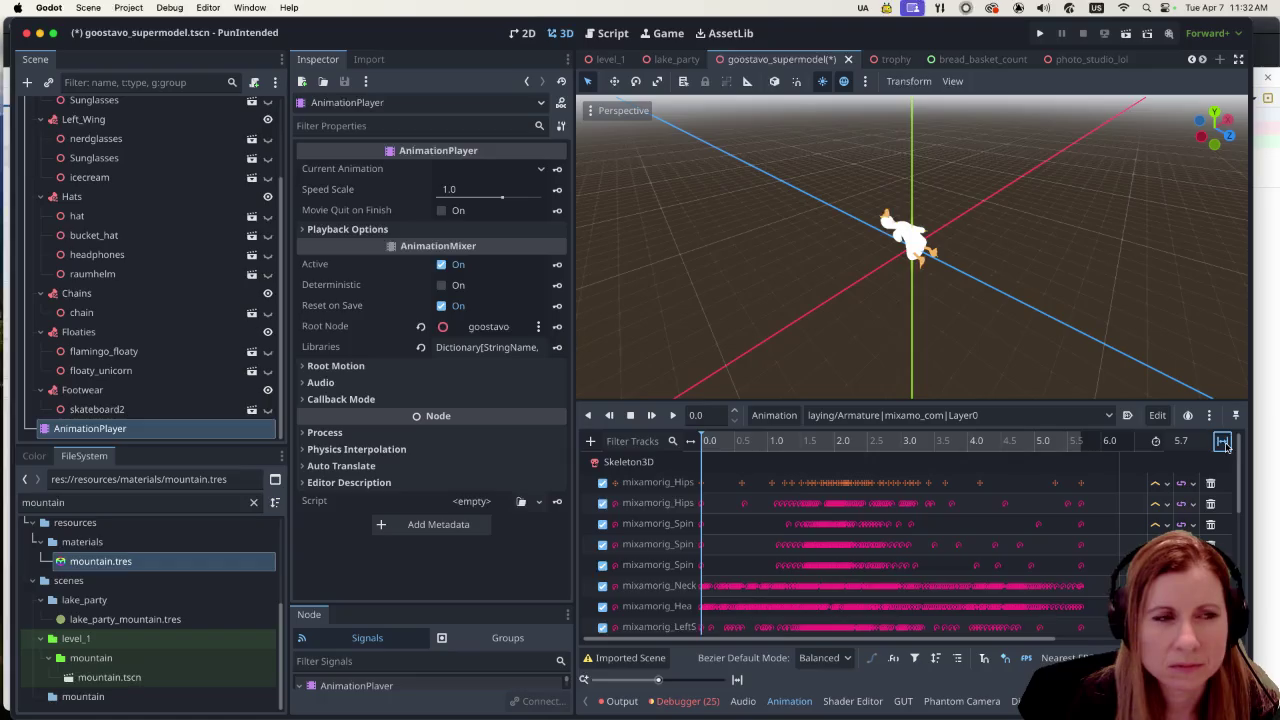
pyautogui.click(673, 415)
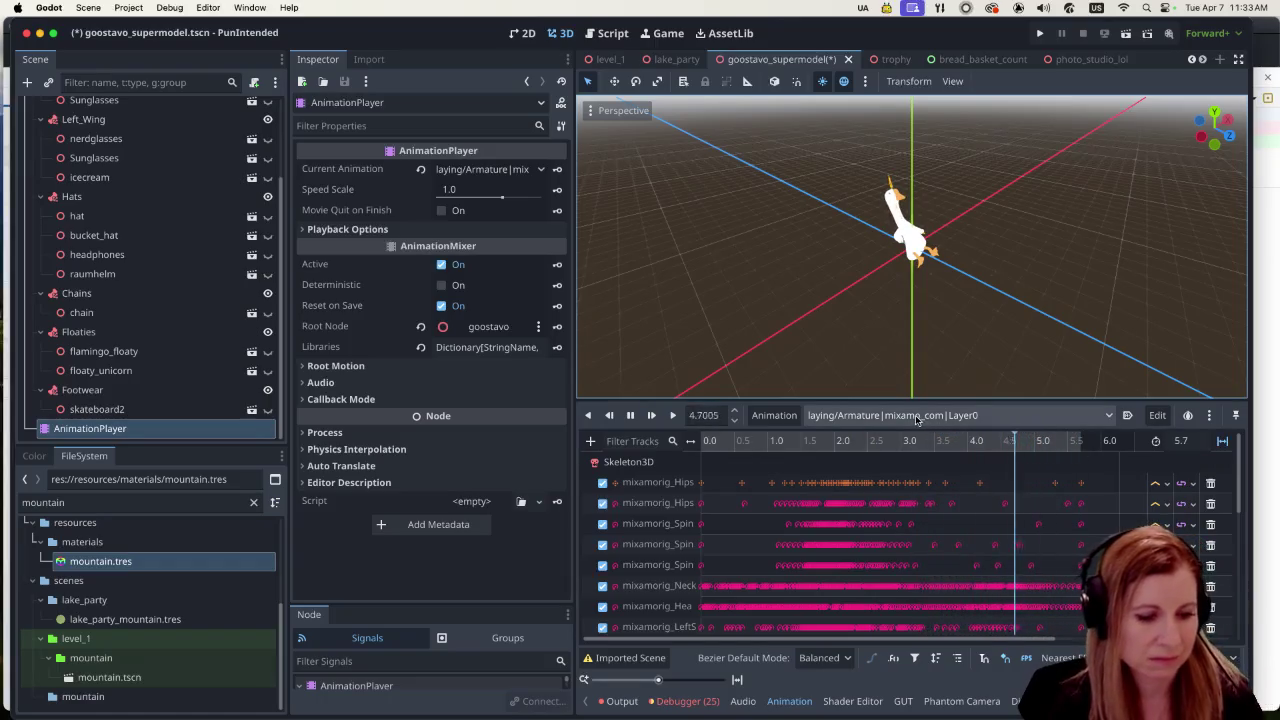
pyautogui.press('super+s')
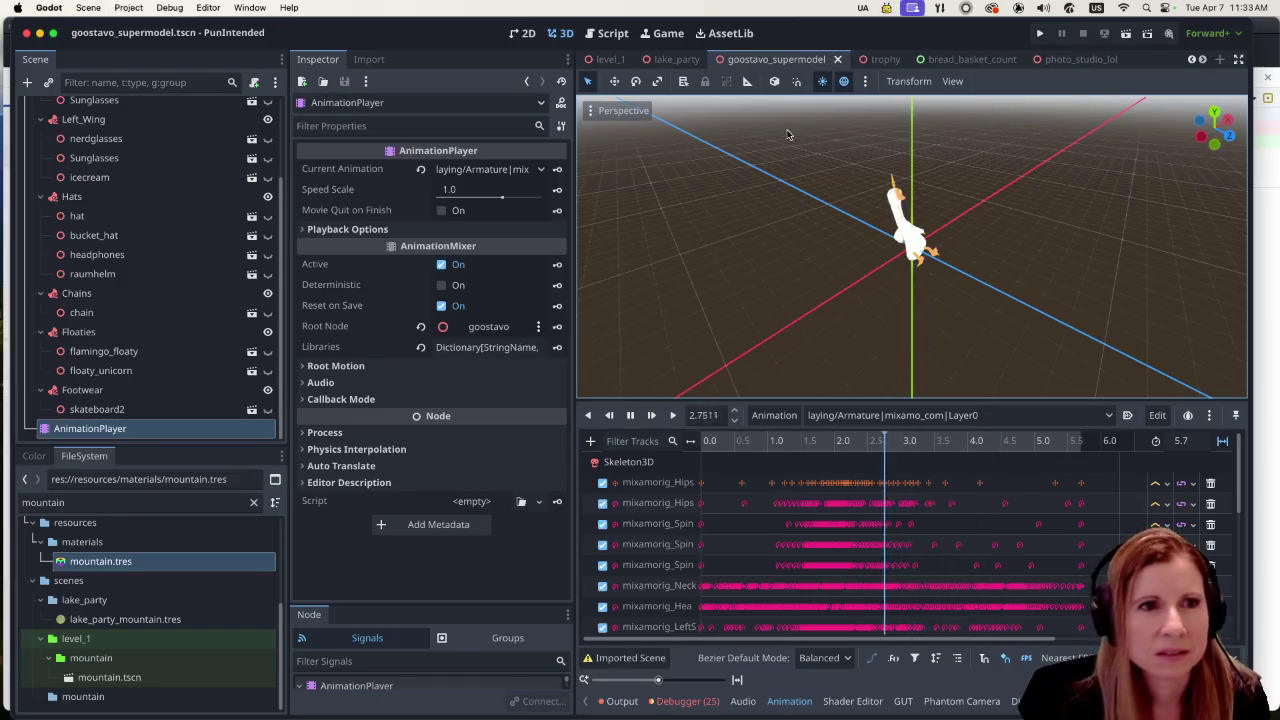
pyautogui.click(614, 60)
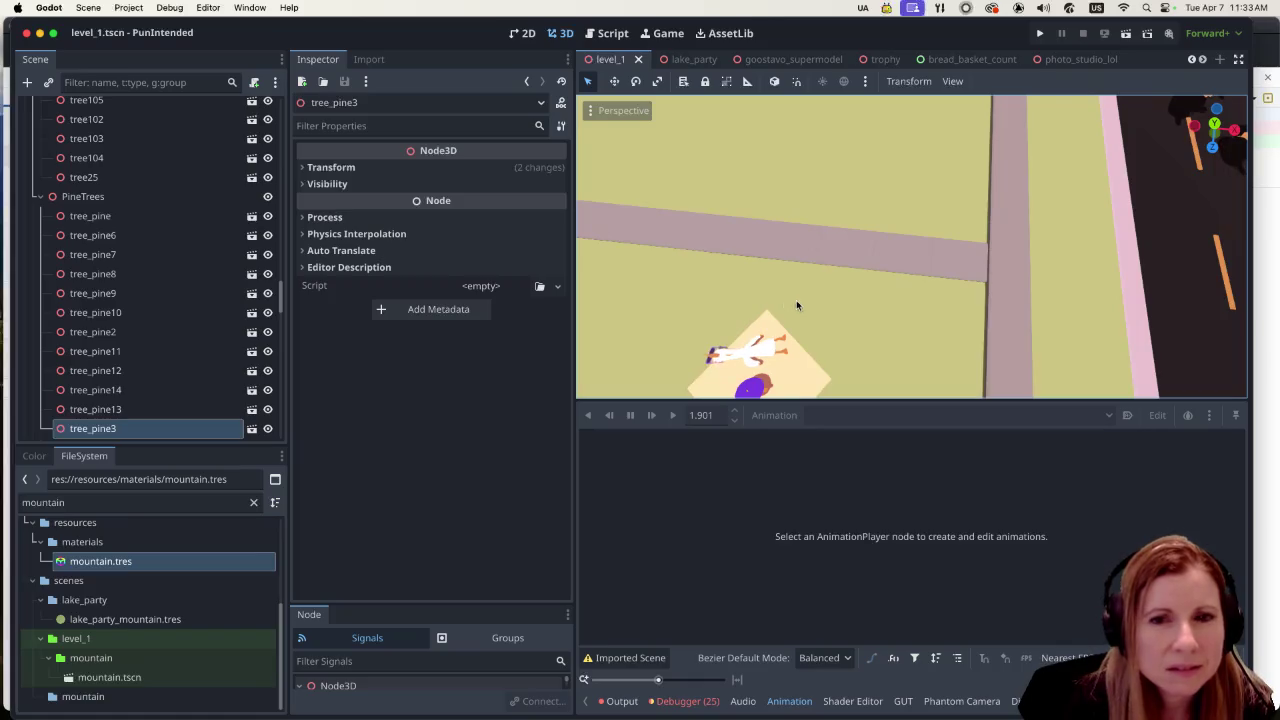
pyautogui.scroll(5, 781, 290)
pyautogui.scroll(-5, 782, 286)
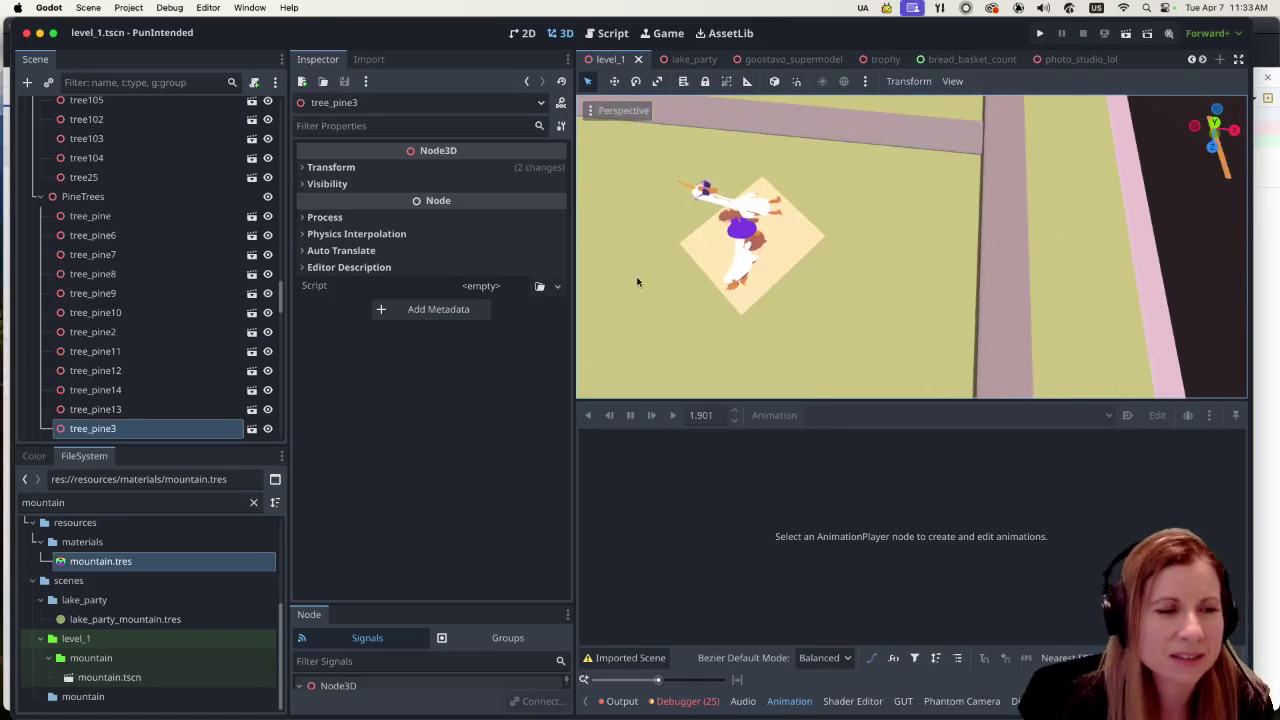
pyautogui.click(790, 62)
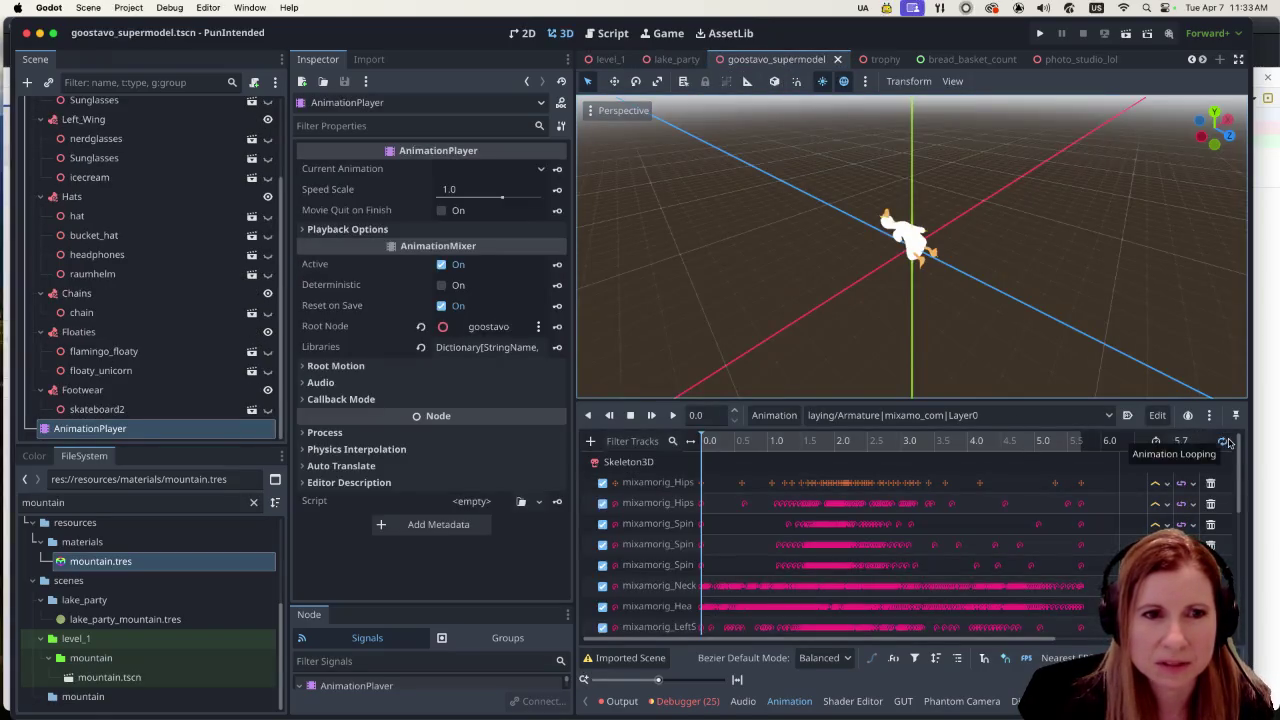
pyautogui.click(776, 415)
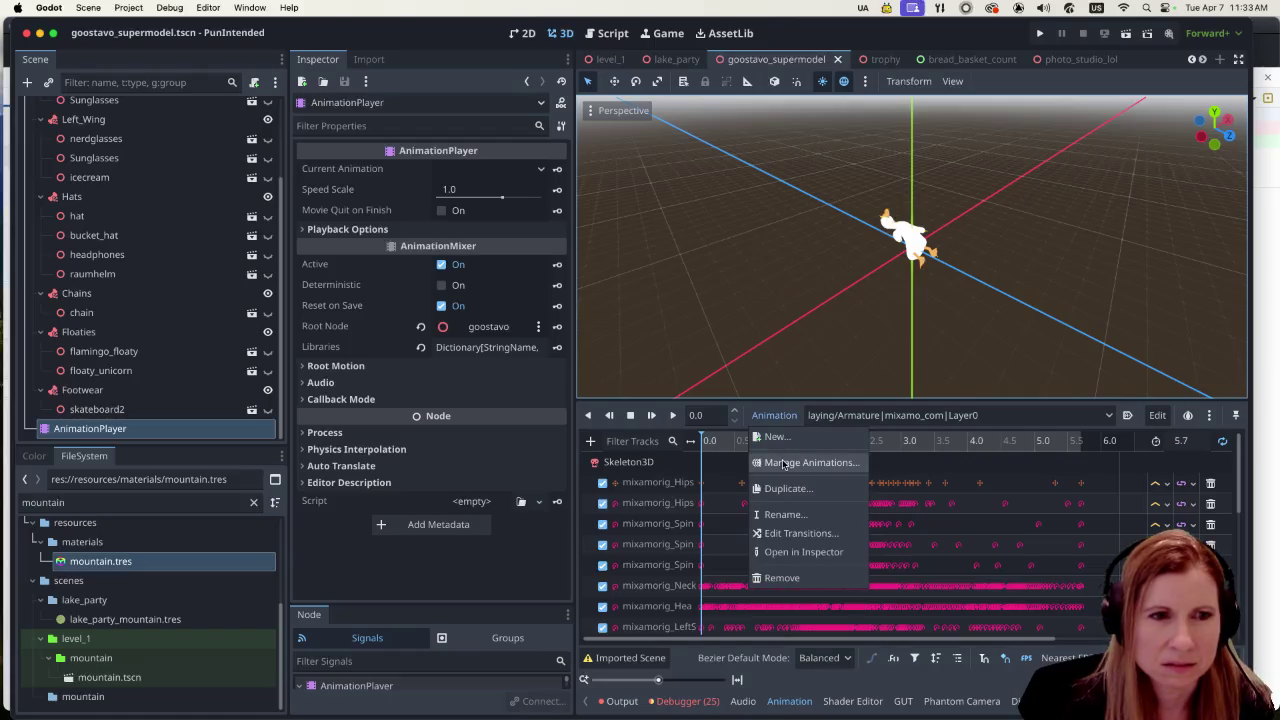
# Step: Make the laying animation library unique in Manage Animations, then re-enable its looping
pyautogui.click(786, 462)
pyautogui.moveTo(560, 172)
pyautogui.mouseDown()
pyautogui.moveTo(275, 354)
pyautogui.moveTo(577, 216)
pyautogui.mouseUp()
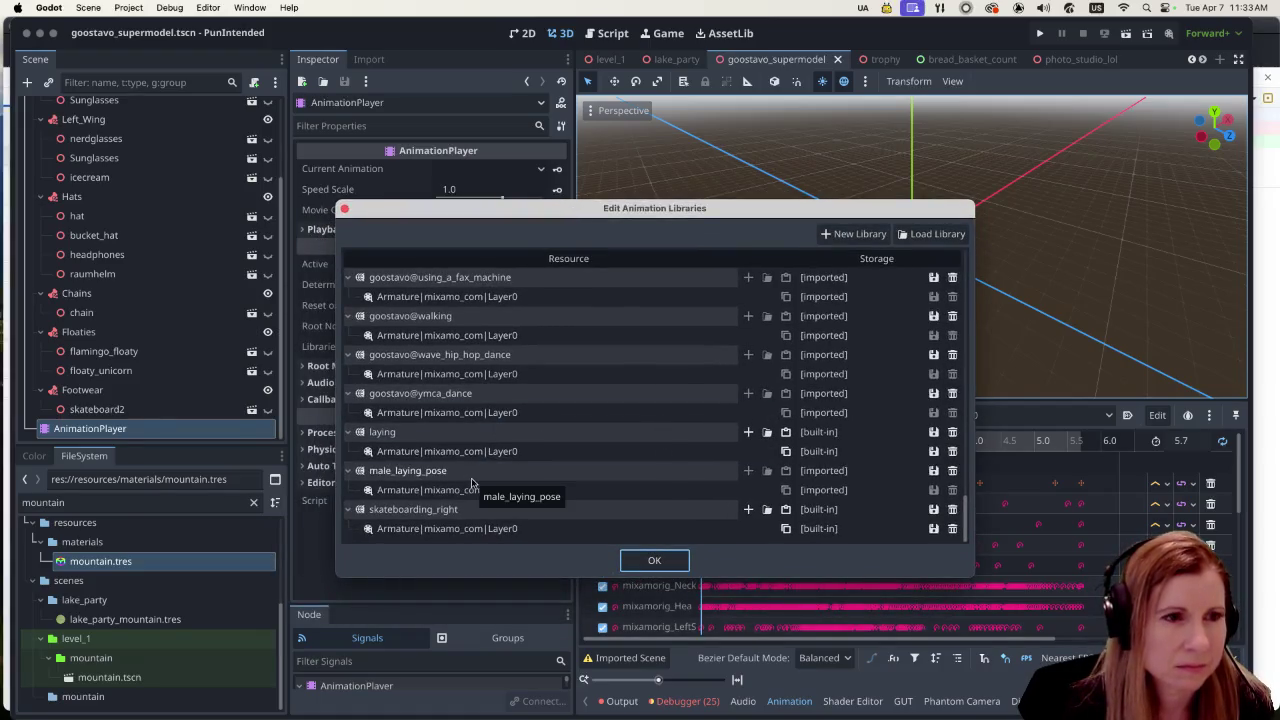
pyautogui.click(933, 432)
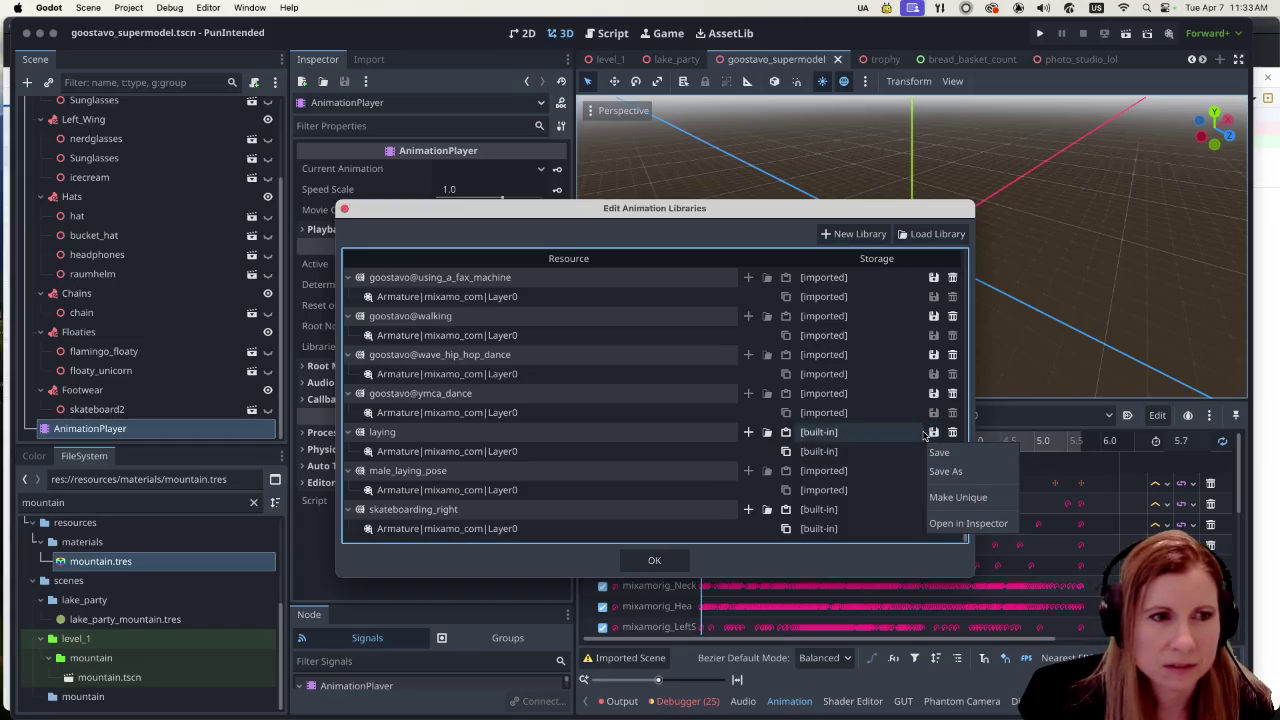
pyautogui.click(955, 497)
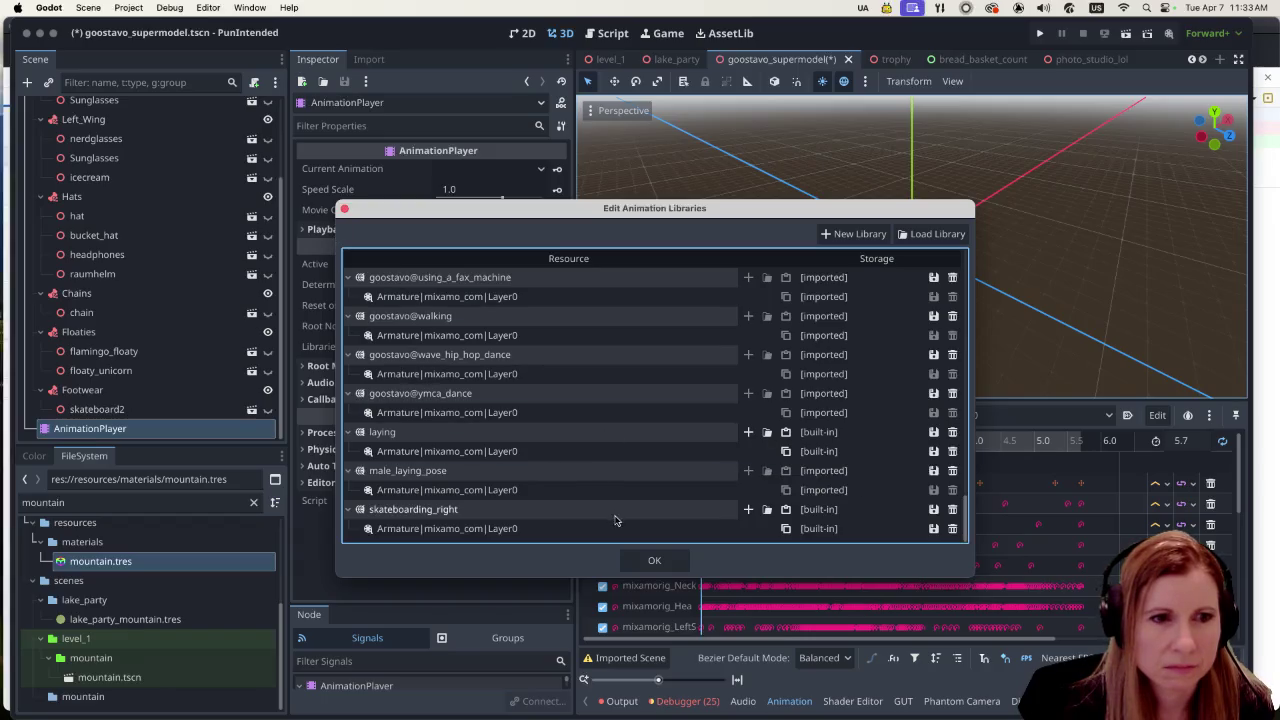
pyautogui.click(645, 561)
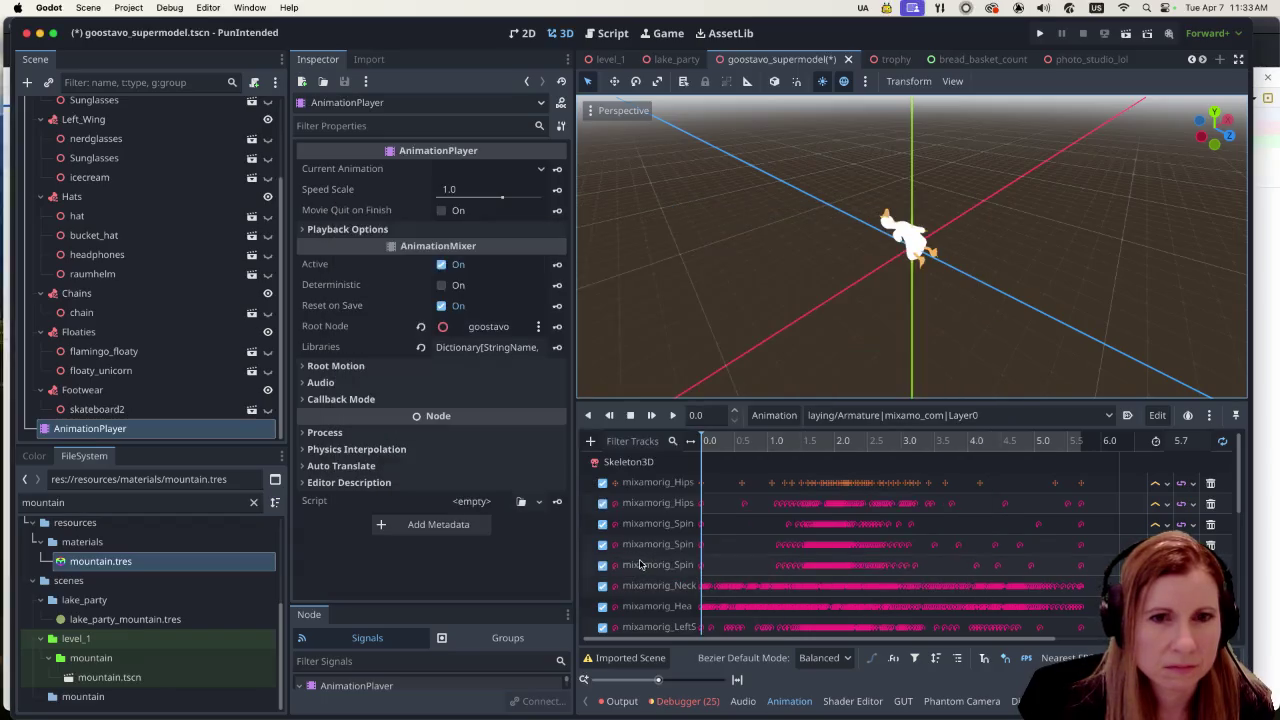
pyautogui.click(1222, 441)
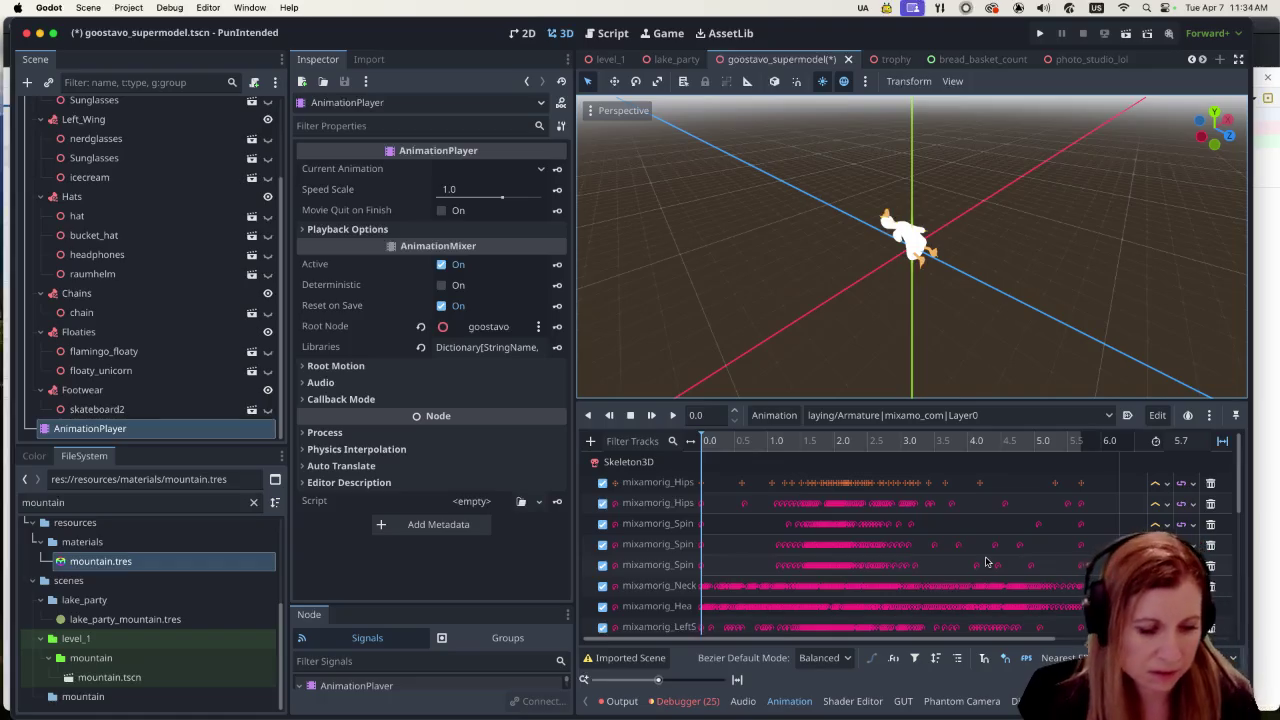
# Step: Save goostavo_supermodel, preview the laying animation playing, then switch to the level_1 scene
pyautogui.hotkey('ctrl', 's')
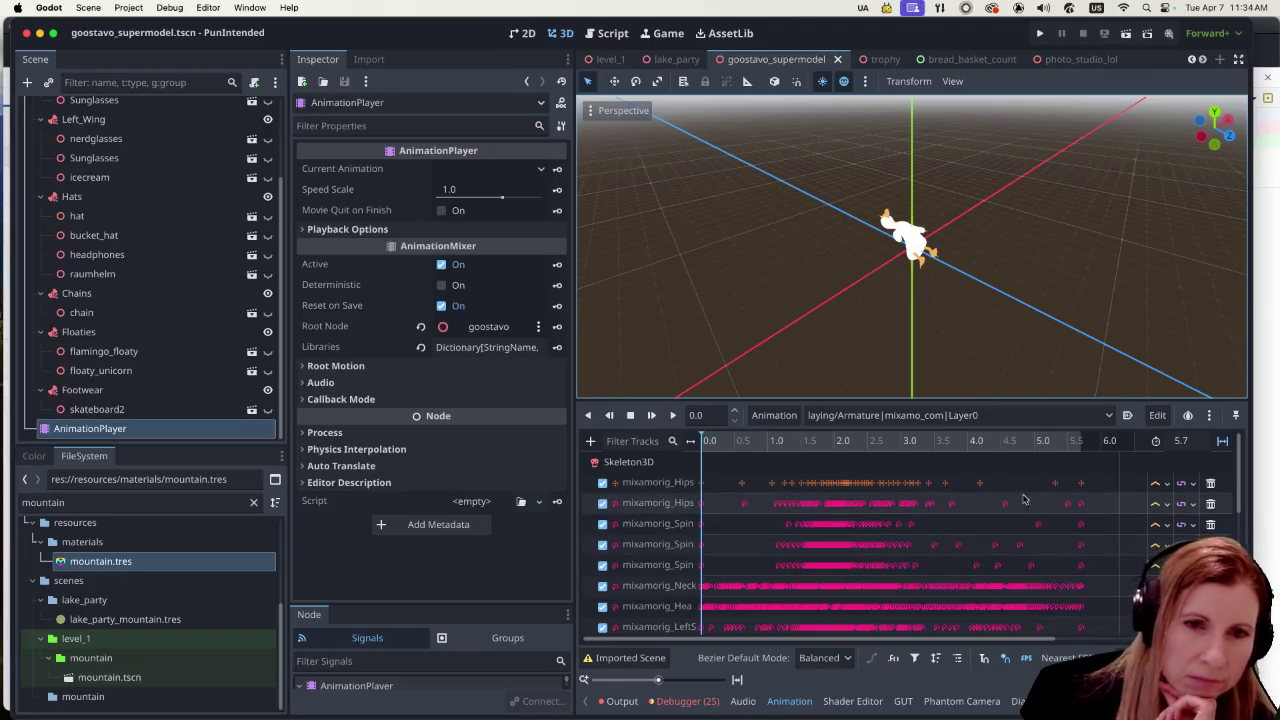
pyautogui.scroll(3, 935, 280)
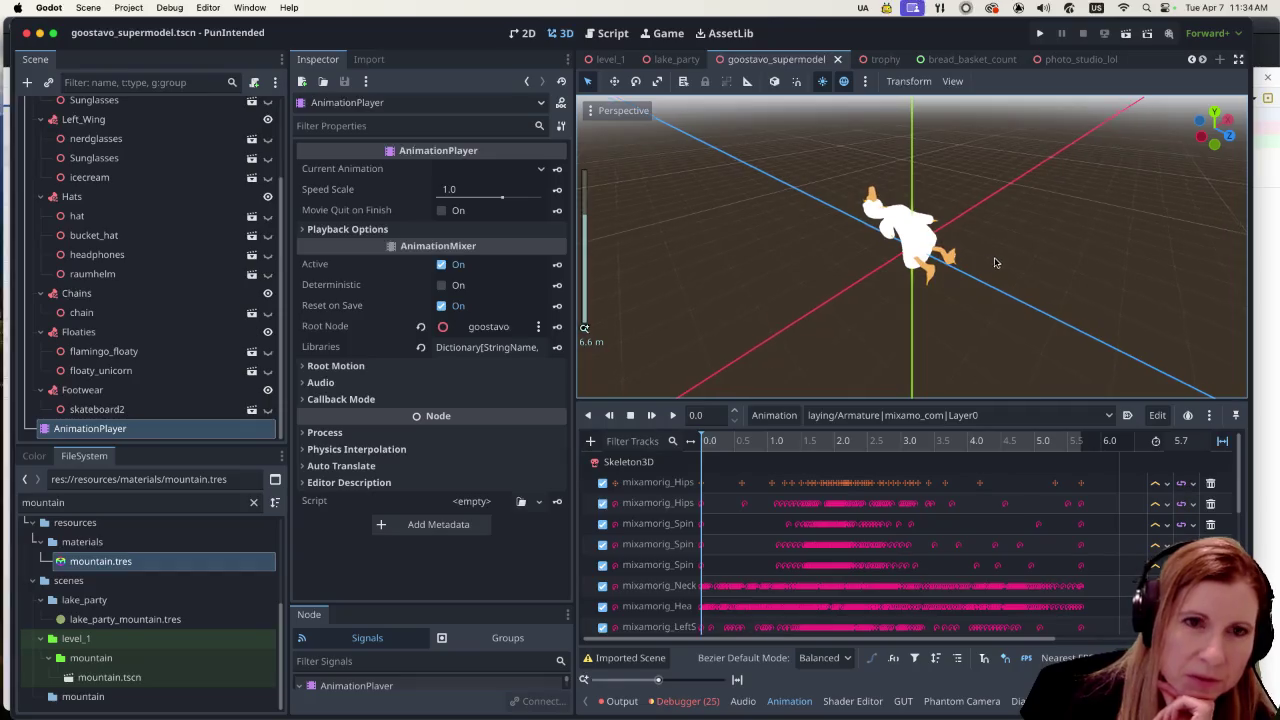
pyautogui.hscroll(3, 991, 262)
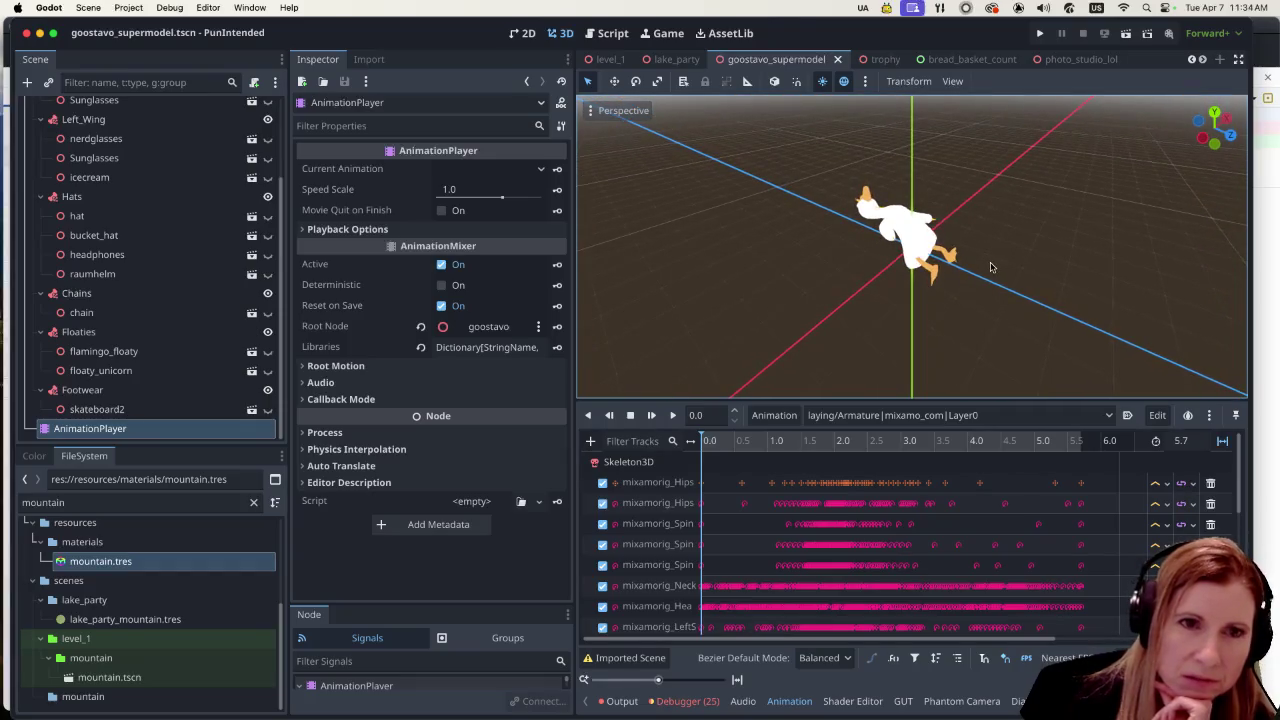
pyautogui.click(673, 415)
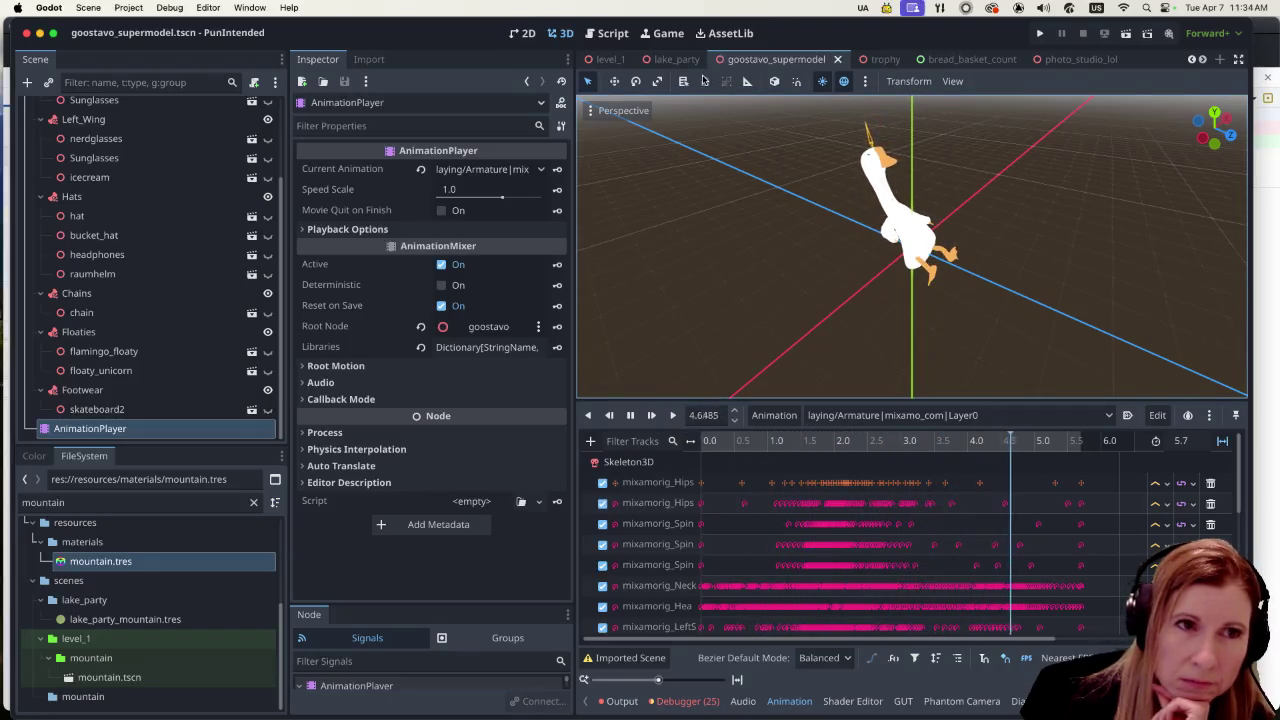
pyautogui.click(610, 59)
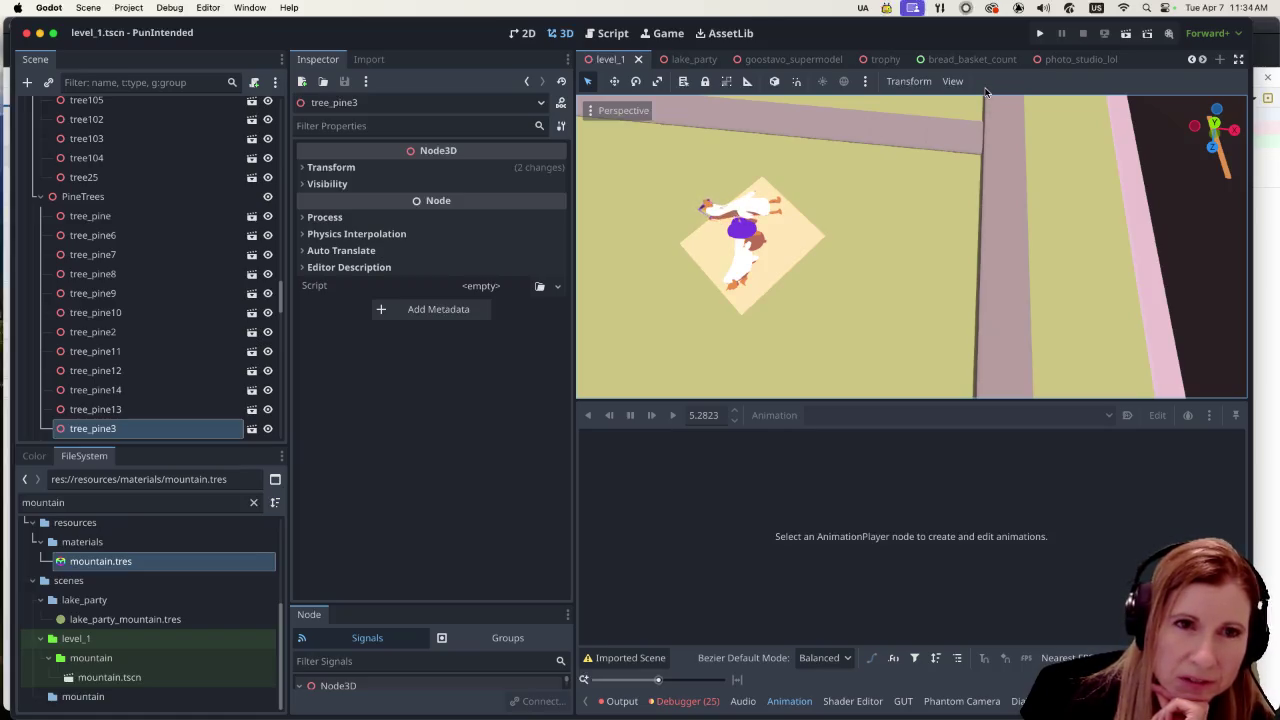
# Step: Switch back to the goostavo_supermodel scene tab
pyautogui.click(815, 60)
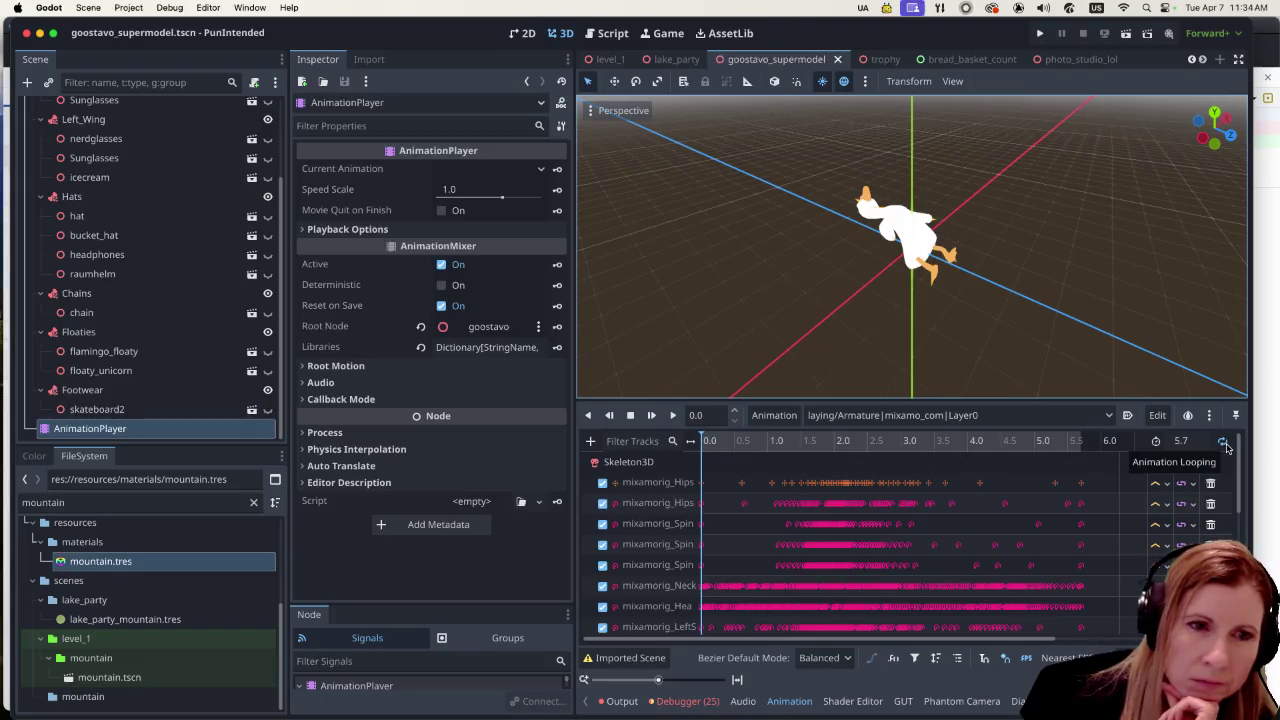
# Step: Turn on Animation Looping for the laying animation and save with Ctrl+S
pyautogui.click(1224, 442)
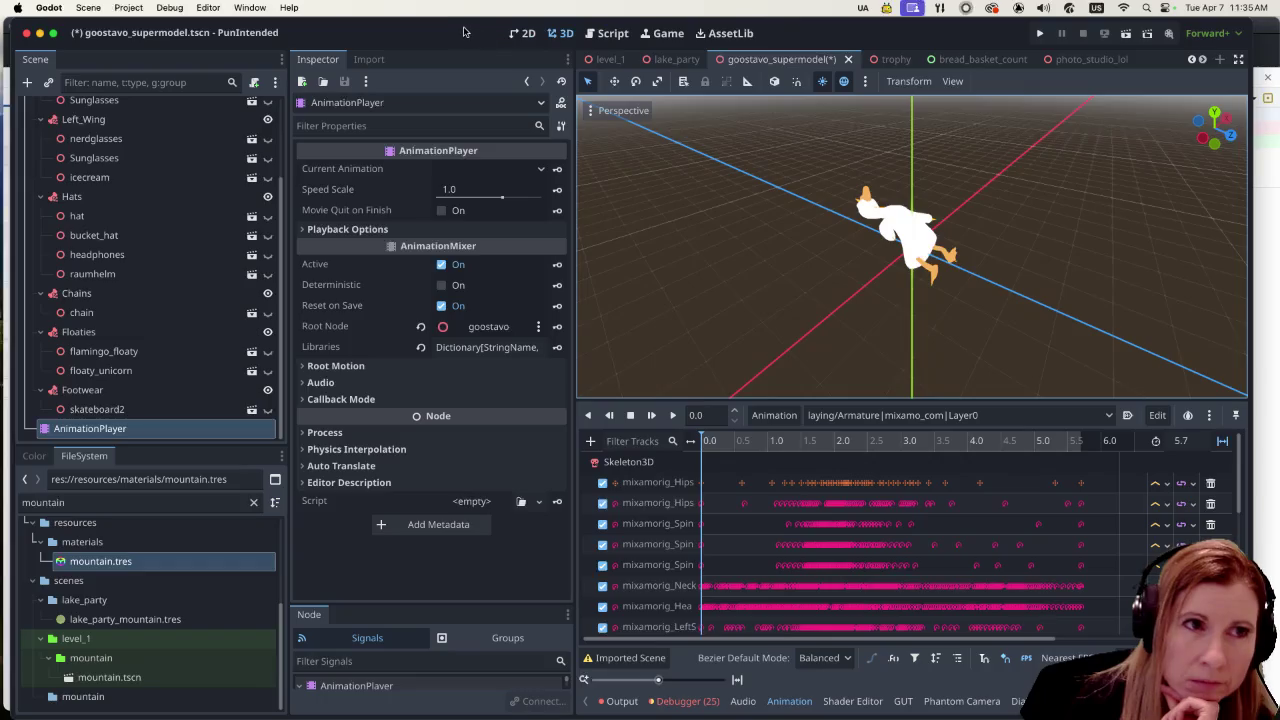
pyautogui.hotkey('ctrl', 's')
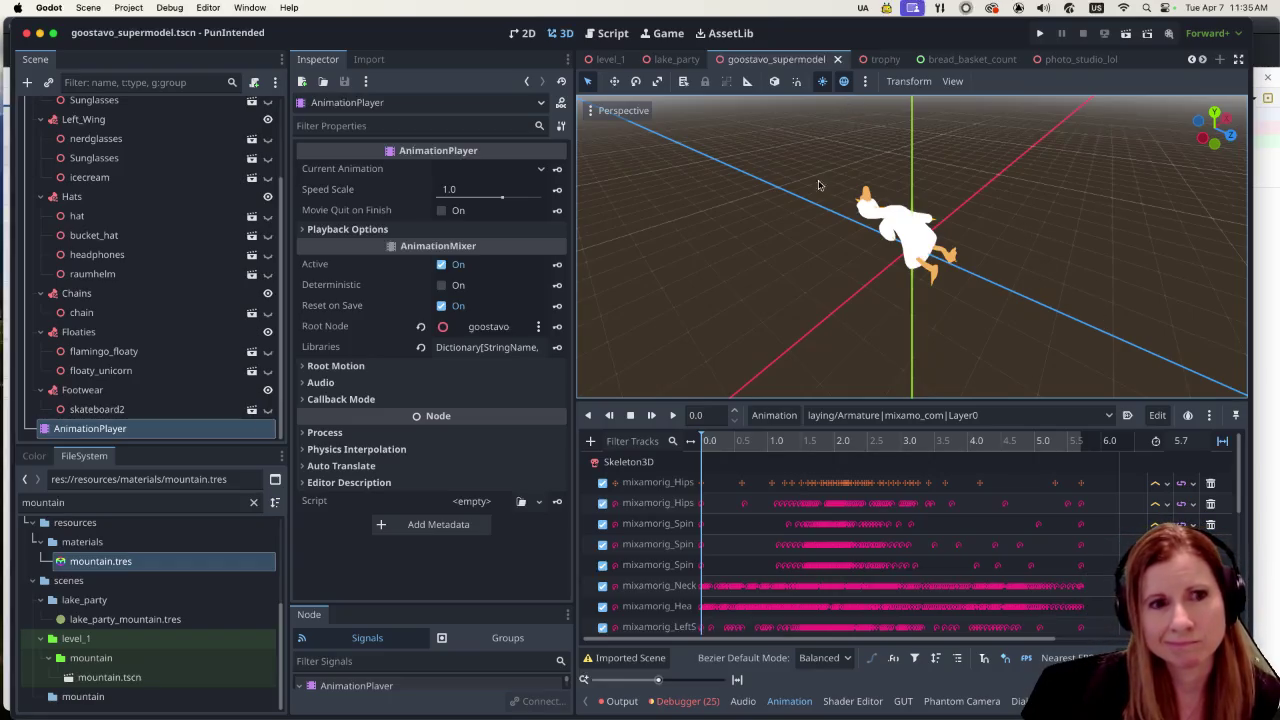
pyautogui.scroll(-5, 998, 523)
pyautogui.scroll(5, 998, 523)
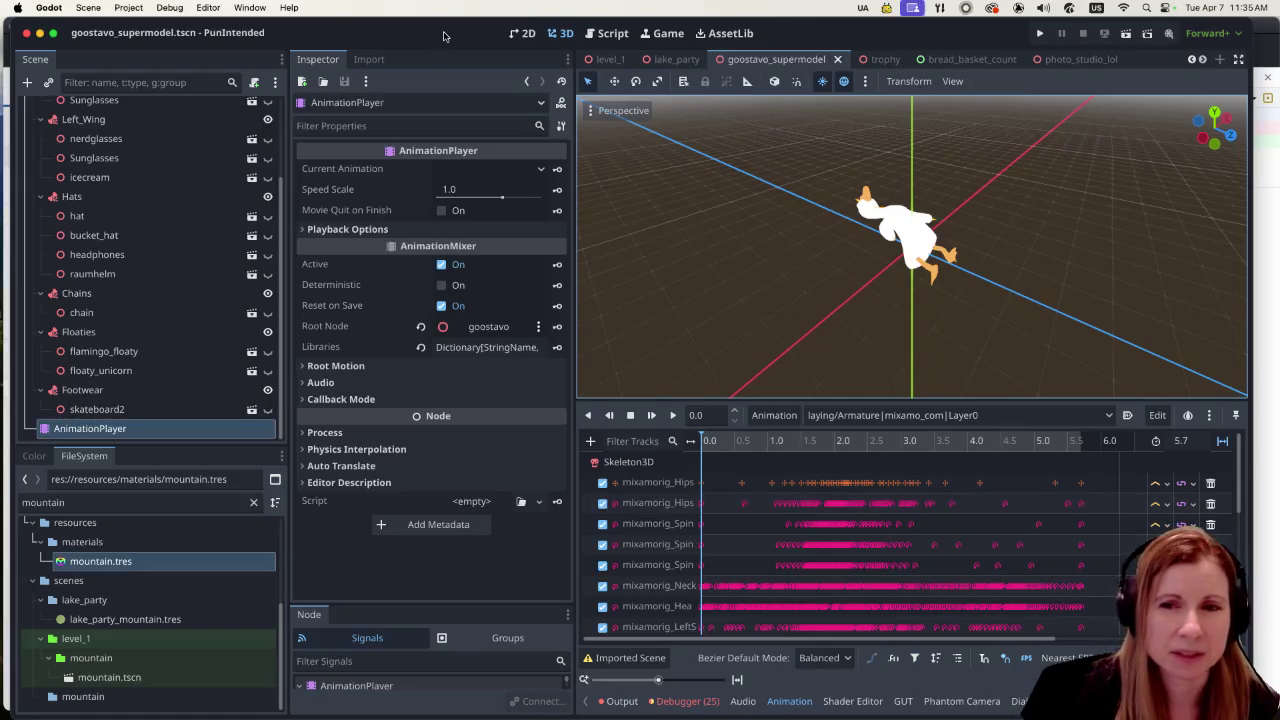
# Step: Drag the panel splitter to enlarge the 3D viewport, then open the lake_party scene
pyautogui.moveTo(677, 402)
pyautogui.mouseDown()
pyautogui.moveTo(690, 522)
pyautogui.moveTo(695, 454)
pyautogui.mouseUp()
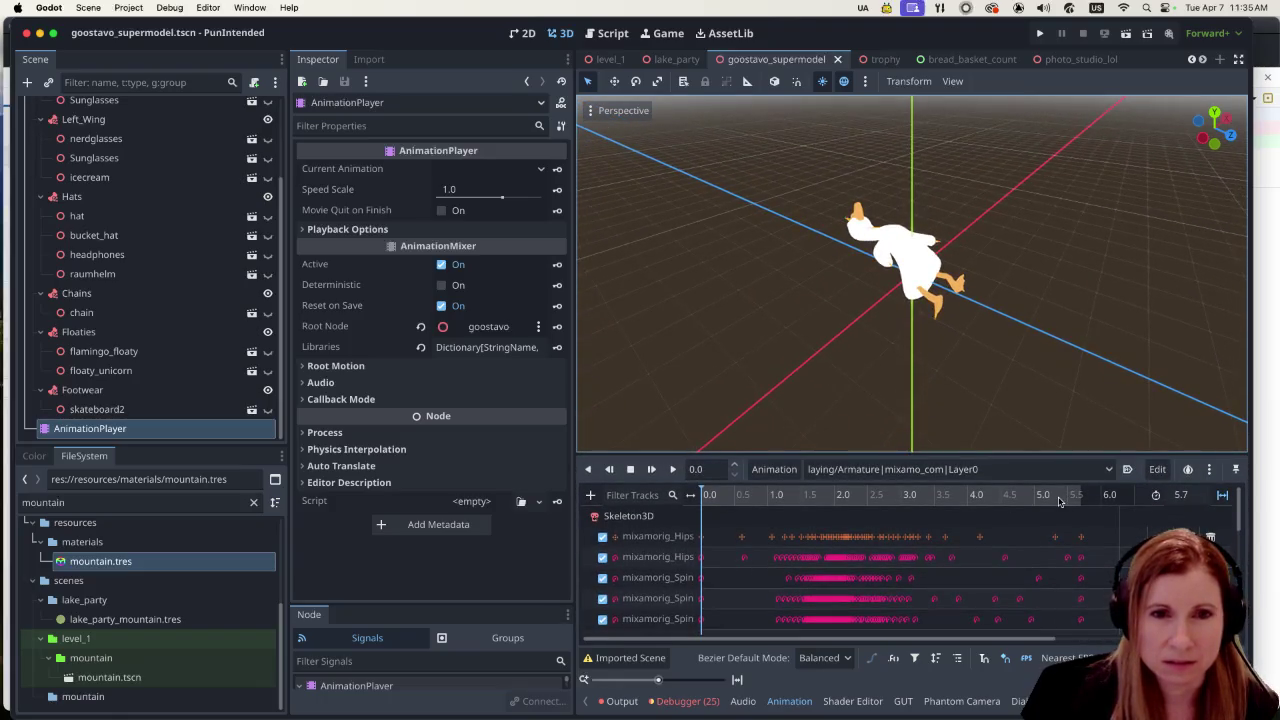
pyautogui.scroll(-5, 990, 540)
pyautogui.scroll(5, 1010, 565)
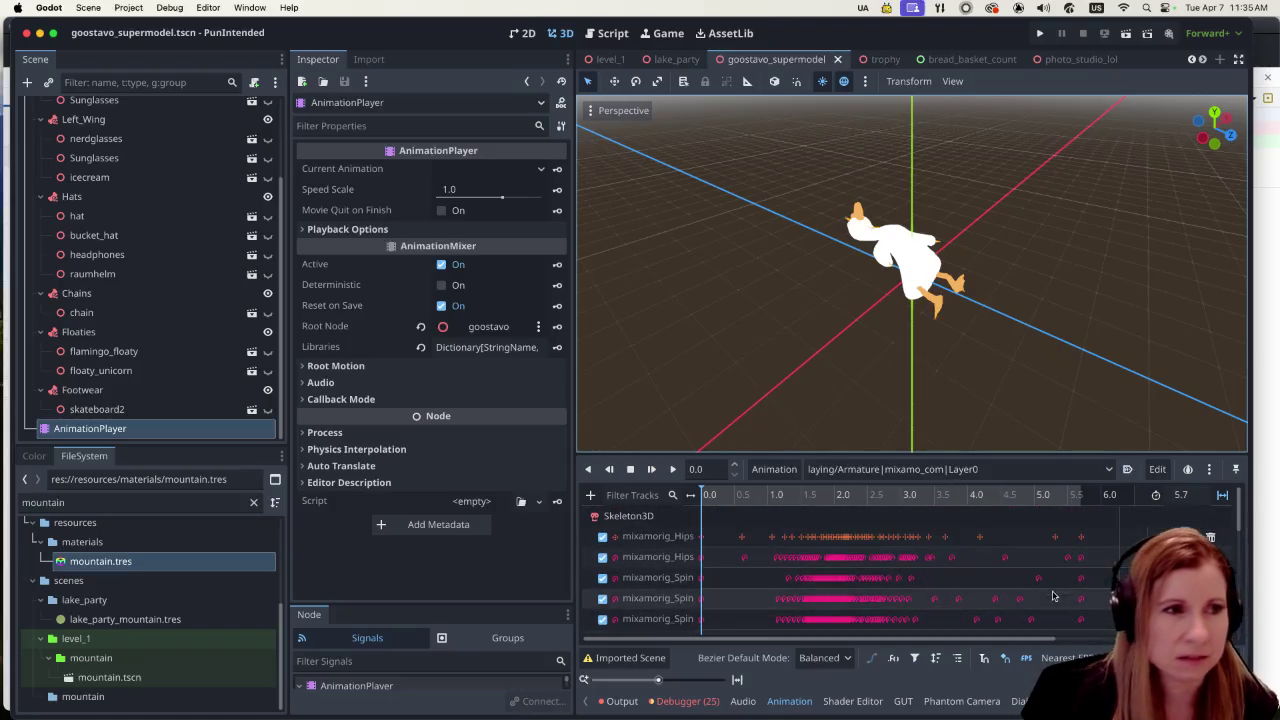
pyautogui.scroll(3, 163, 294)
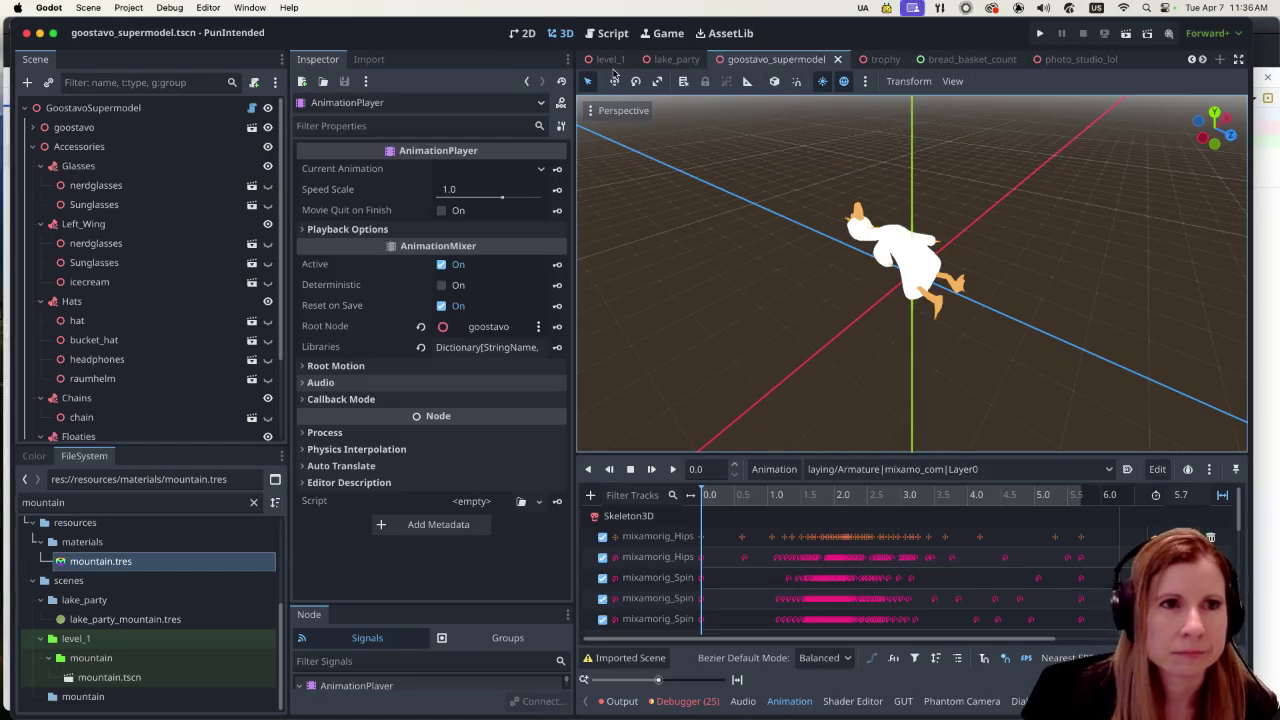
pyautogui.click(672, 59)
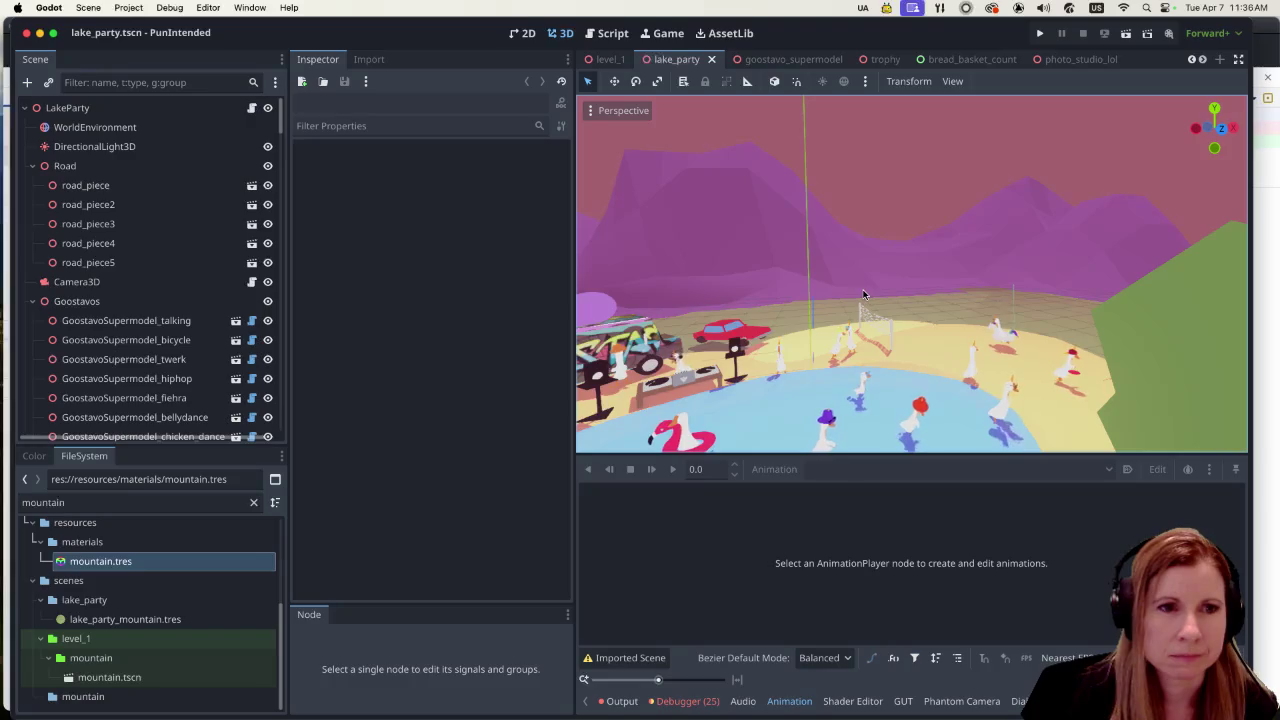
# Step: Zoom in and out around the lake and geese in lake_party, then return to level_1
pyautogui.scroll(-3, 940, 340)
pyautogui.scroll(-3, 936, 345)
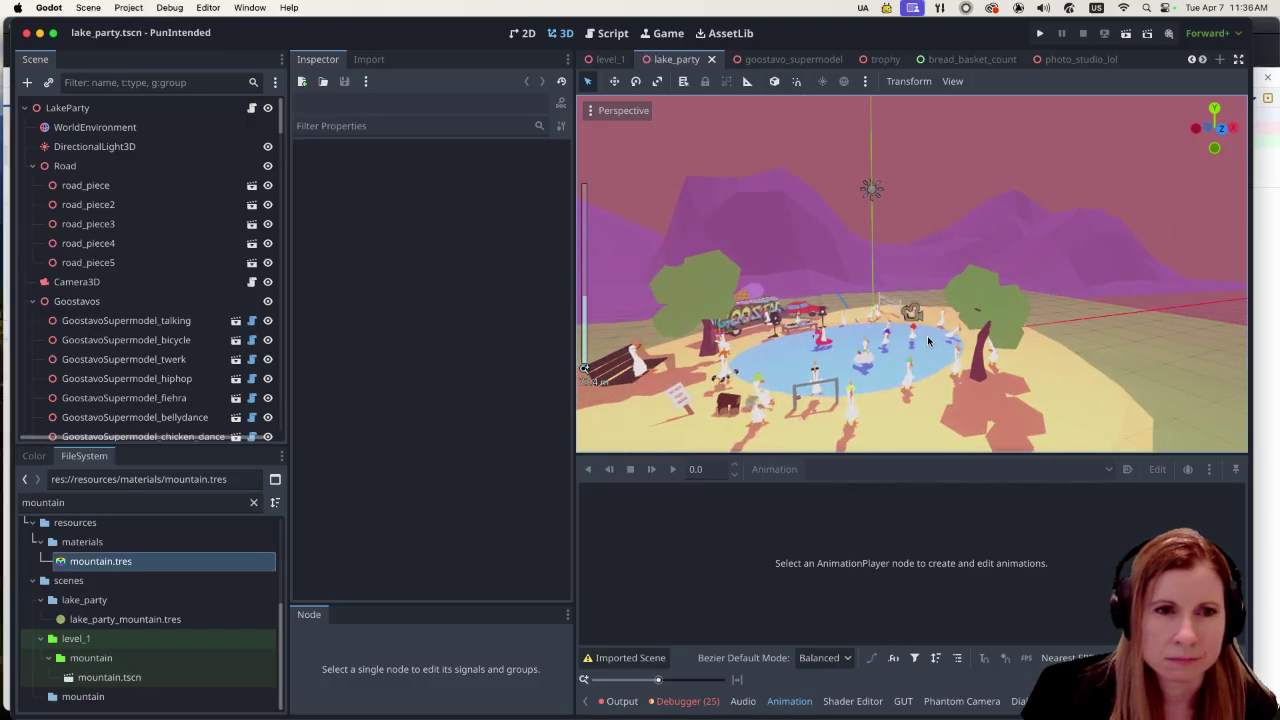
pyautogui.scroll(5, 806, 409)
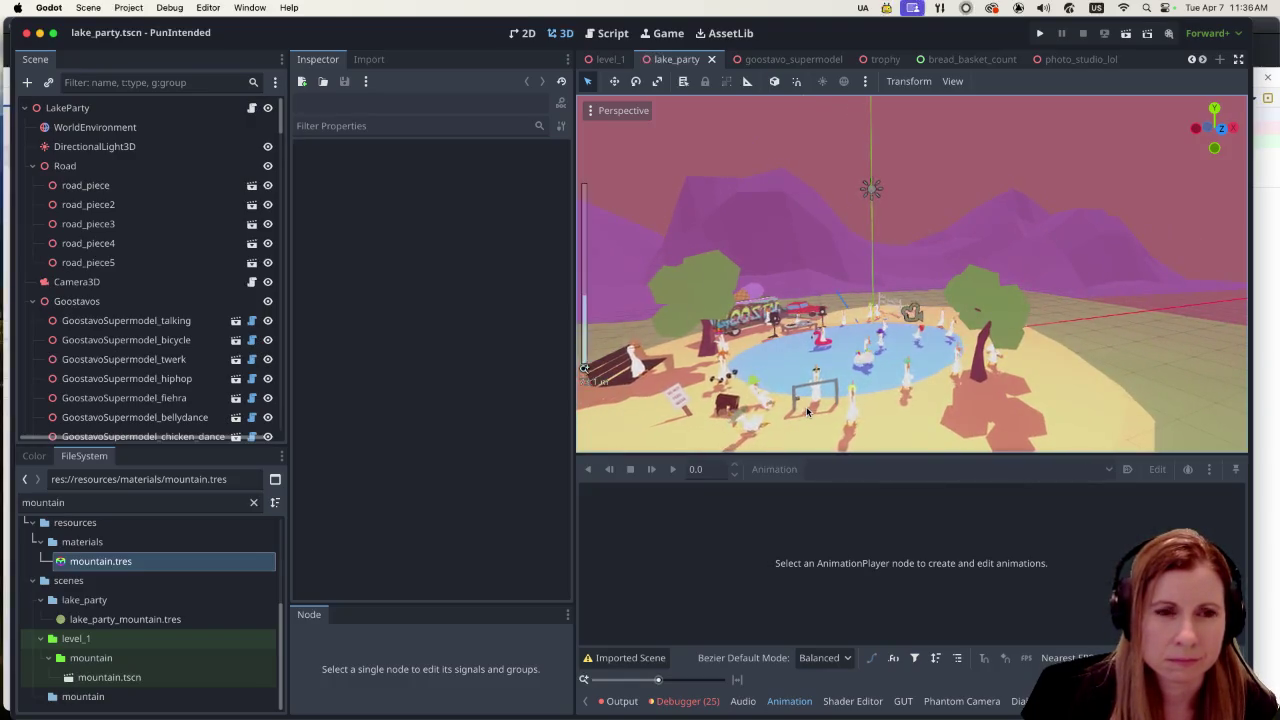
pyautogui.scroll(5, 836, 366)
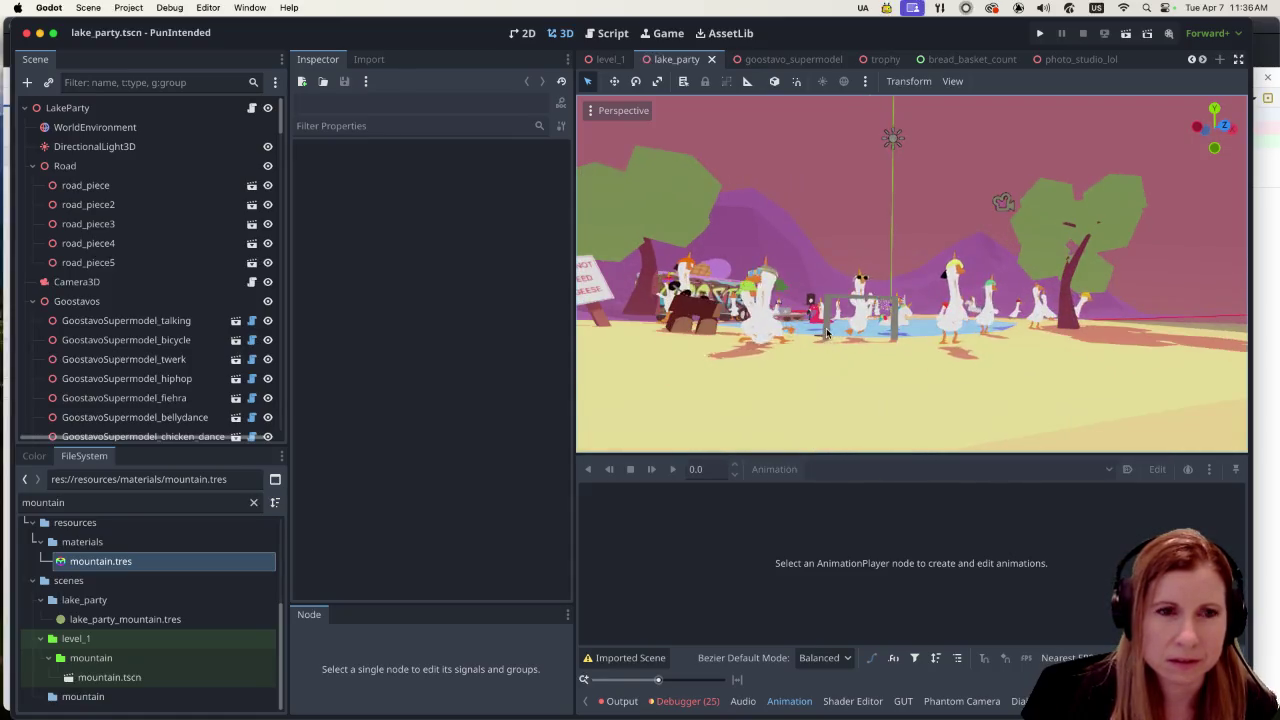
pyautogui.scroll(5, 754, 367)
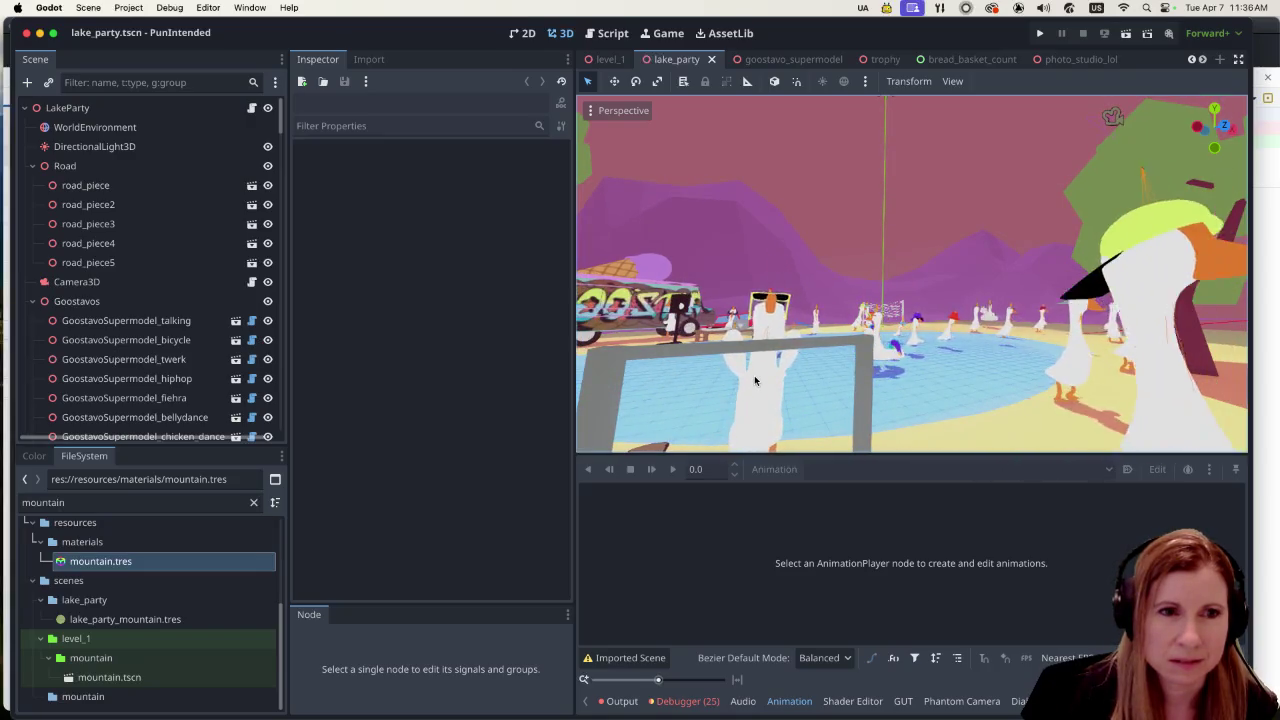
pyautogui.scroll(-10, 781, 347)
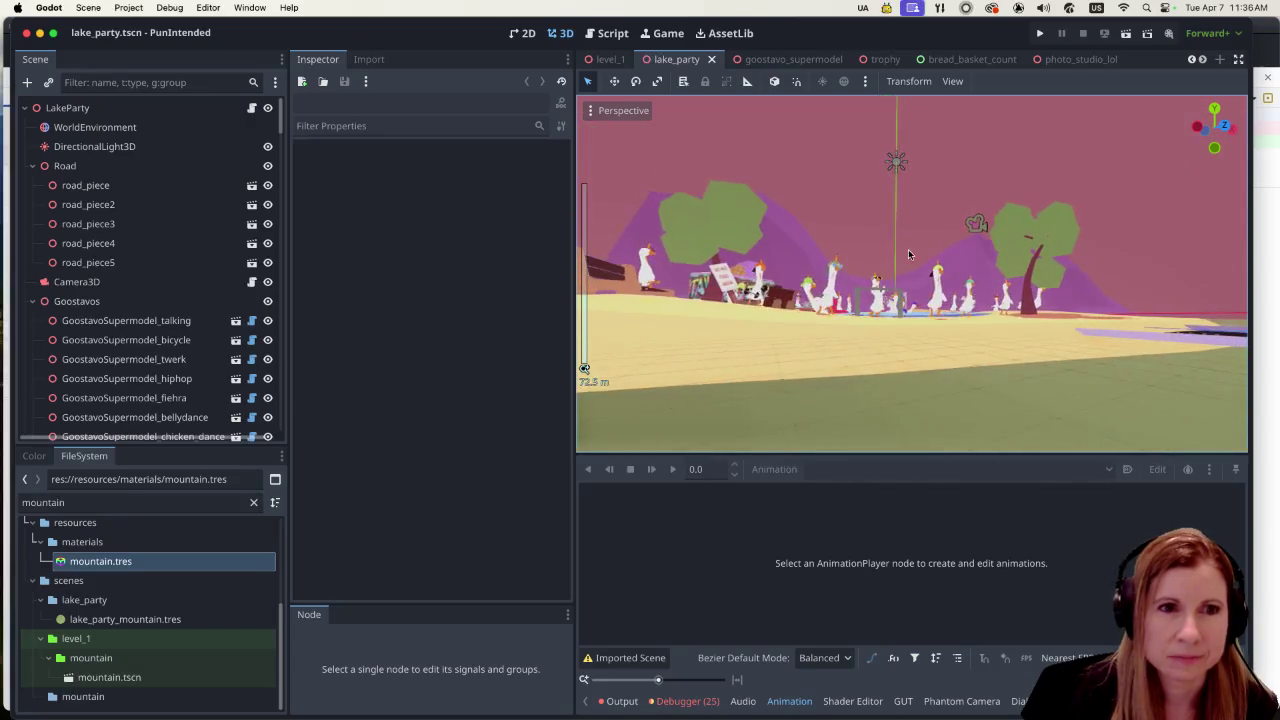
pyautogui.scroll(5, 908, 249)
pyautogui.scroll(3, 900, 325)
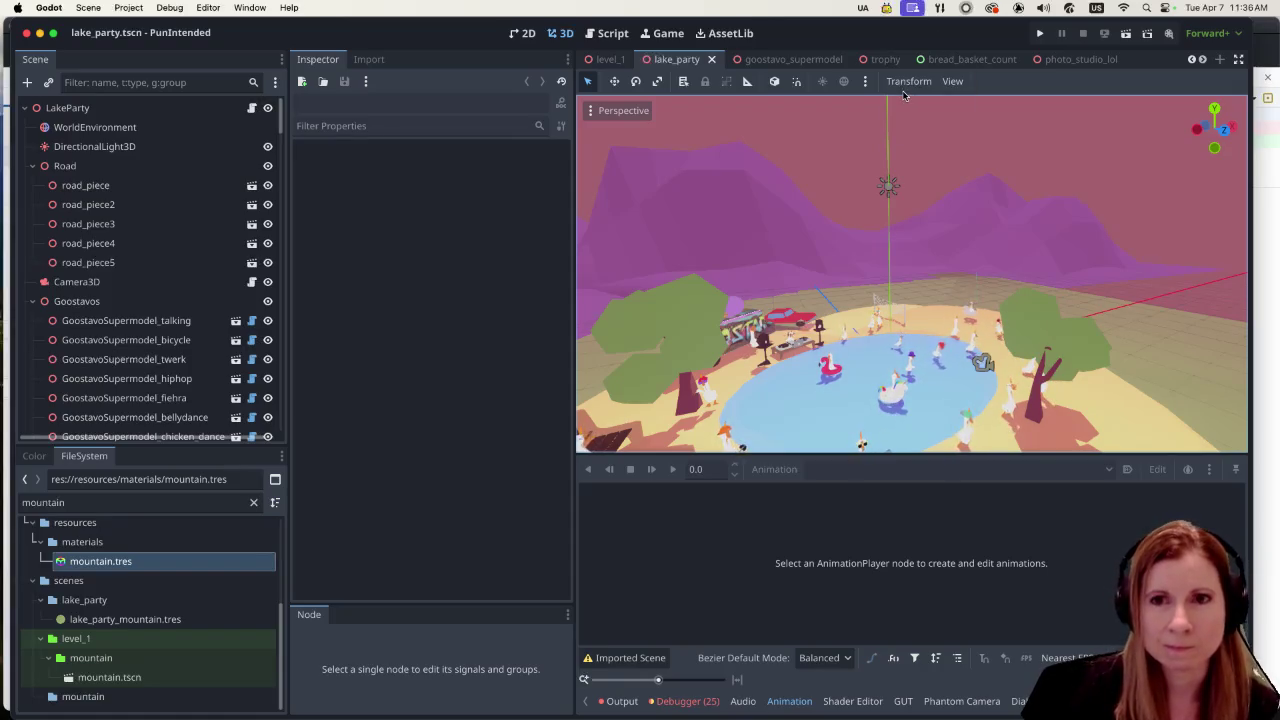
pyautogui.scroll(-5, 927, 291)
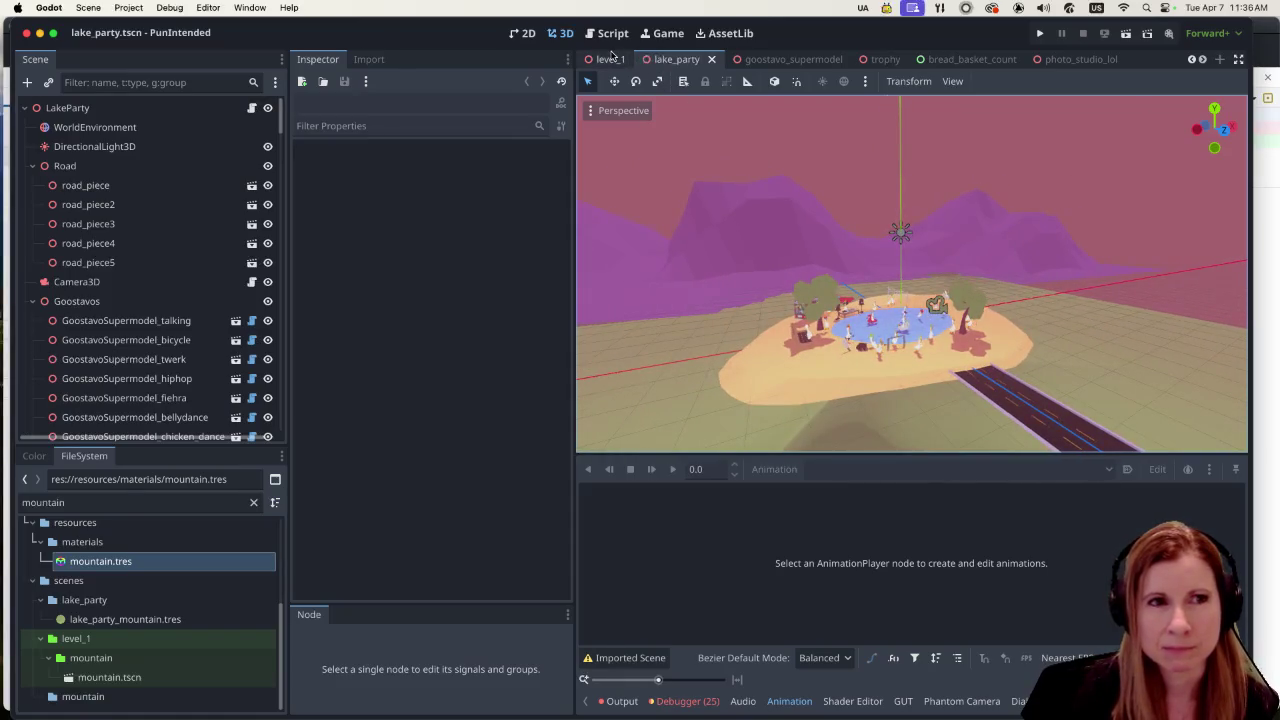
pyautogui.click(611, 57)
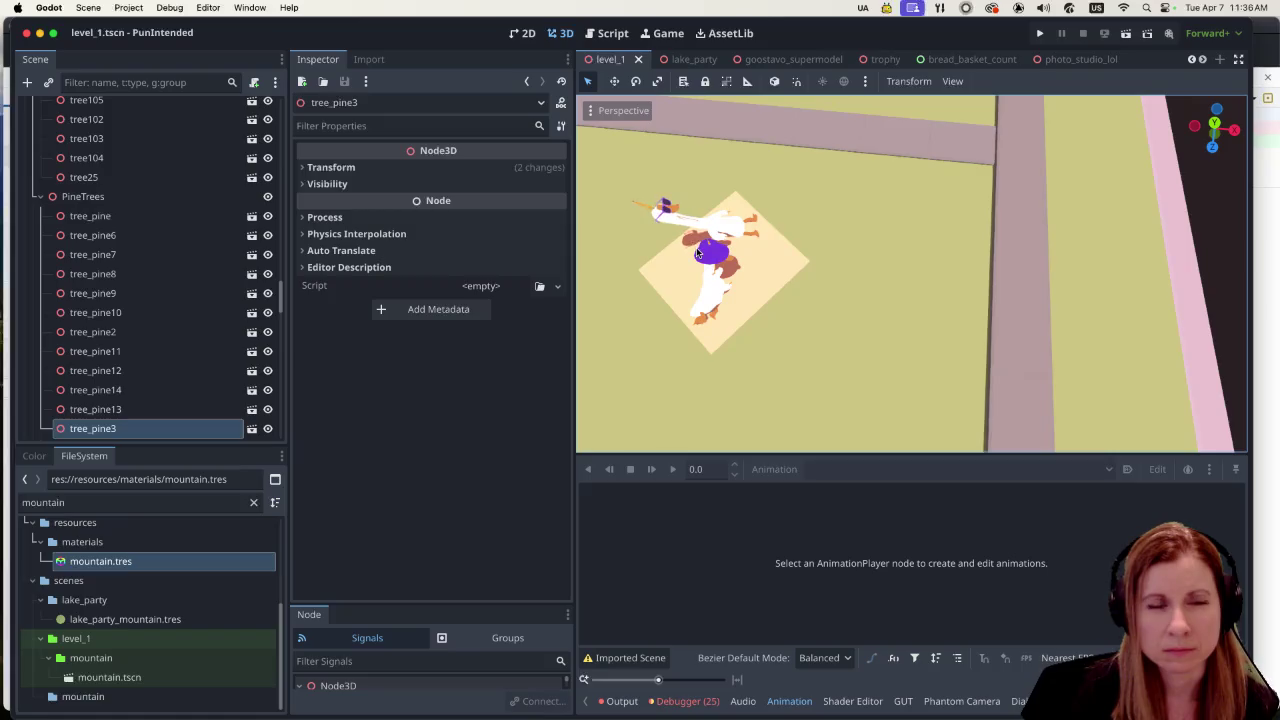
pyautogui.scroll(-5, 732, 276)
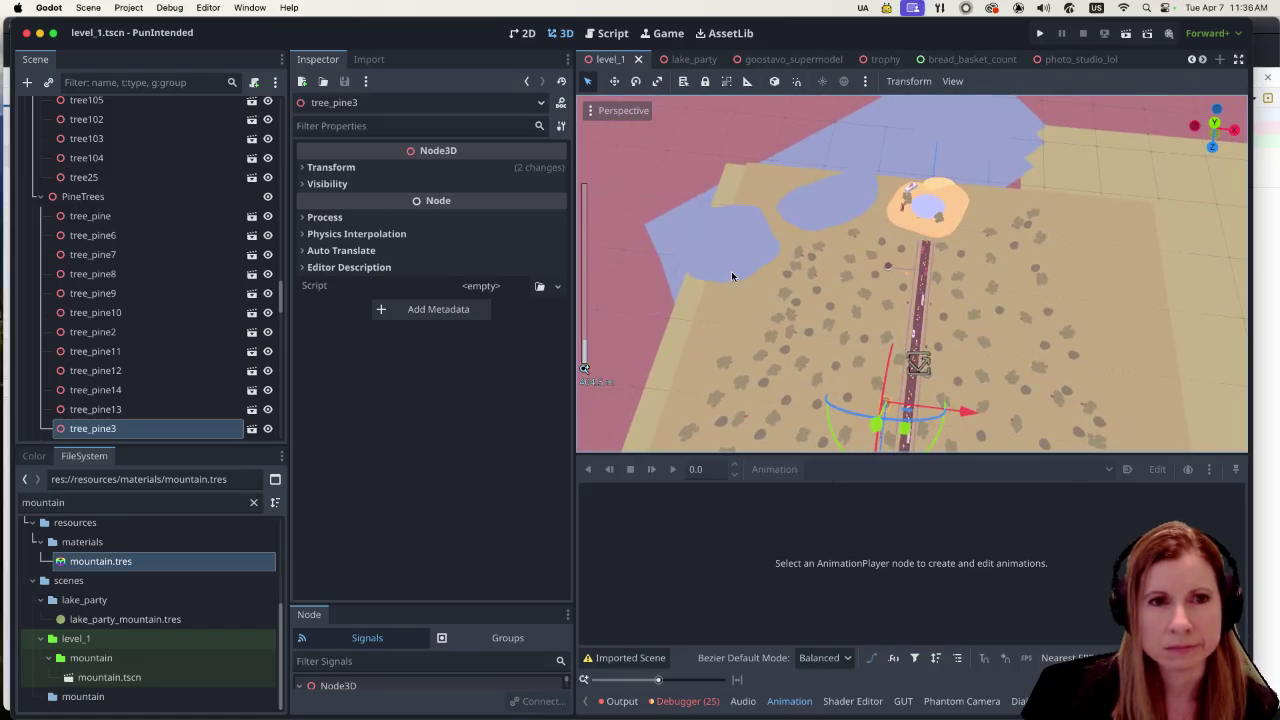
pyautogui.scroll(-5, 835, 362)
pyautogui.scroll(2, 960, 378)
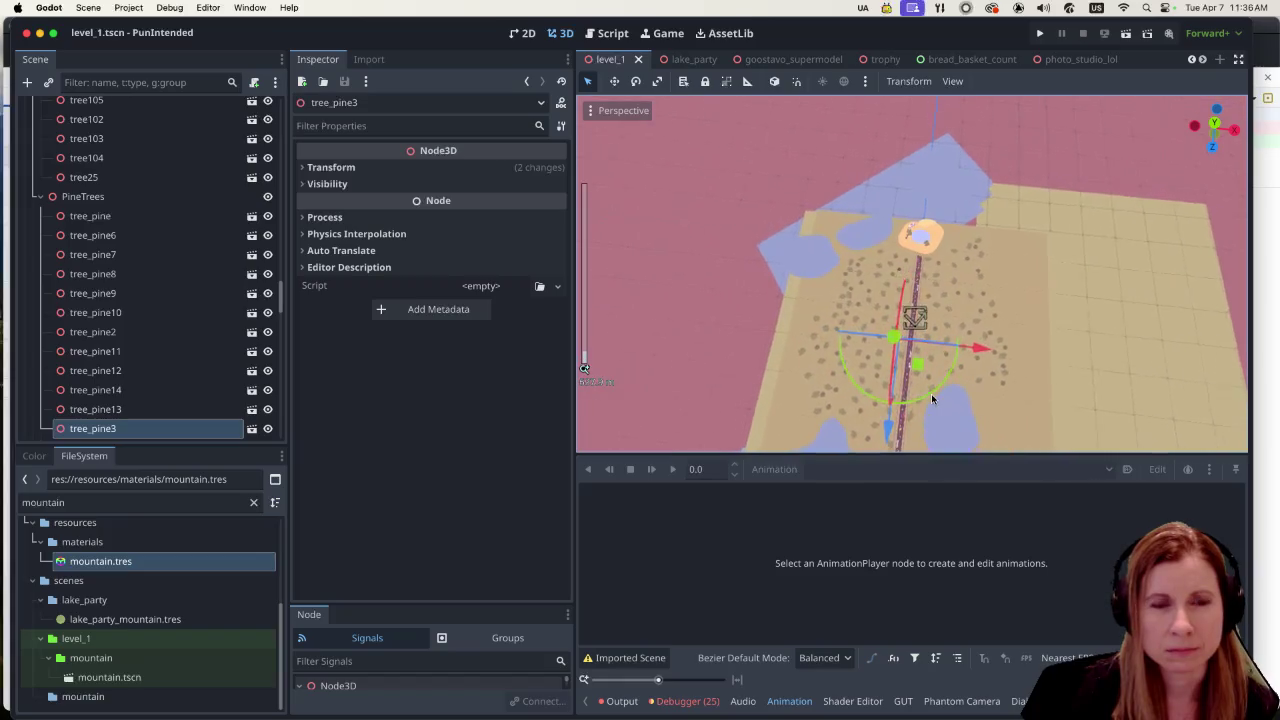
pyautogui.scroll(4, 977, 382)
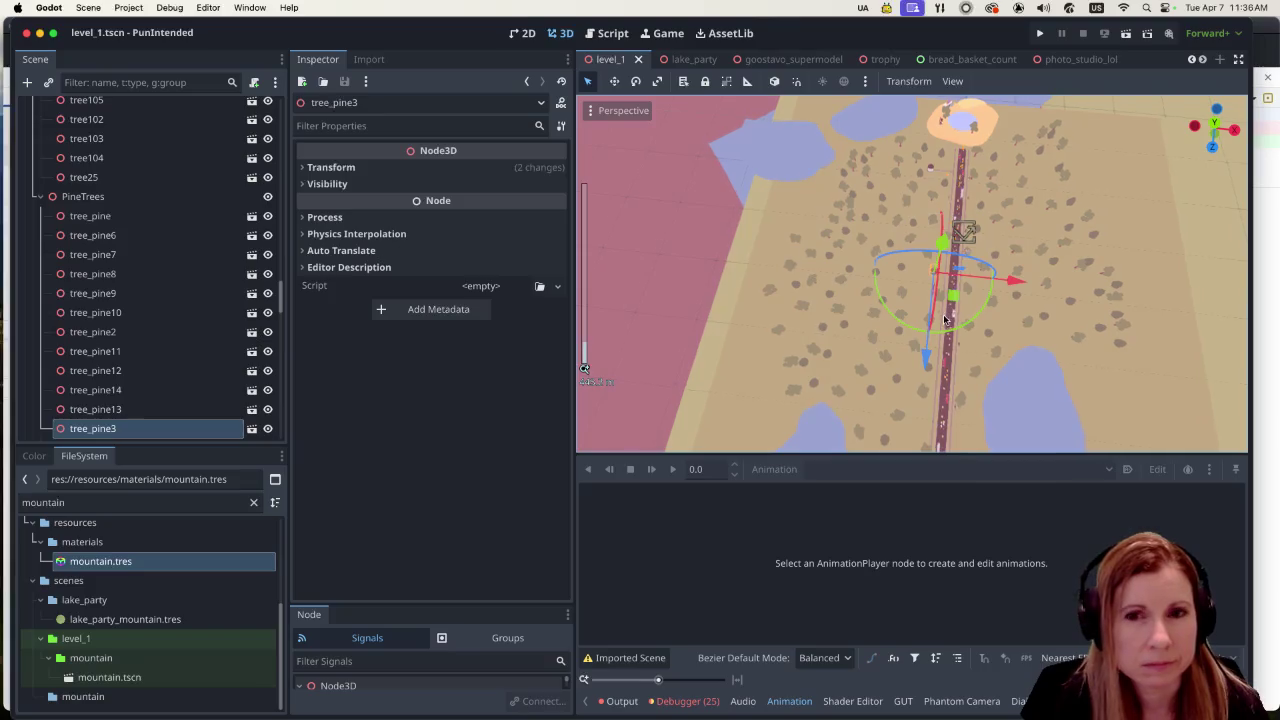
pyautogui.scroll(2, 946, 317)
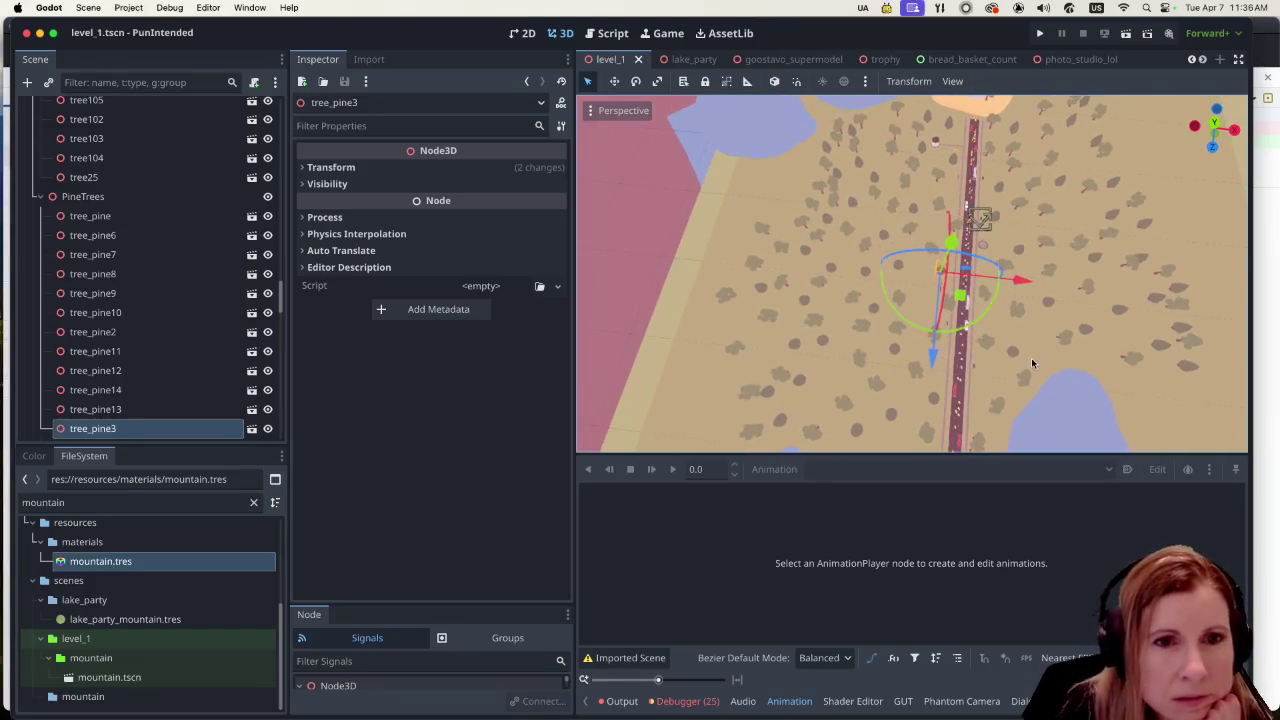
pyautogui.scroll(-2, 1032, 365)
pyautogui.scroll(2, 1055, 373)
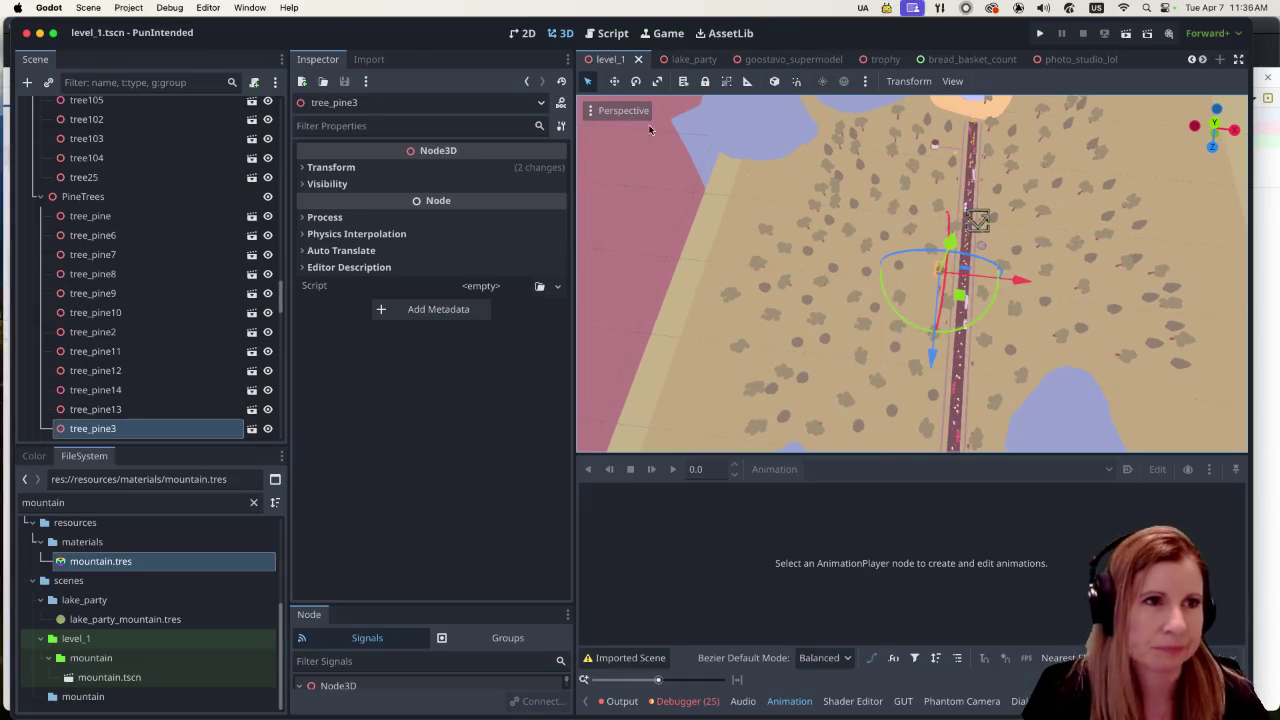
pyautogui.press('super+s')
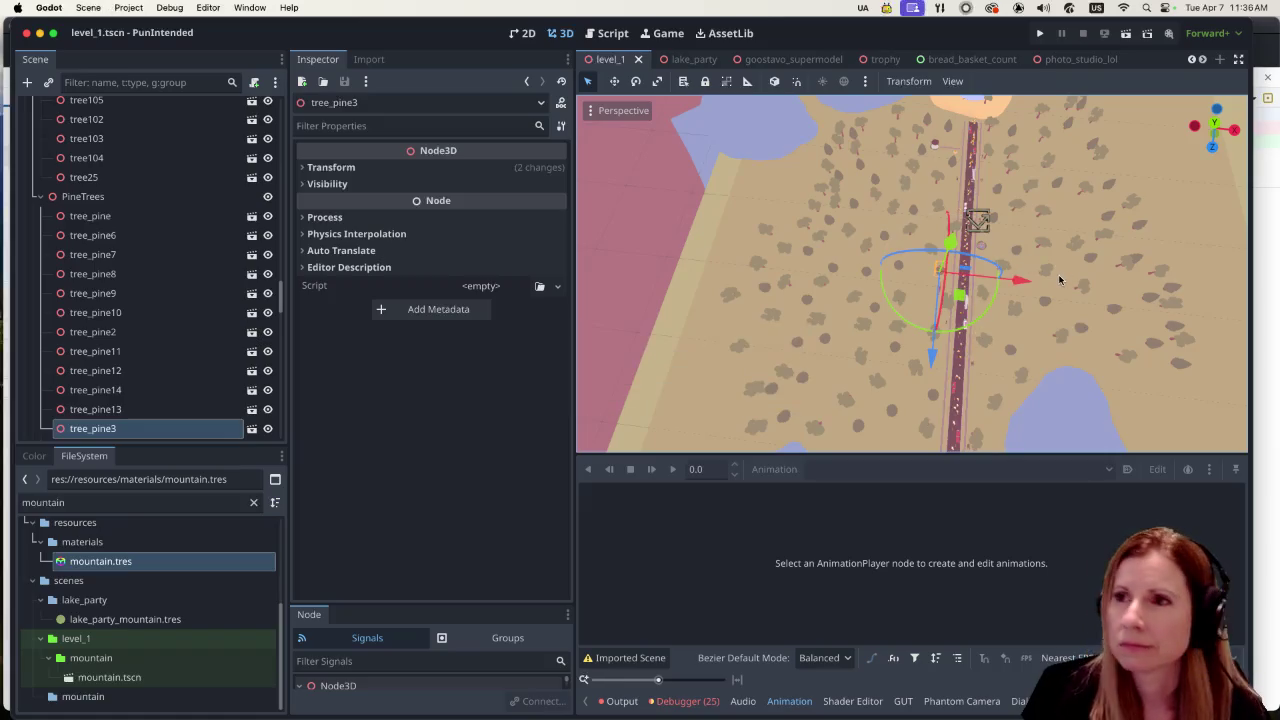
pyautogui.scroll(4, 1002, 292)
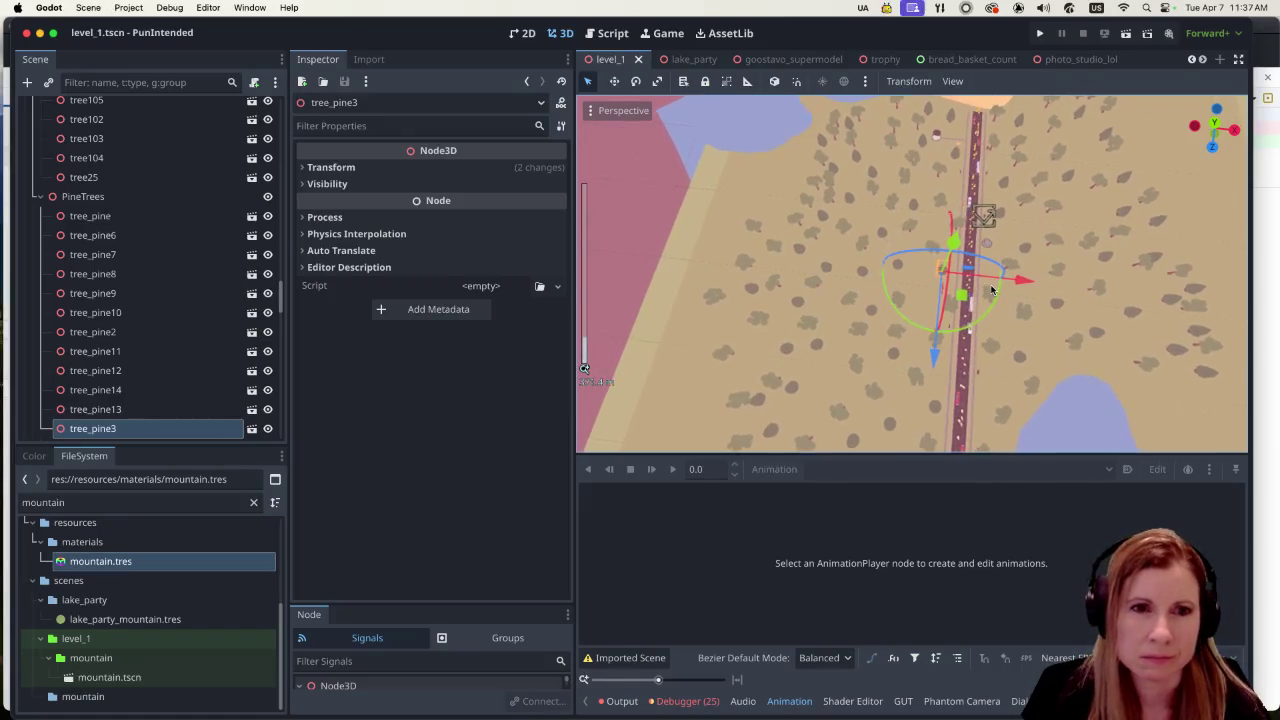
pyautogui.scroll(2, 1002, 292)
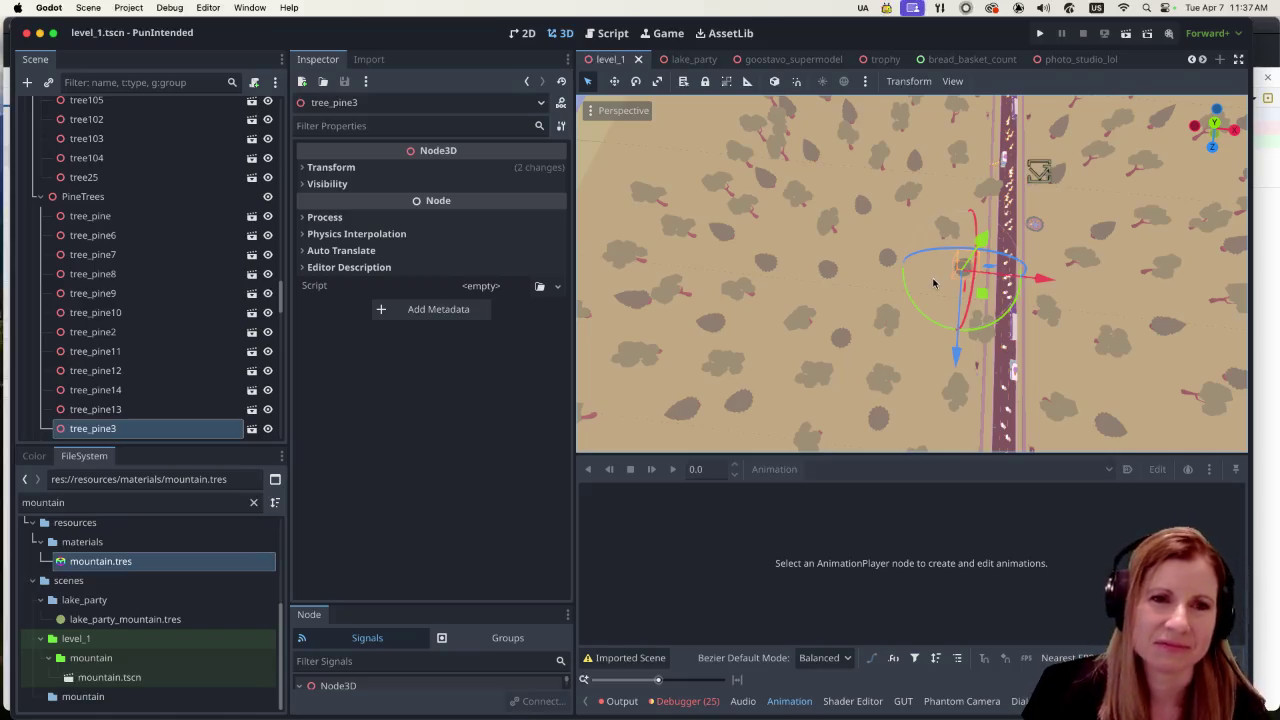
pyautogui.scroll(-5, 1010, 290)
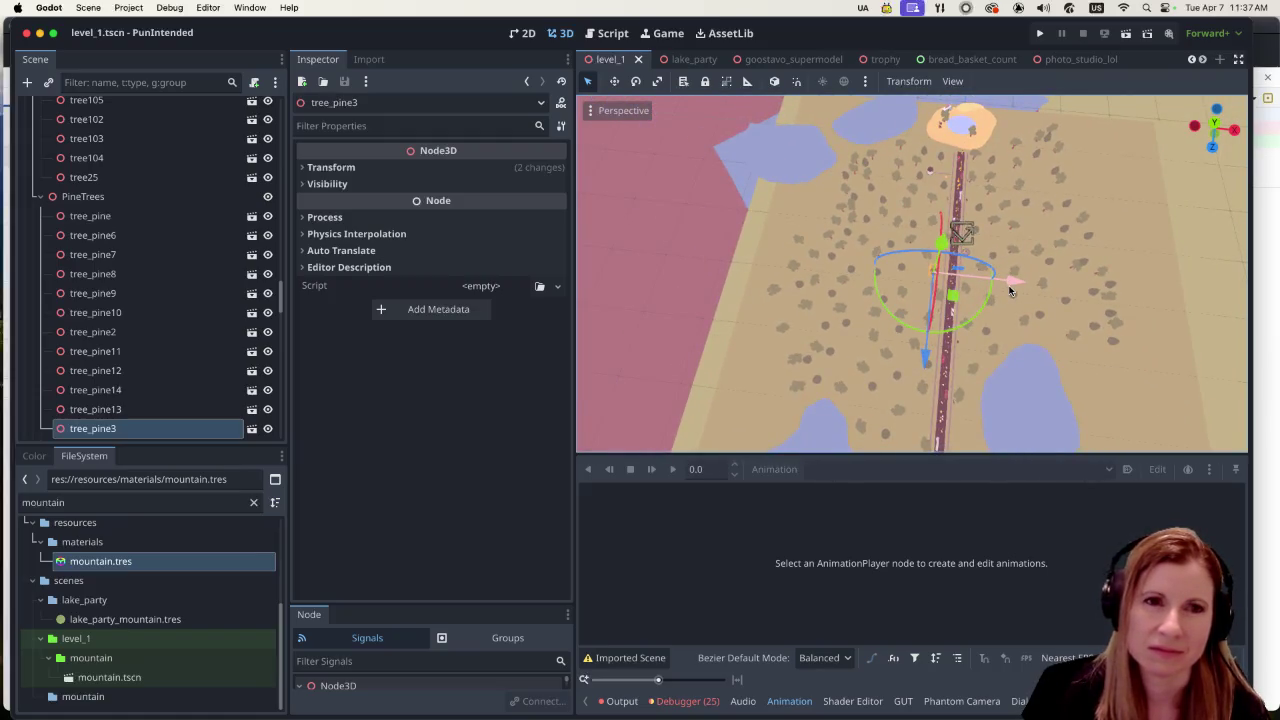
pyautogui.scroll(3, 1012, 300)
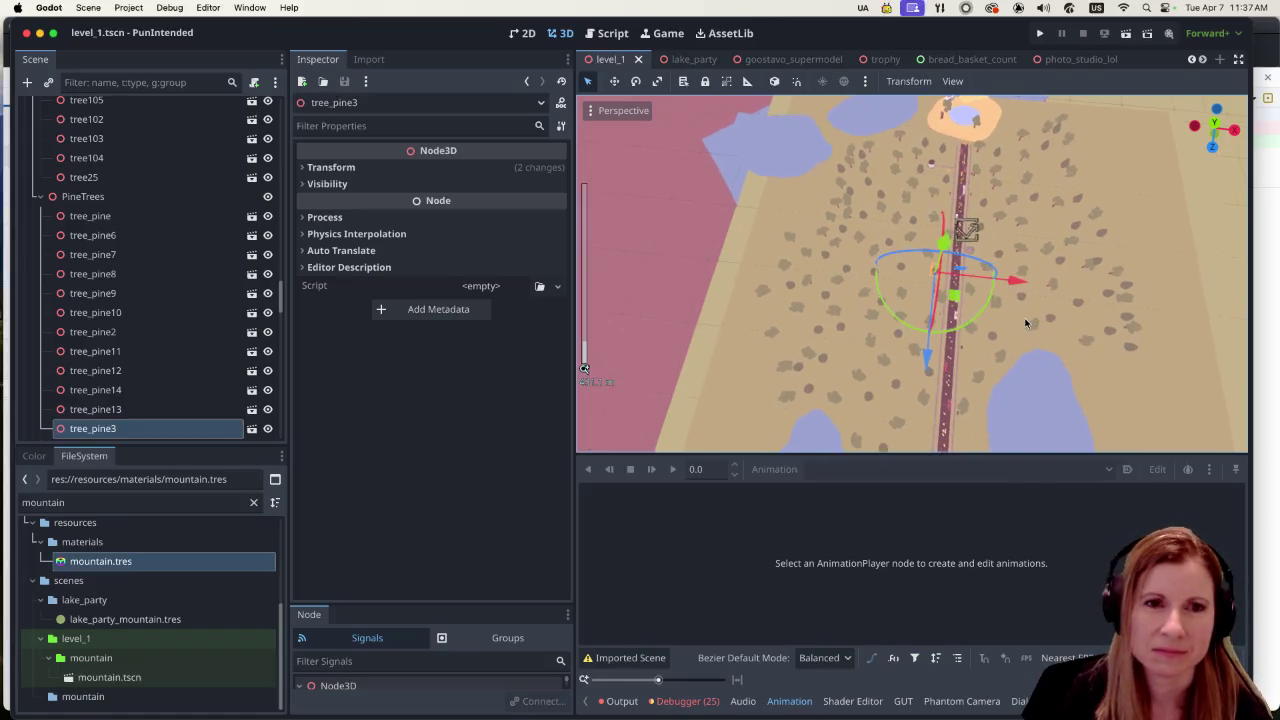
pyautogui.scroll(-3, 1105, 324)
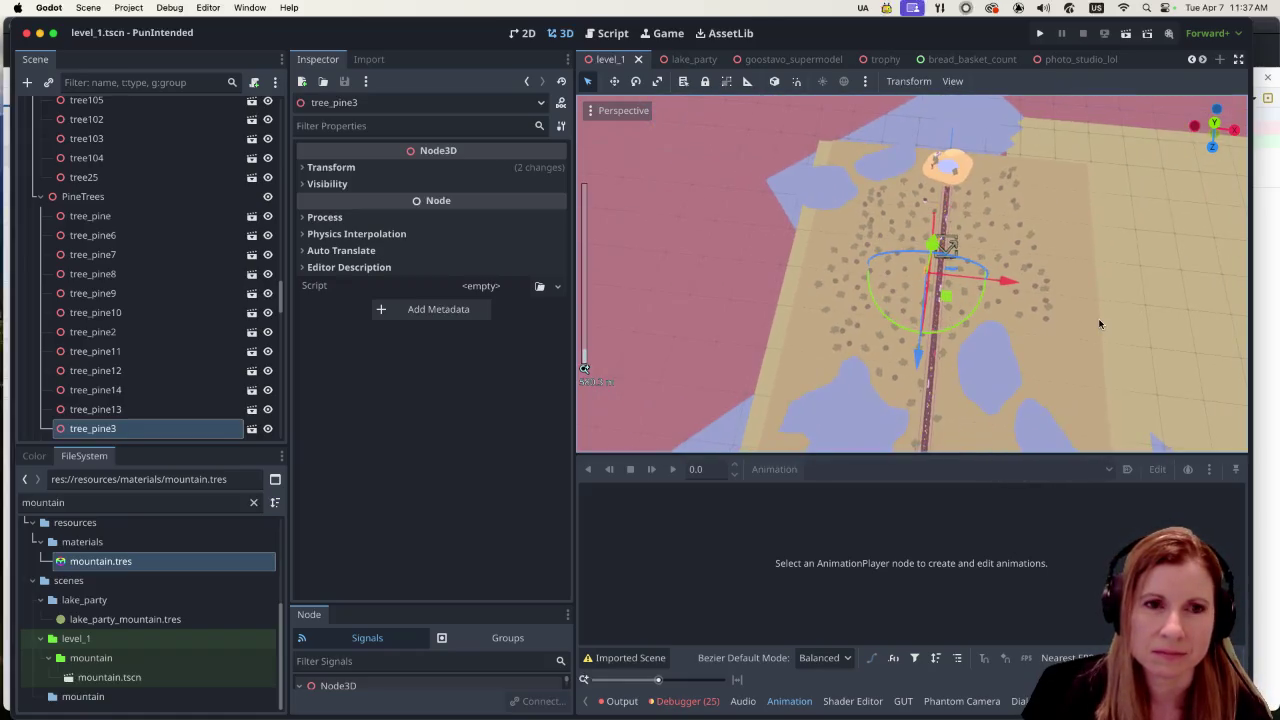
pyautogui.scroll(-5, 1039, 312)
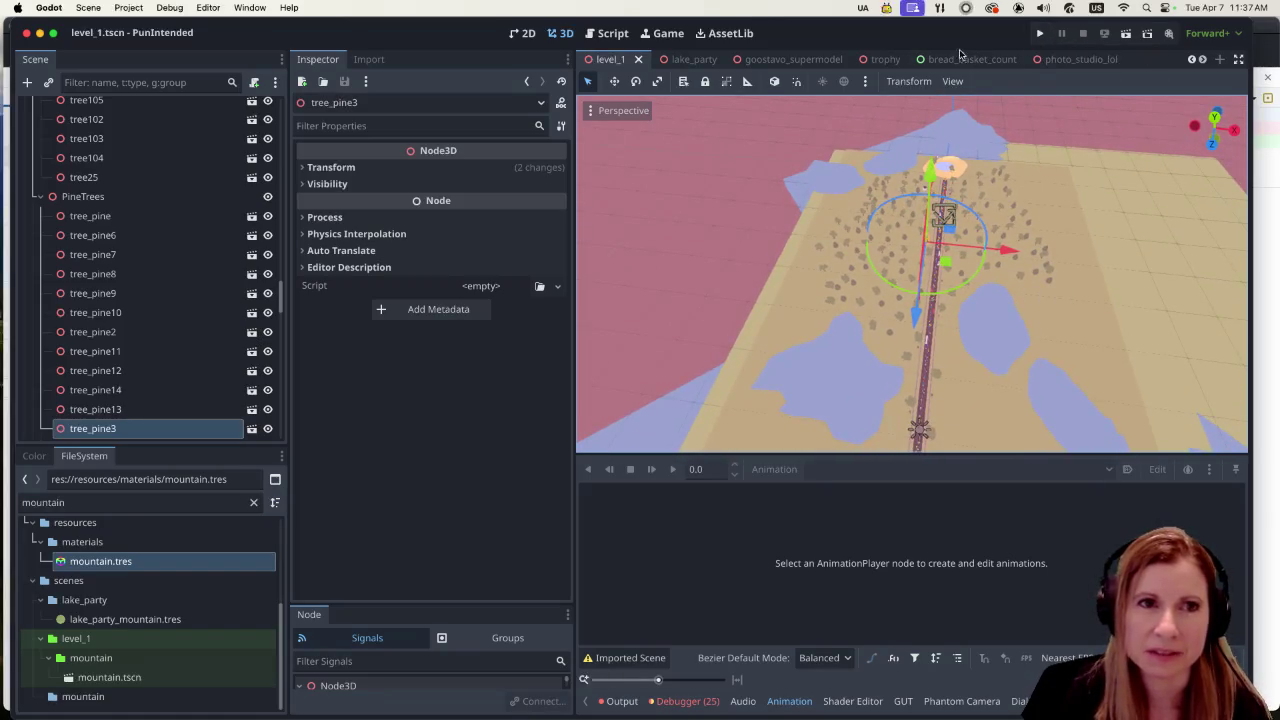
pyautogui.click(676, 35)
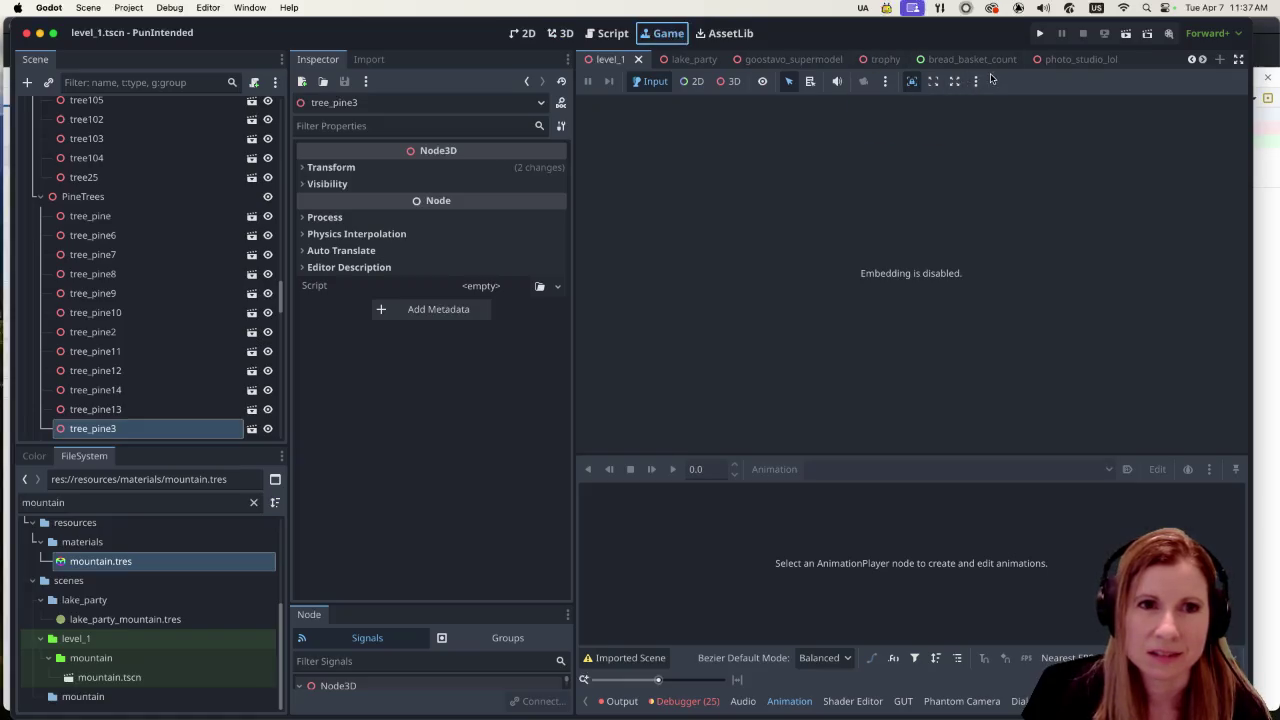
pyautogui.click(556, 33)
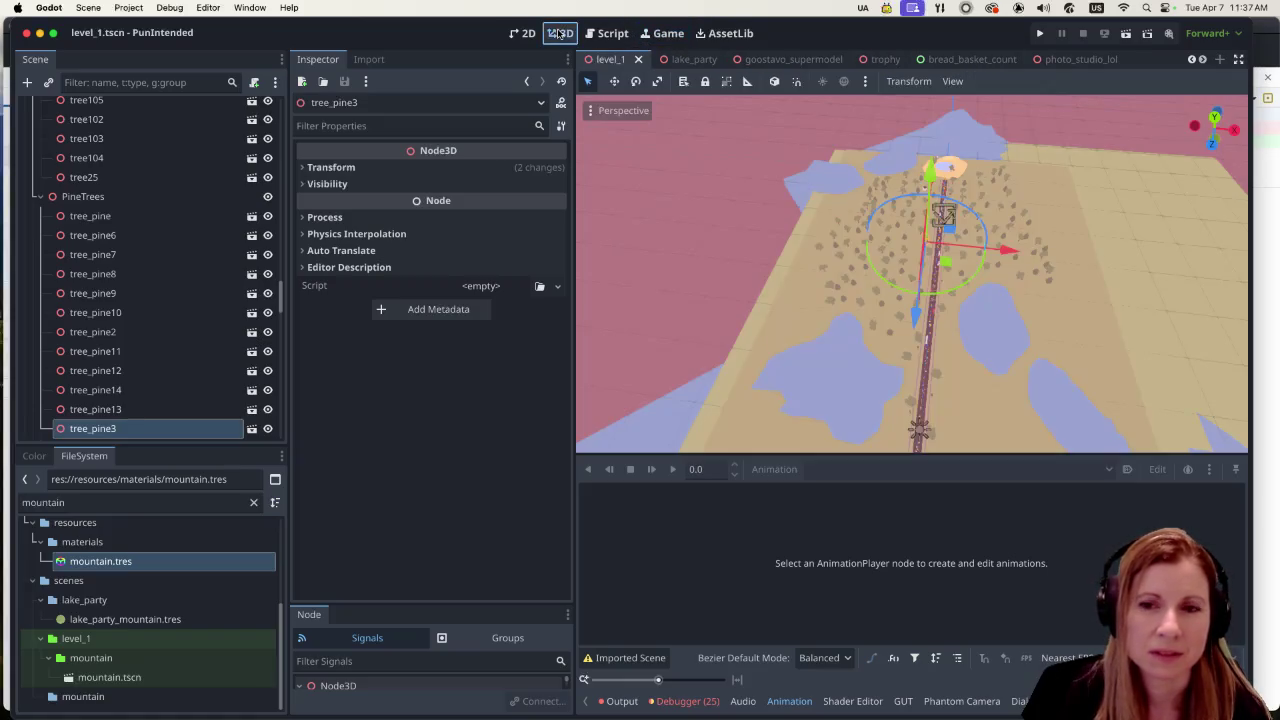
pyautogui.click(1038, 35)
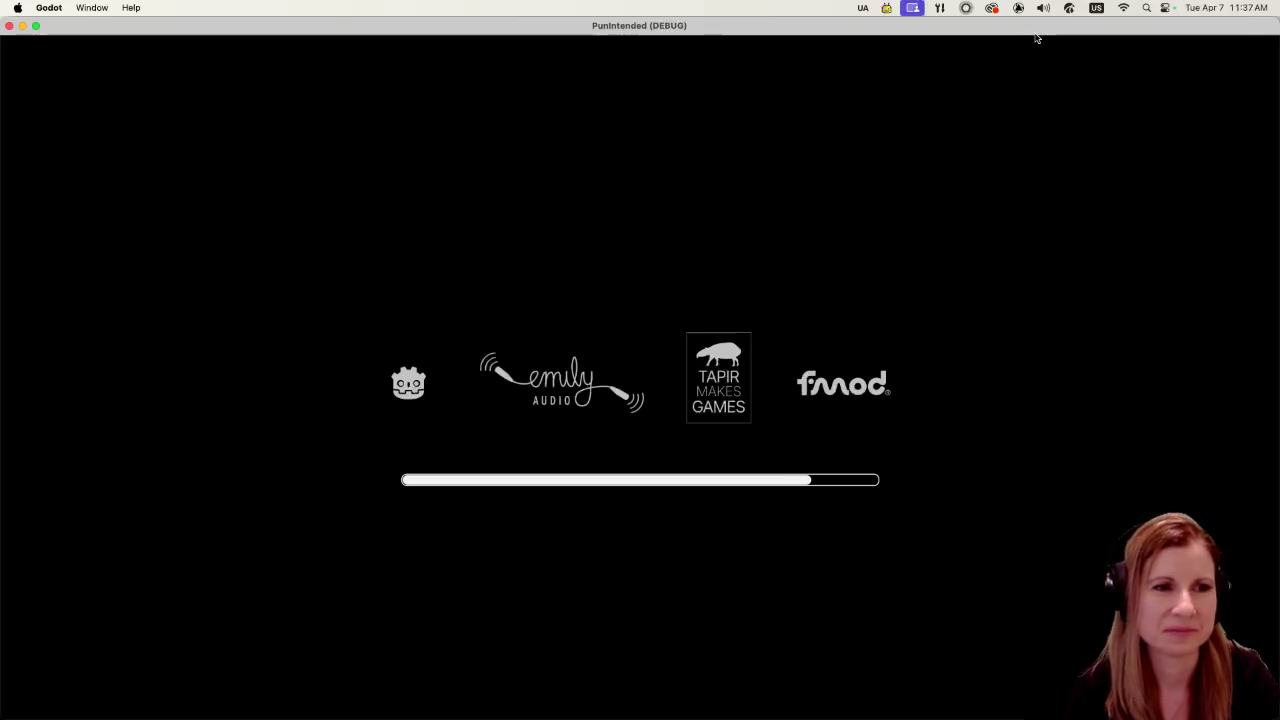
# Step: Start the game, play the Goose Bumps album through the road level, then quit back to the editor
pyautogui.press('Return')
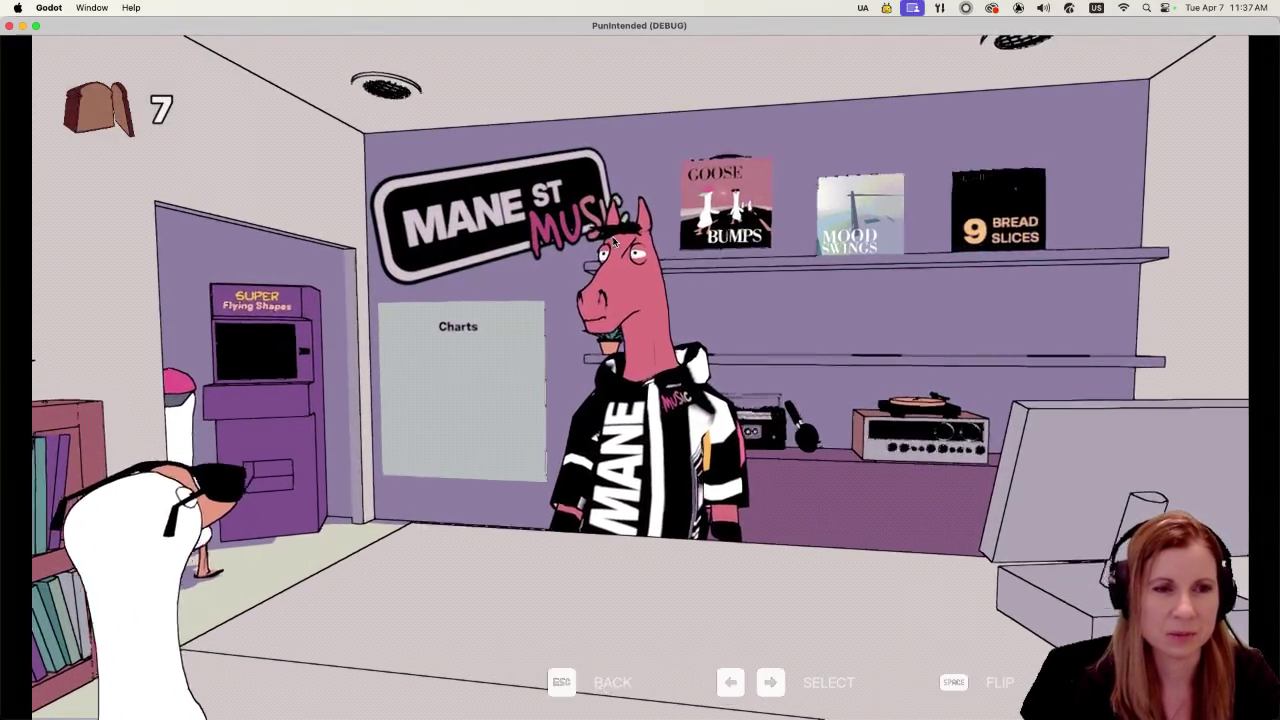
pyautogui.press('Return')
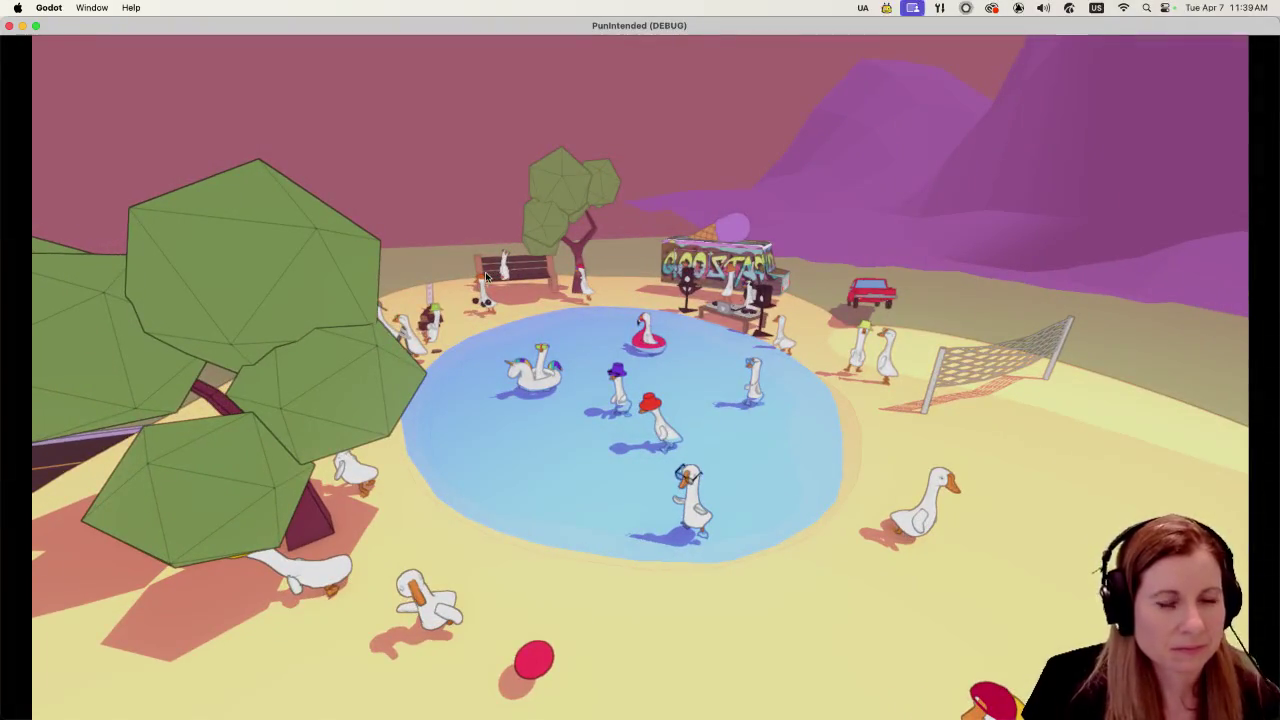
pyautogui.press('super+q')
pyautogui.scroll(3, 937, 247)
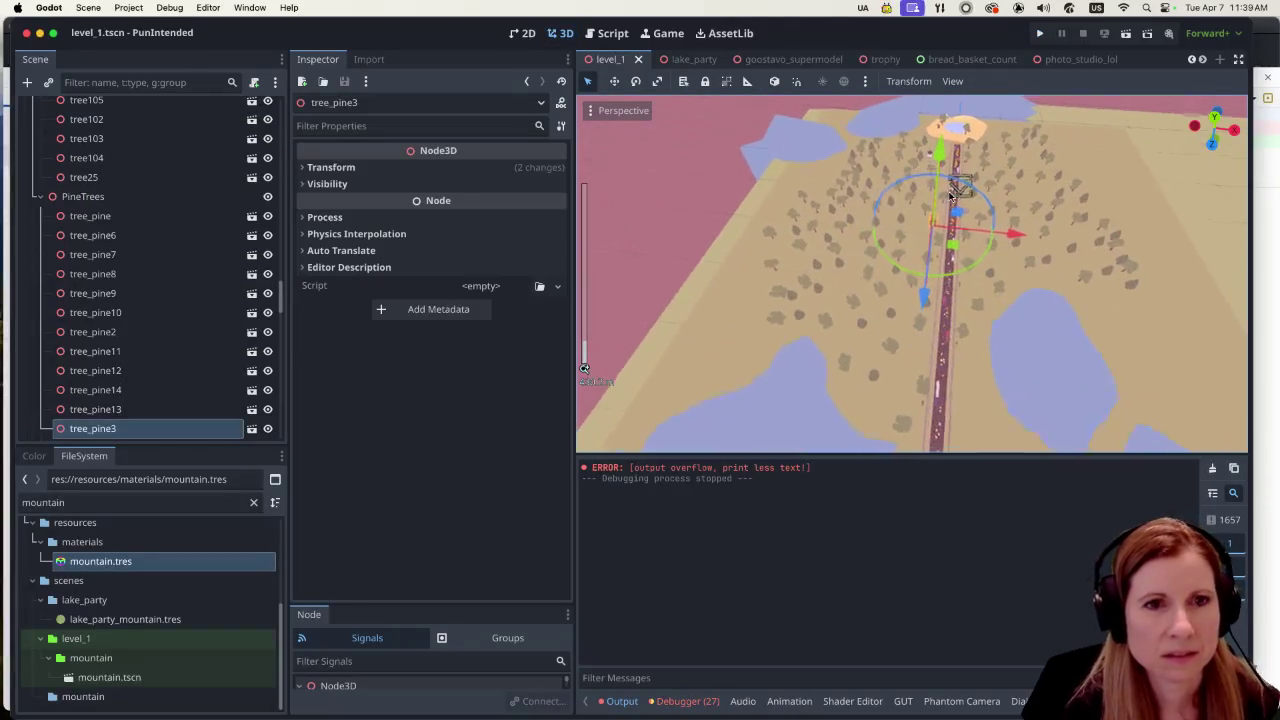
pyautogui.scroll(3, 1005, 258)
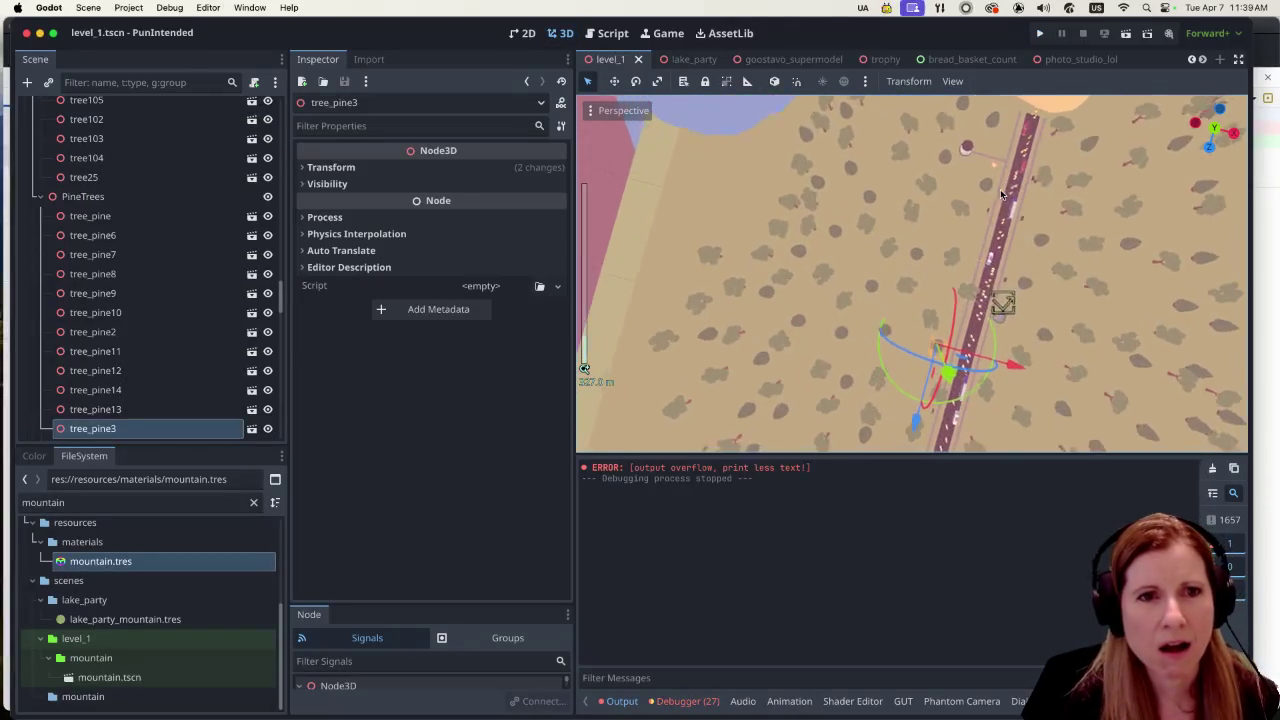
pyautogui.scroll(3, 1013, 263)
pyautogui.scroll(3, 821, 309)
pyautogui.scroll(-5, 821, 309)
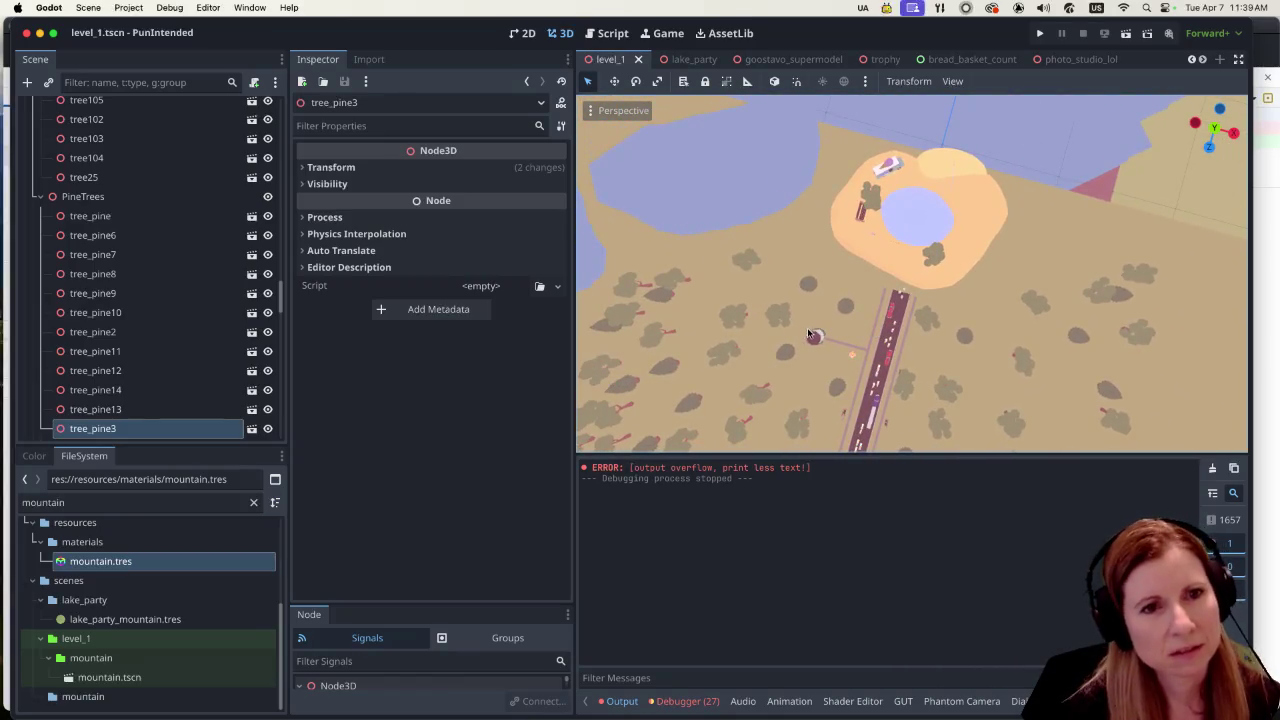
pyautogui.scroll(3, 807, 327)
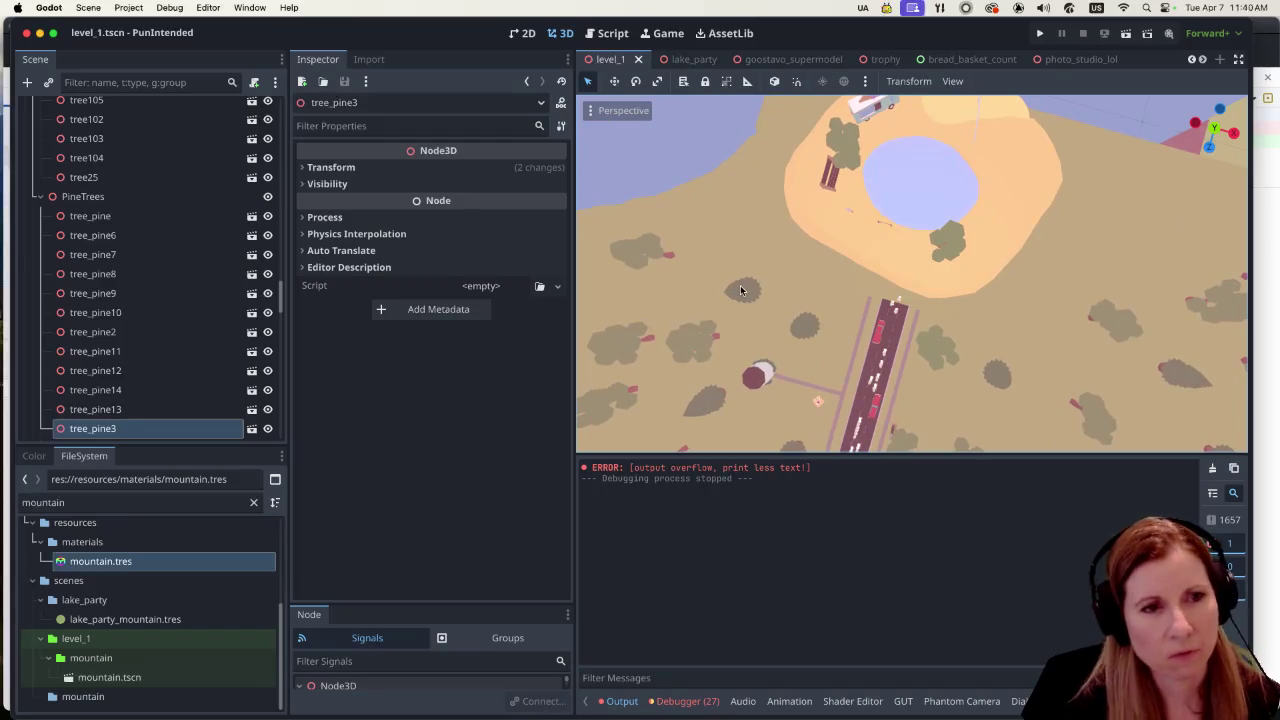
pyautogui.scroll(-2, 785, 301)
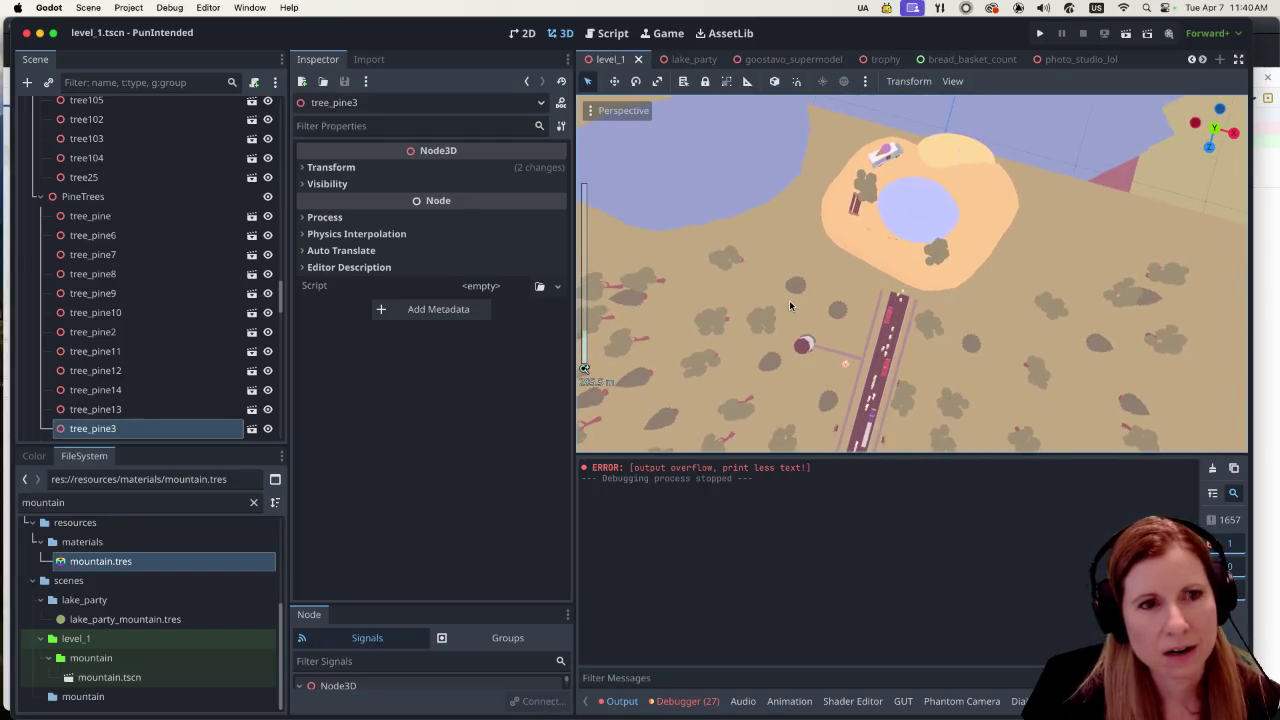
pyautogui.scroll(-3, 789, 300)
pyautogui.click(683, 293)
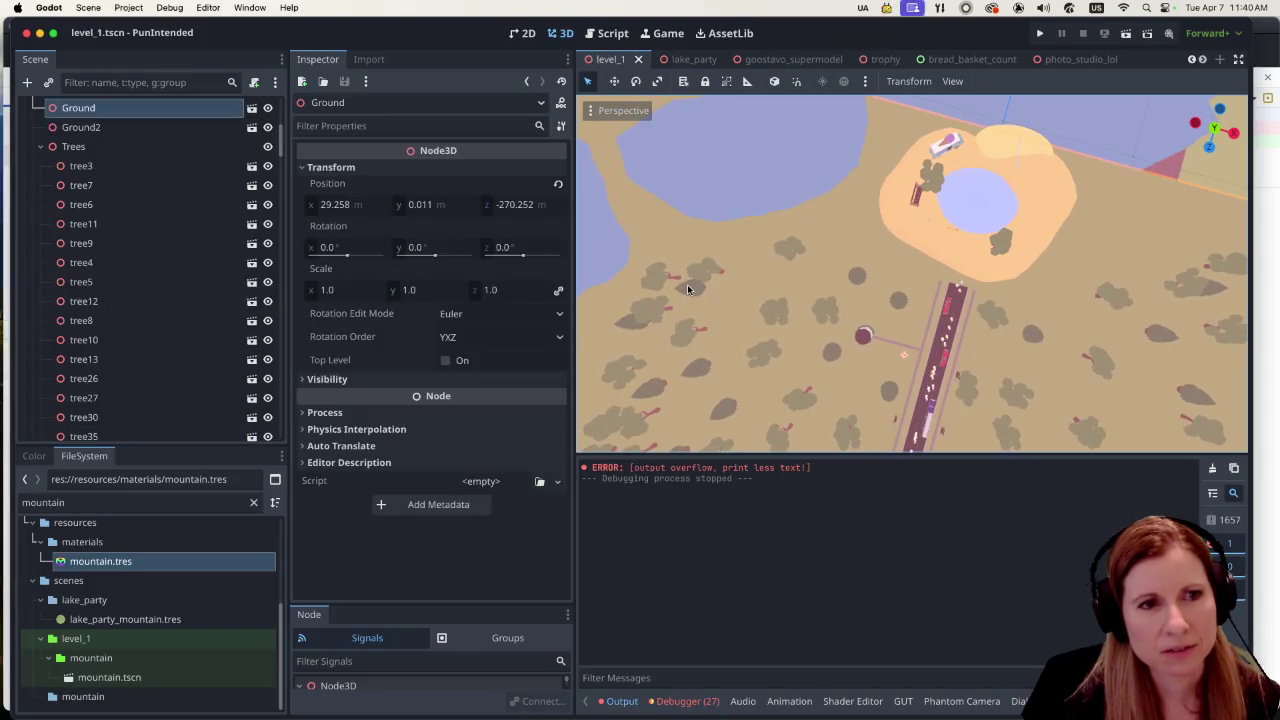
pyautogui.click(630, 322)
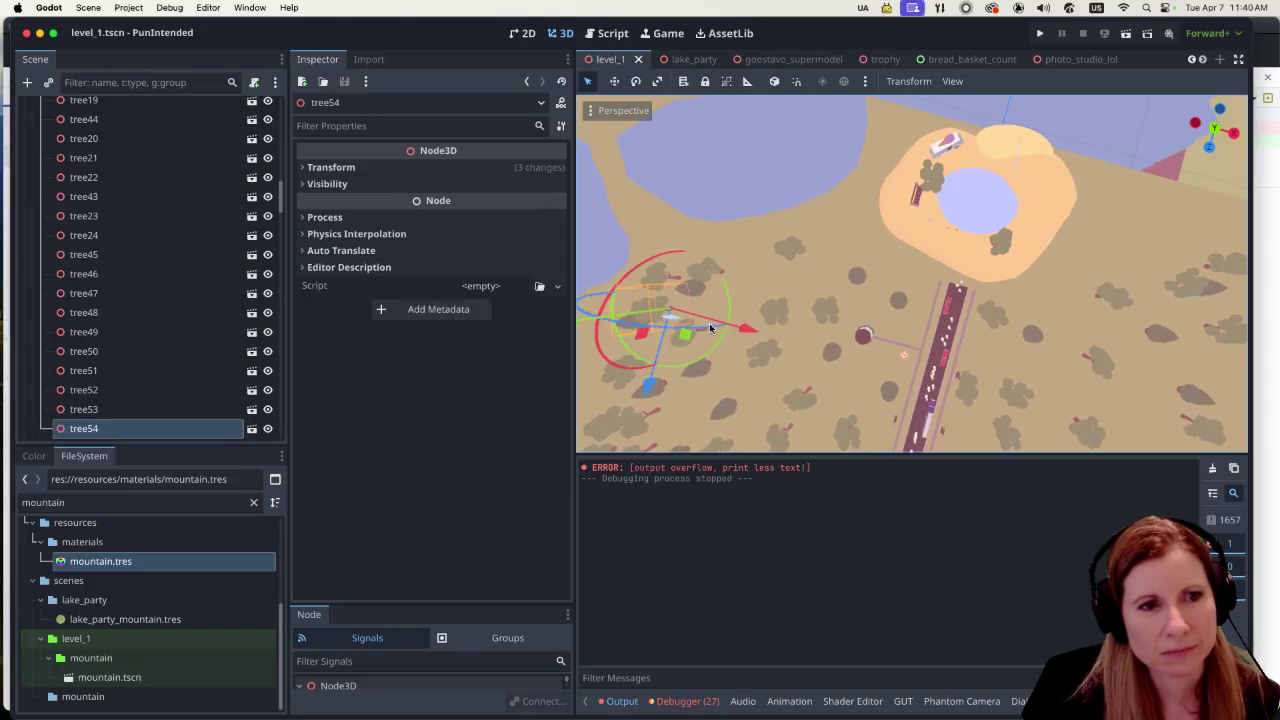
pyautogui.click(800, 257)
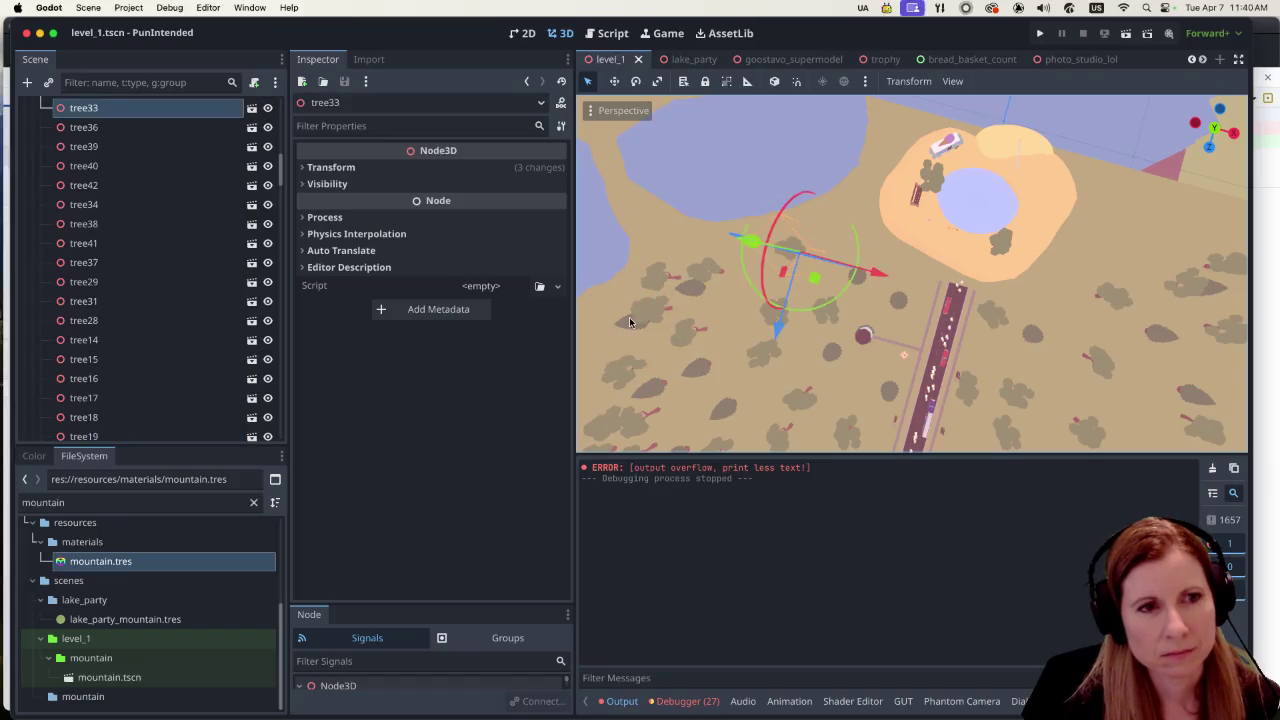
pyautogui.click(630, 322)
pyautogui.click(706, 372)
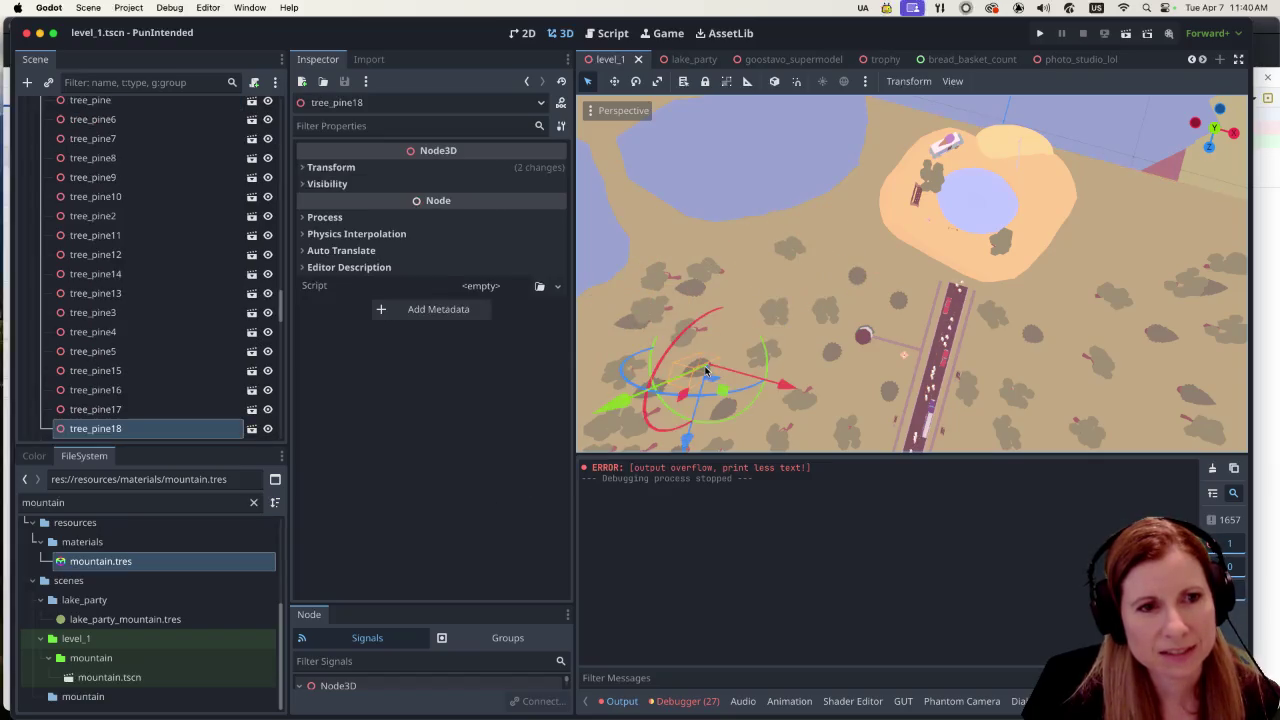
pyautogui.click(689, 289)
pyautogui.scroll(-5, 700, 290)
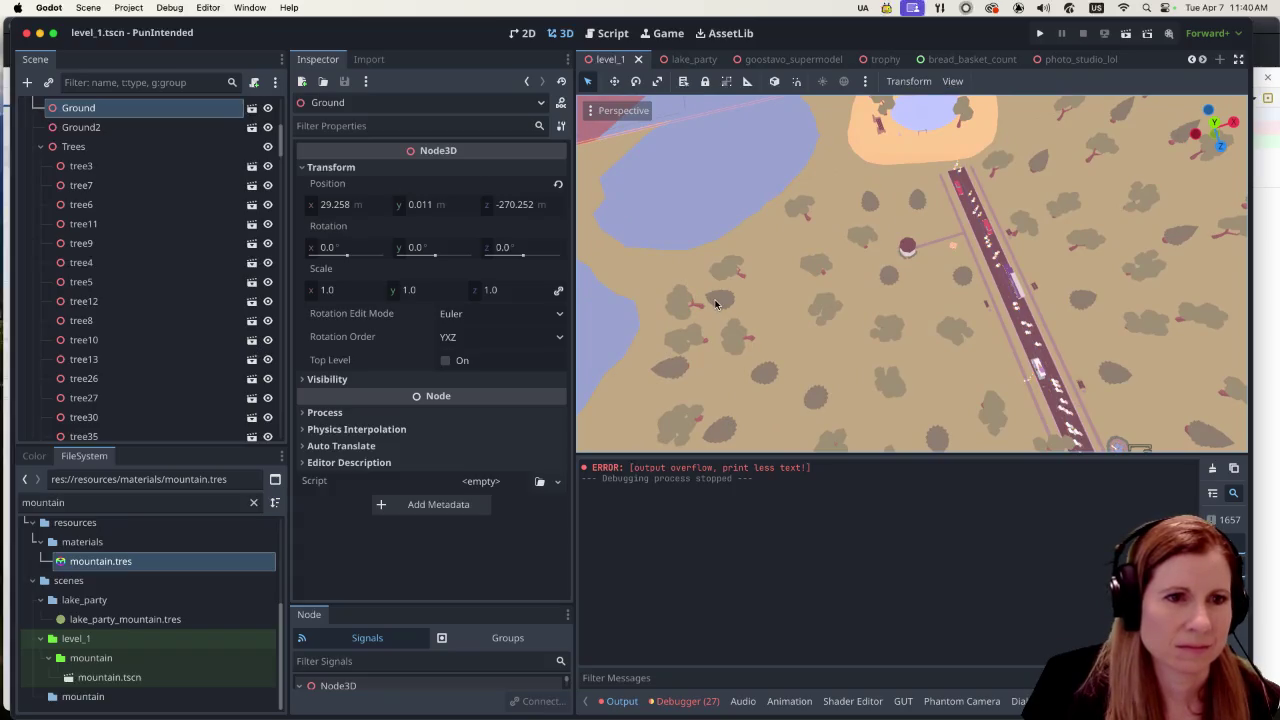
pyautogui.click(688, 313)
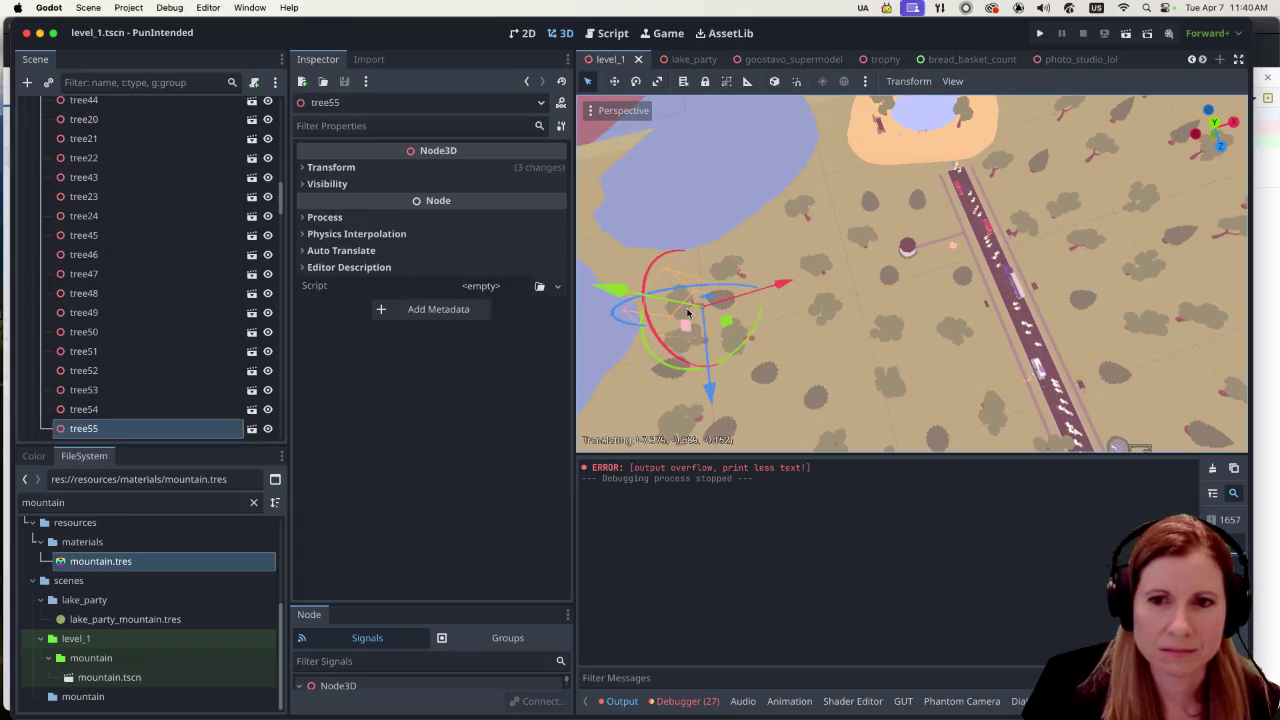
pyautogui.scroll(5, 770, 313)
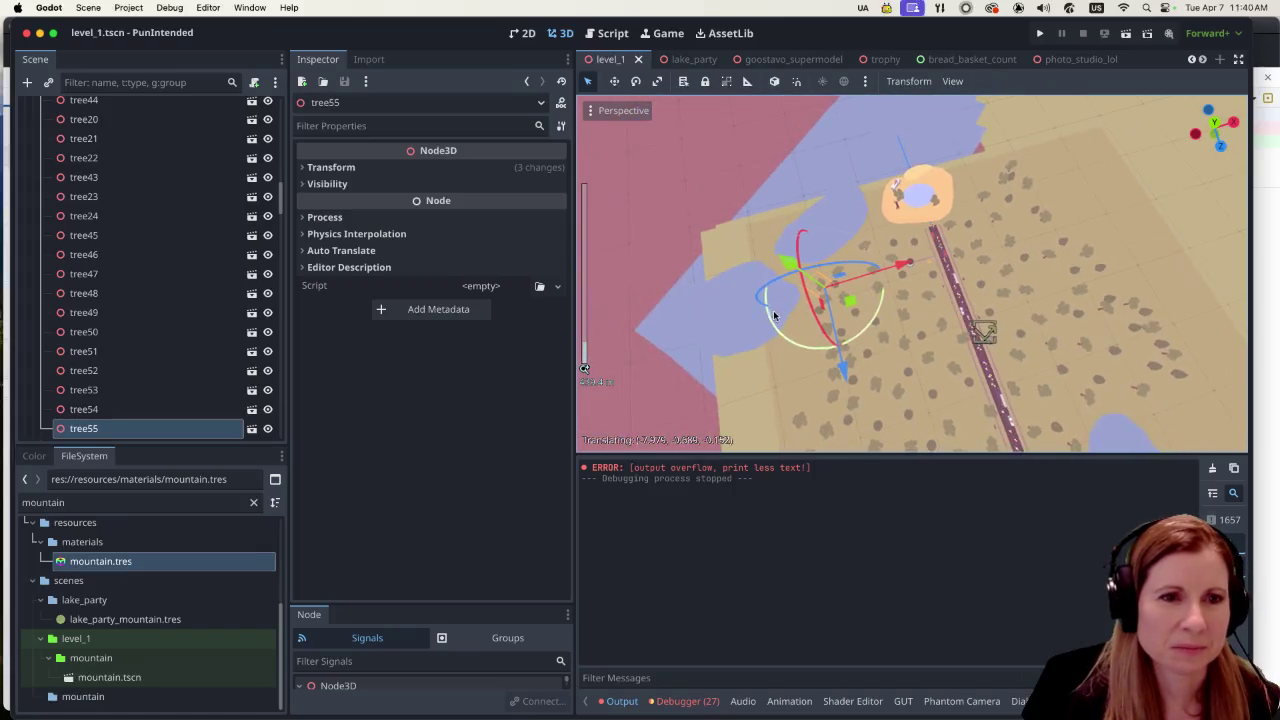
pyautogui.hscroll(-5, 770, 275)
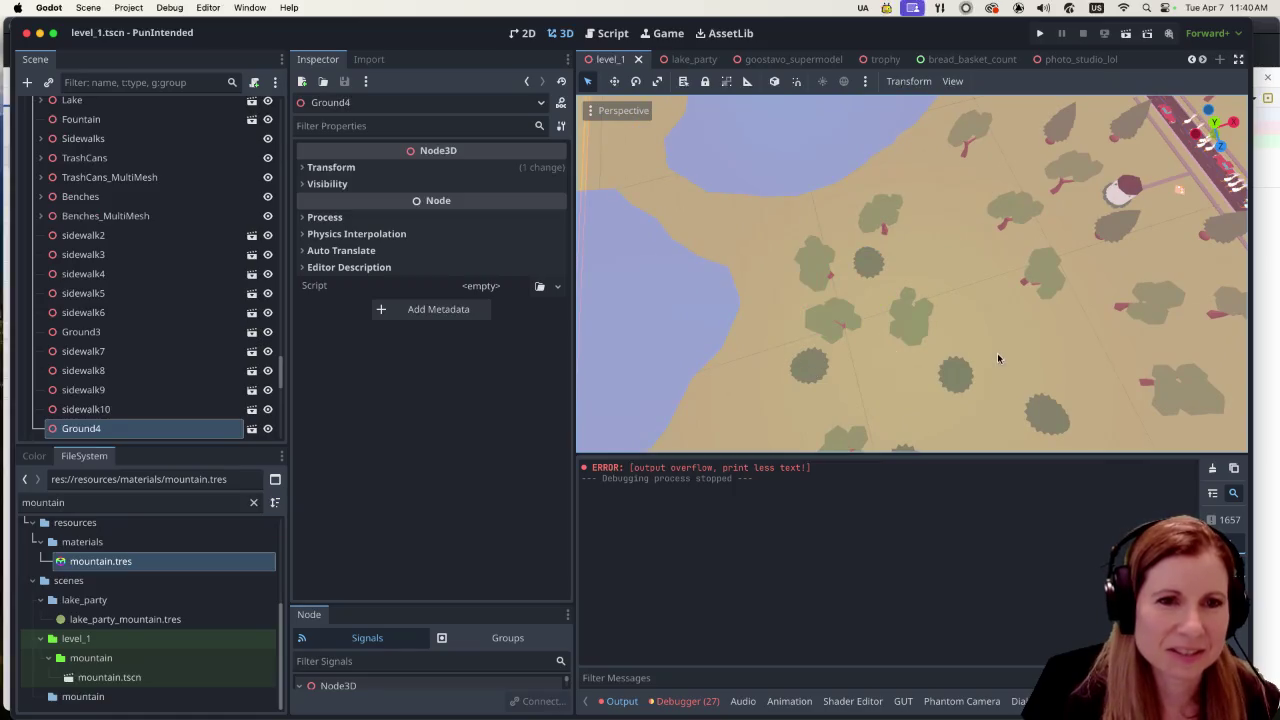
pyautogui.scroll(3, 997, 357)
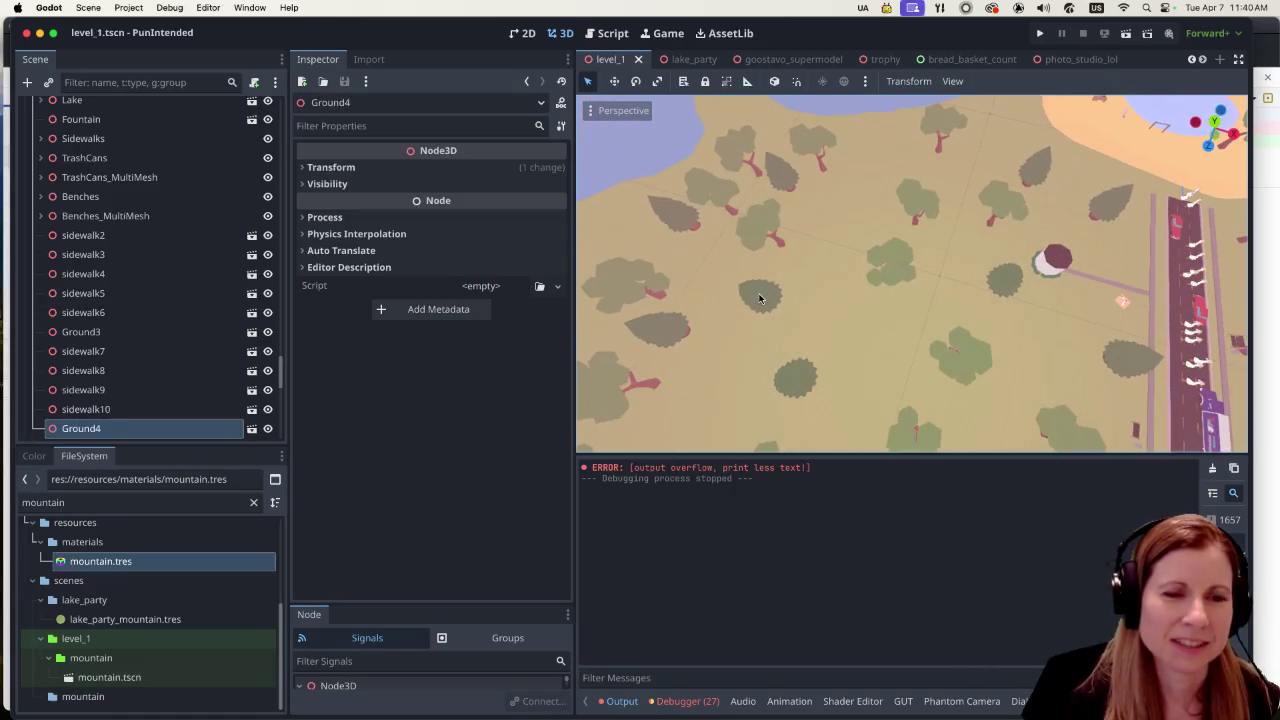
pyautogui.click(759, 298)
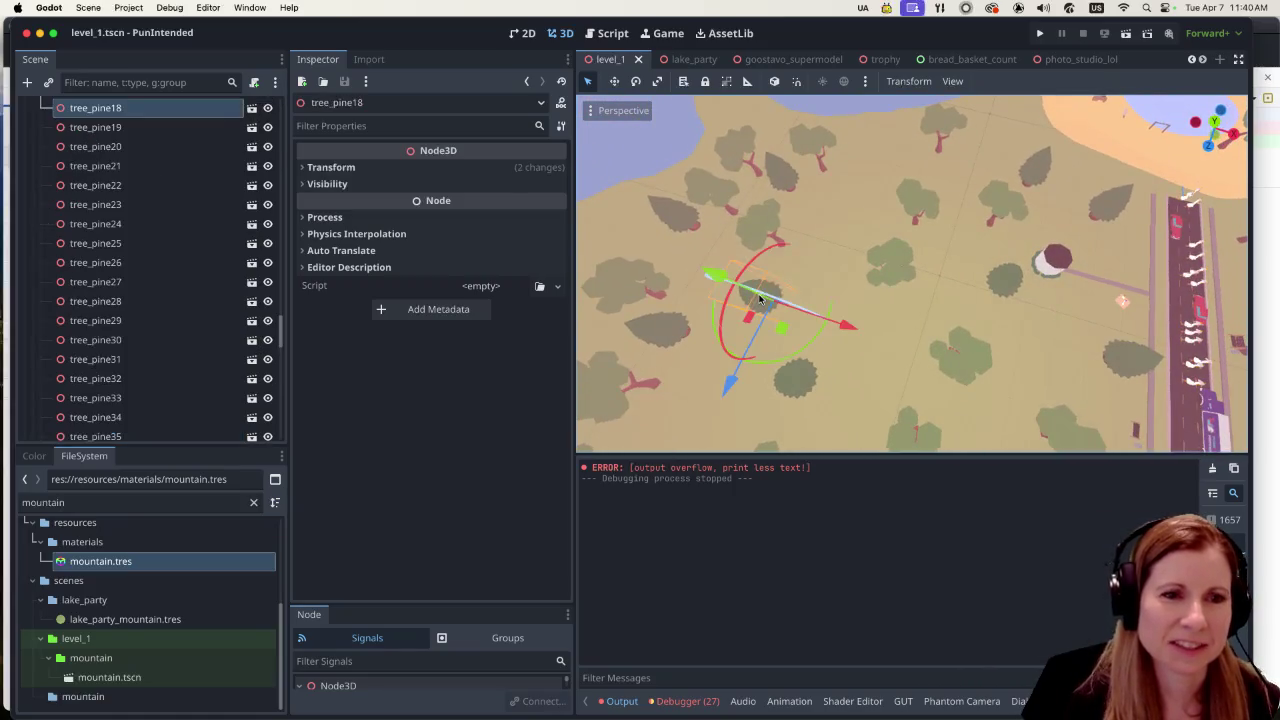
pyautogui.scroll(3, 905, 282)
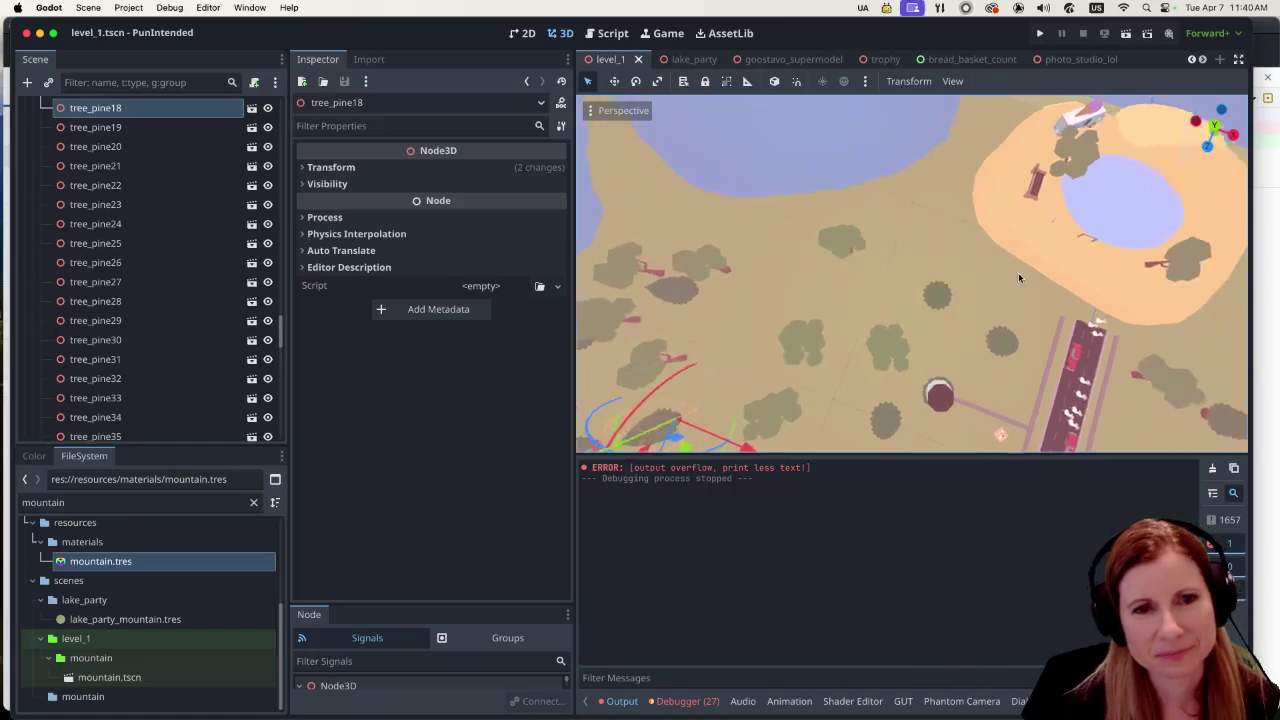
pyautogui.hscroll(3, 1000, 285)
pyautogui.hscroll(-2, 783, 242)
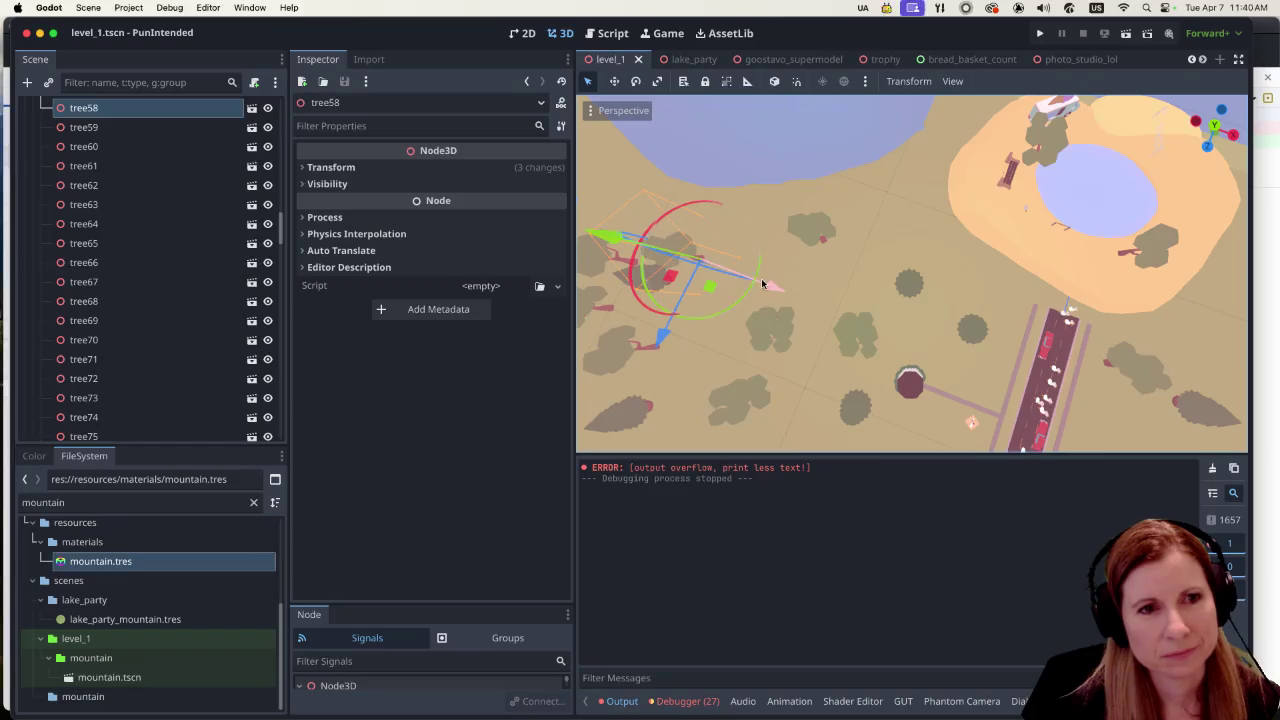
pyautogui.moveTo(783, 289); pyautogui.dragTo(827, 294)
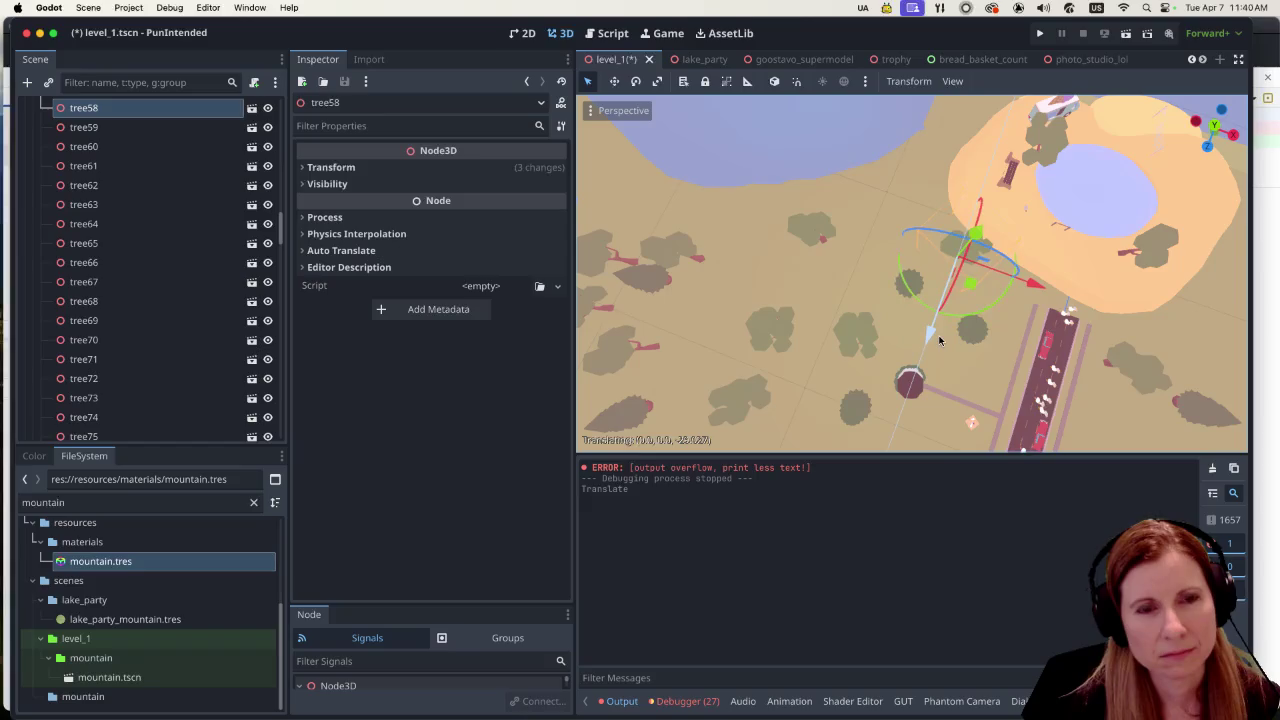
# Step: Zoom the level_1 view around tree58, then switch to the goostavo_supermodel scene
pyautogui.scroll(-10, 1066, 366)
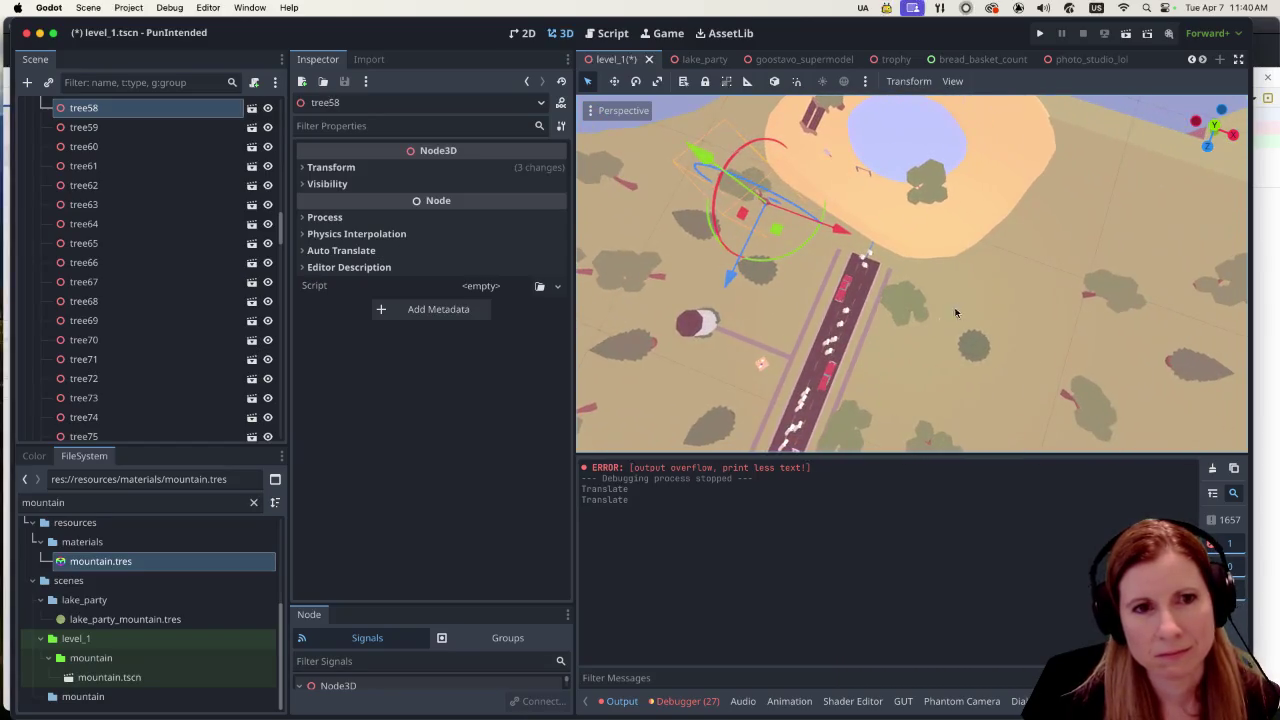
pyautogui.scroll(2, 950, 315)
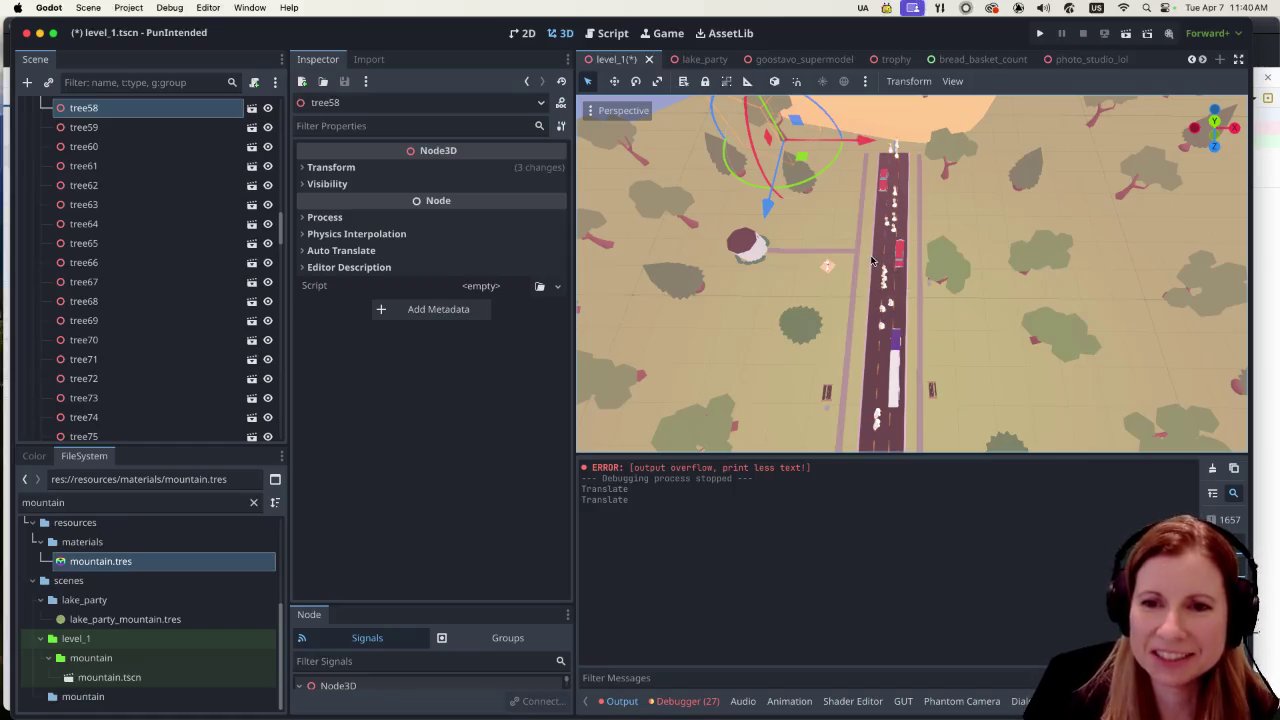
pyautogui.scroll(2, 870, 261)
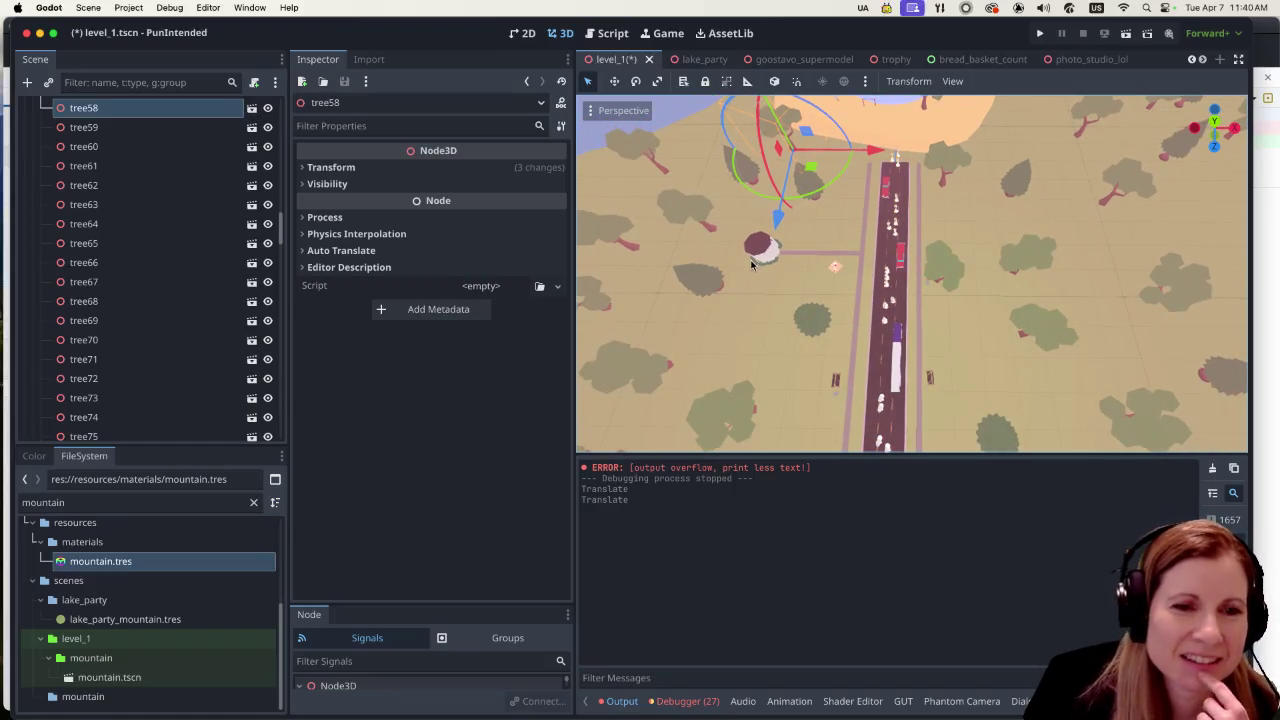
pyautogui.scroll(1, 828, 270)
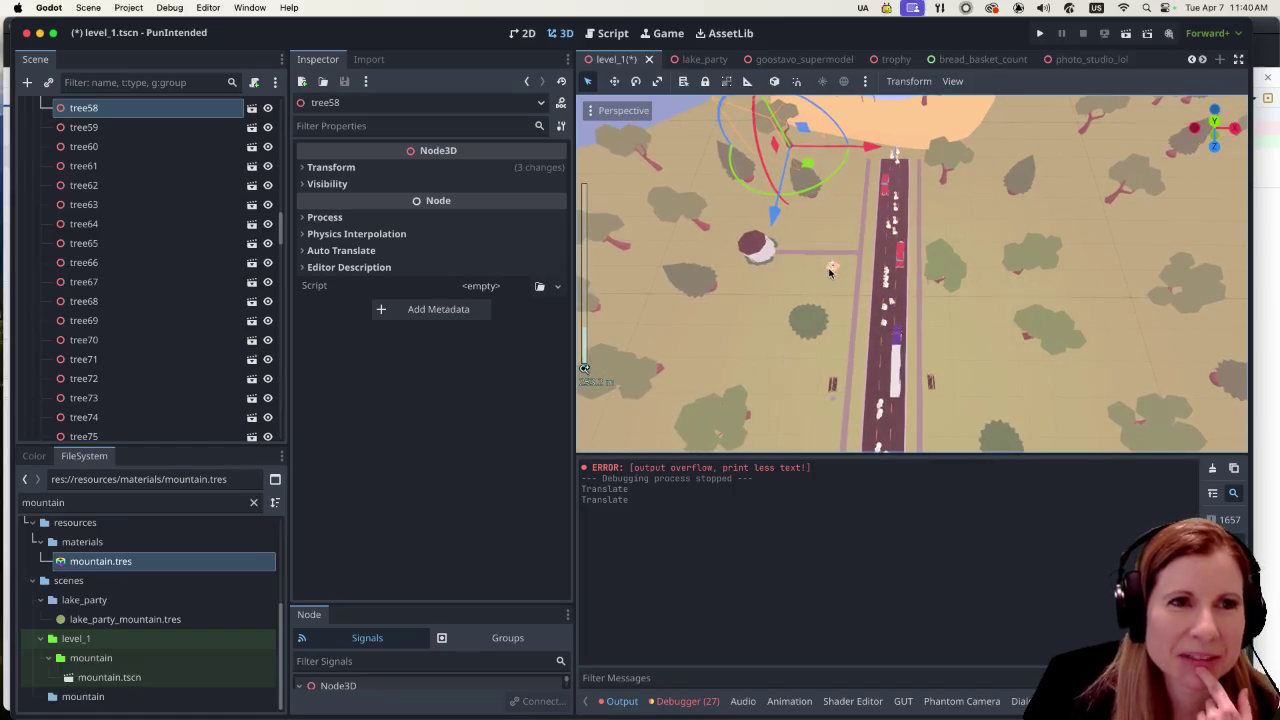
pyautogui.click(784, 61)
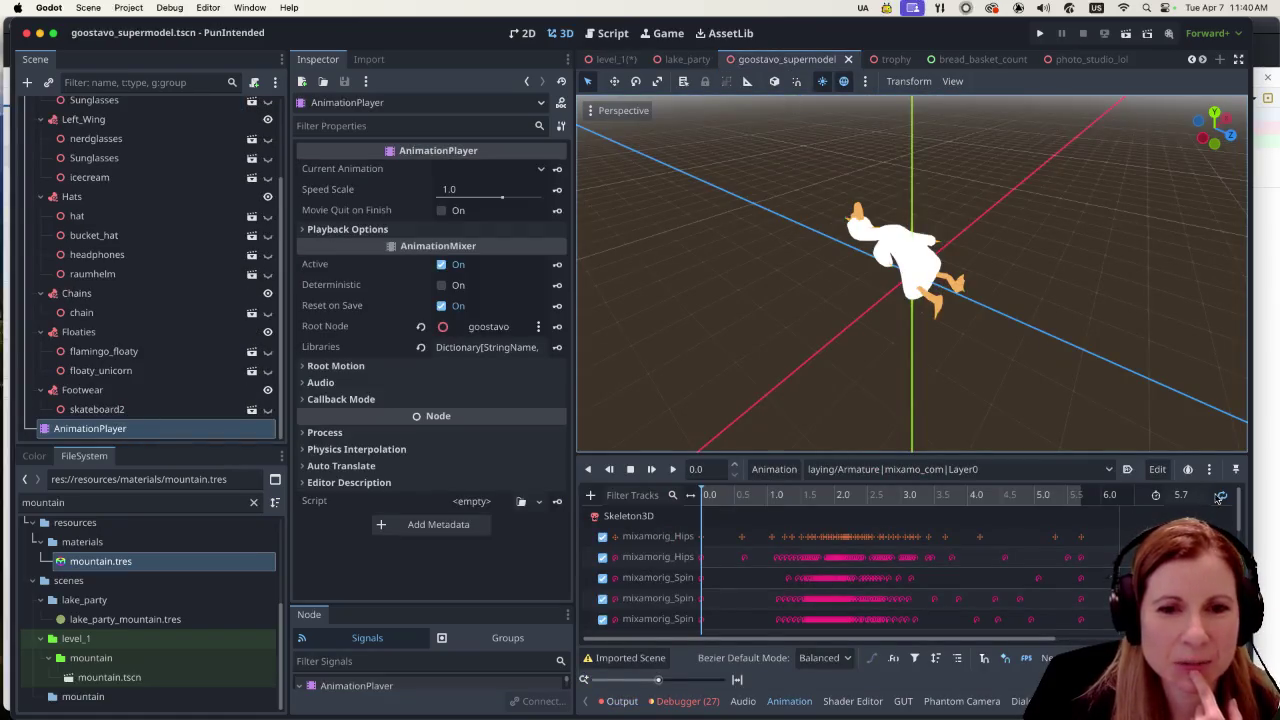